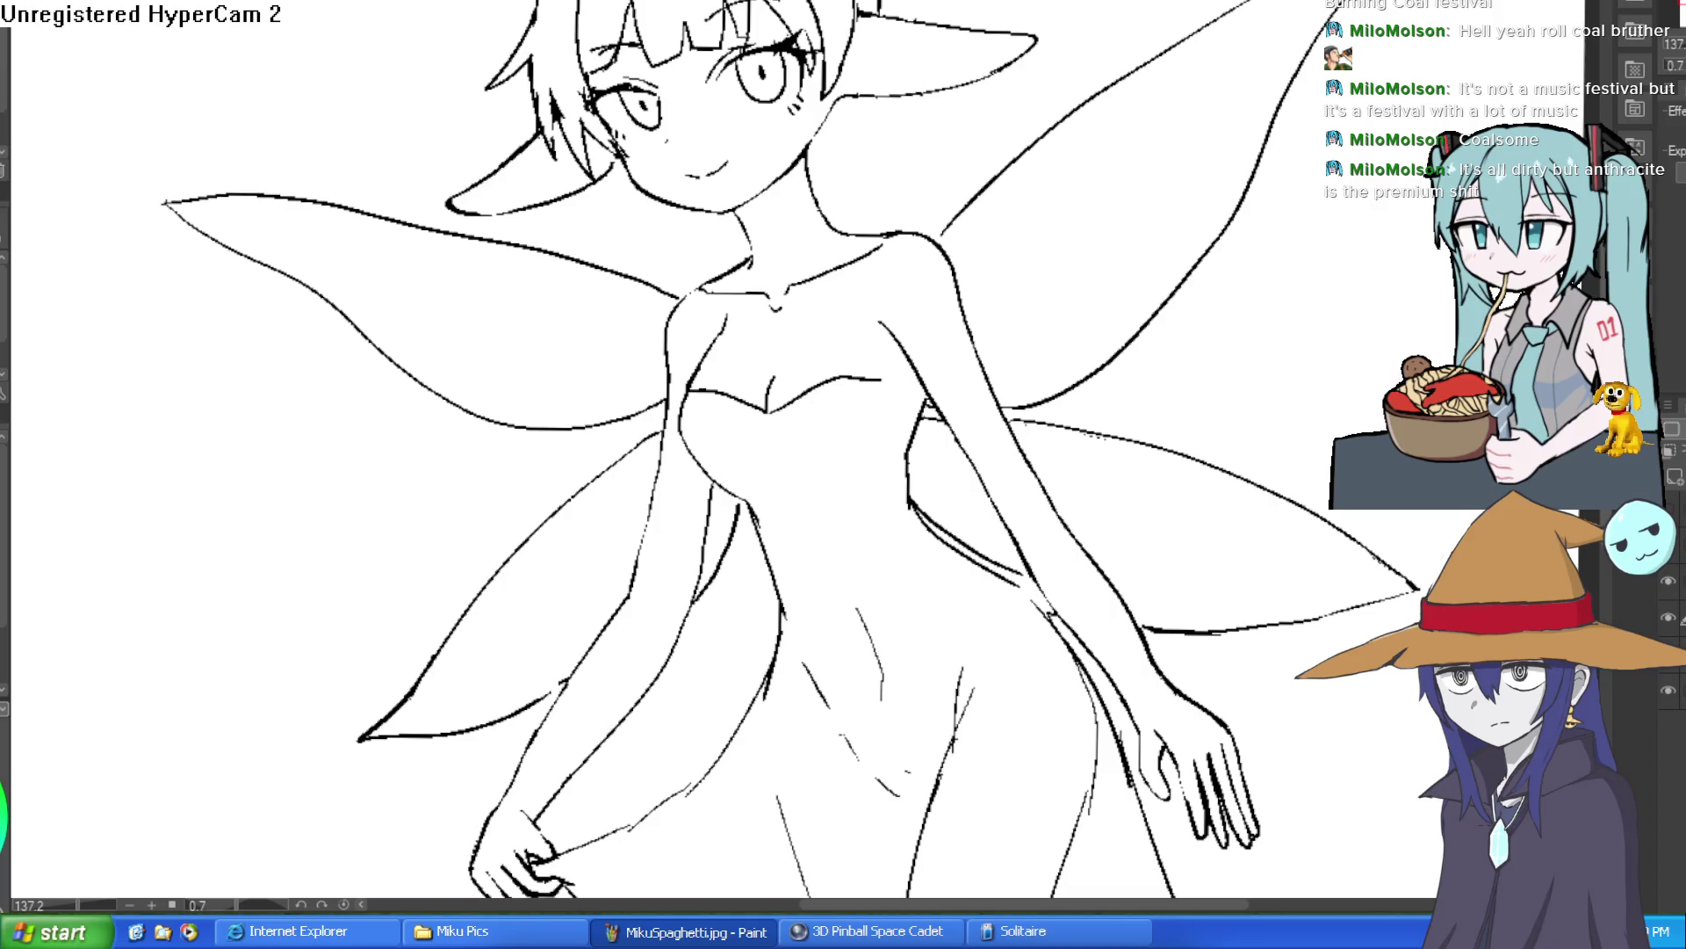
Patch the neck outline gap with a skin-tone stroke, undoing the fill tests that leak.
click(786, 233)
key(ctrl+z)
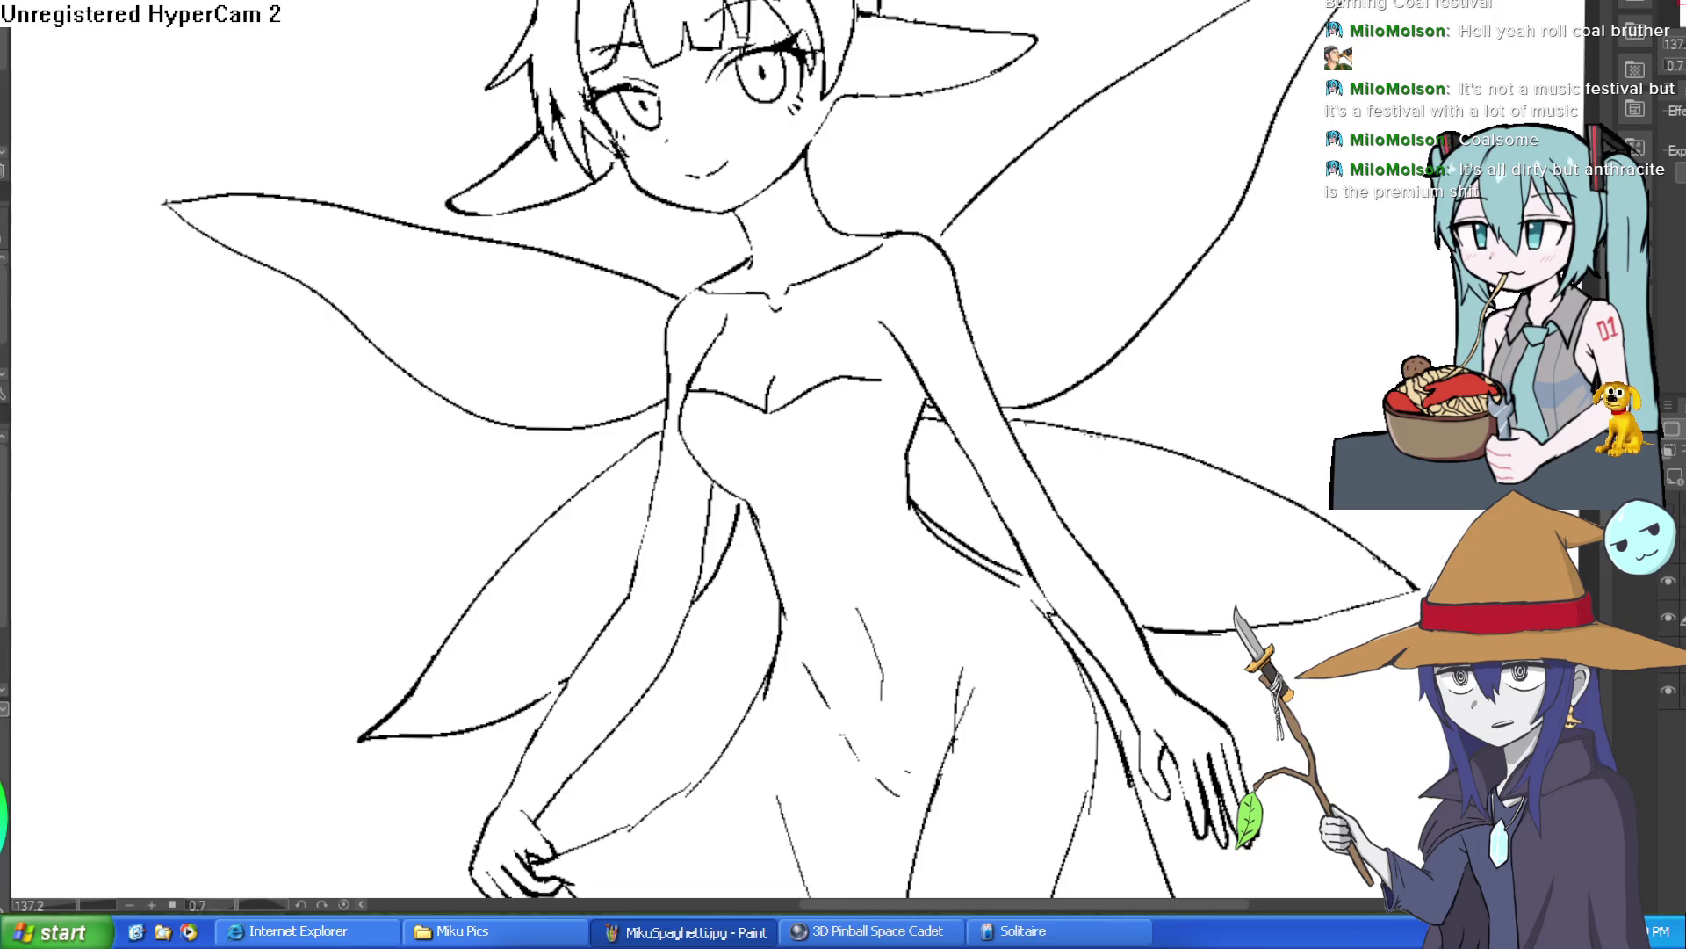
scroll(788, 224, up, 5)
drag(736, 224, 743, 283)
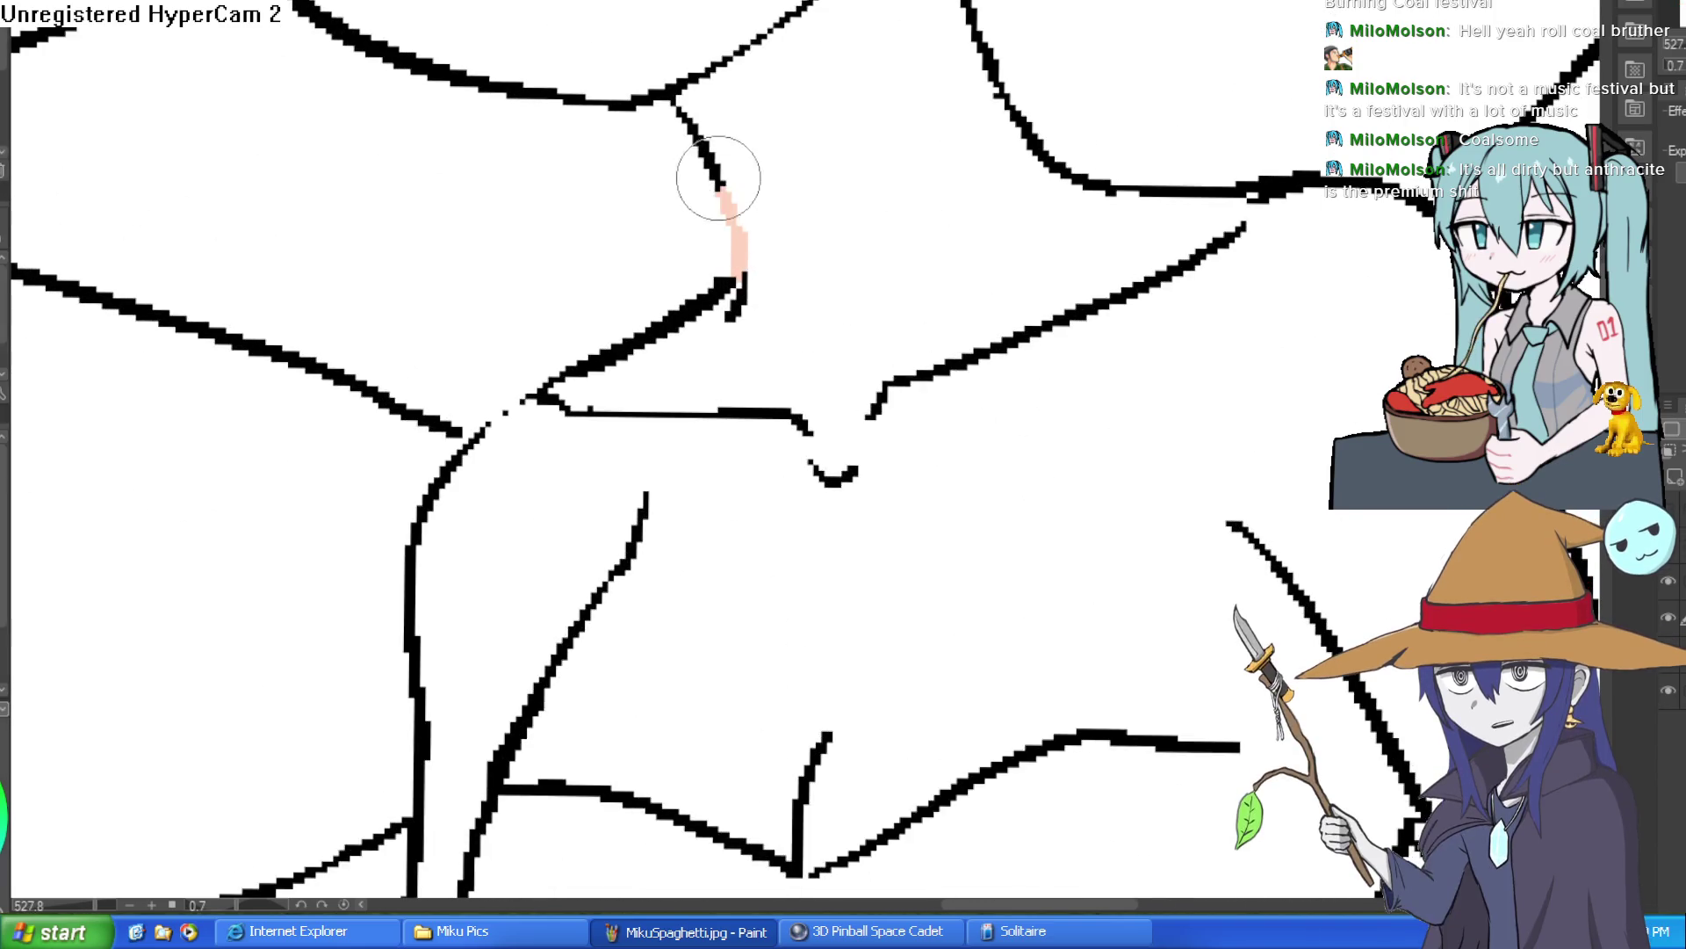
scroll(905, 211, down, 1)
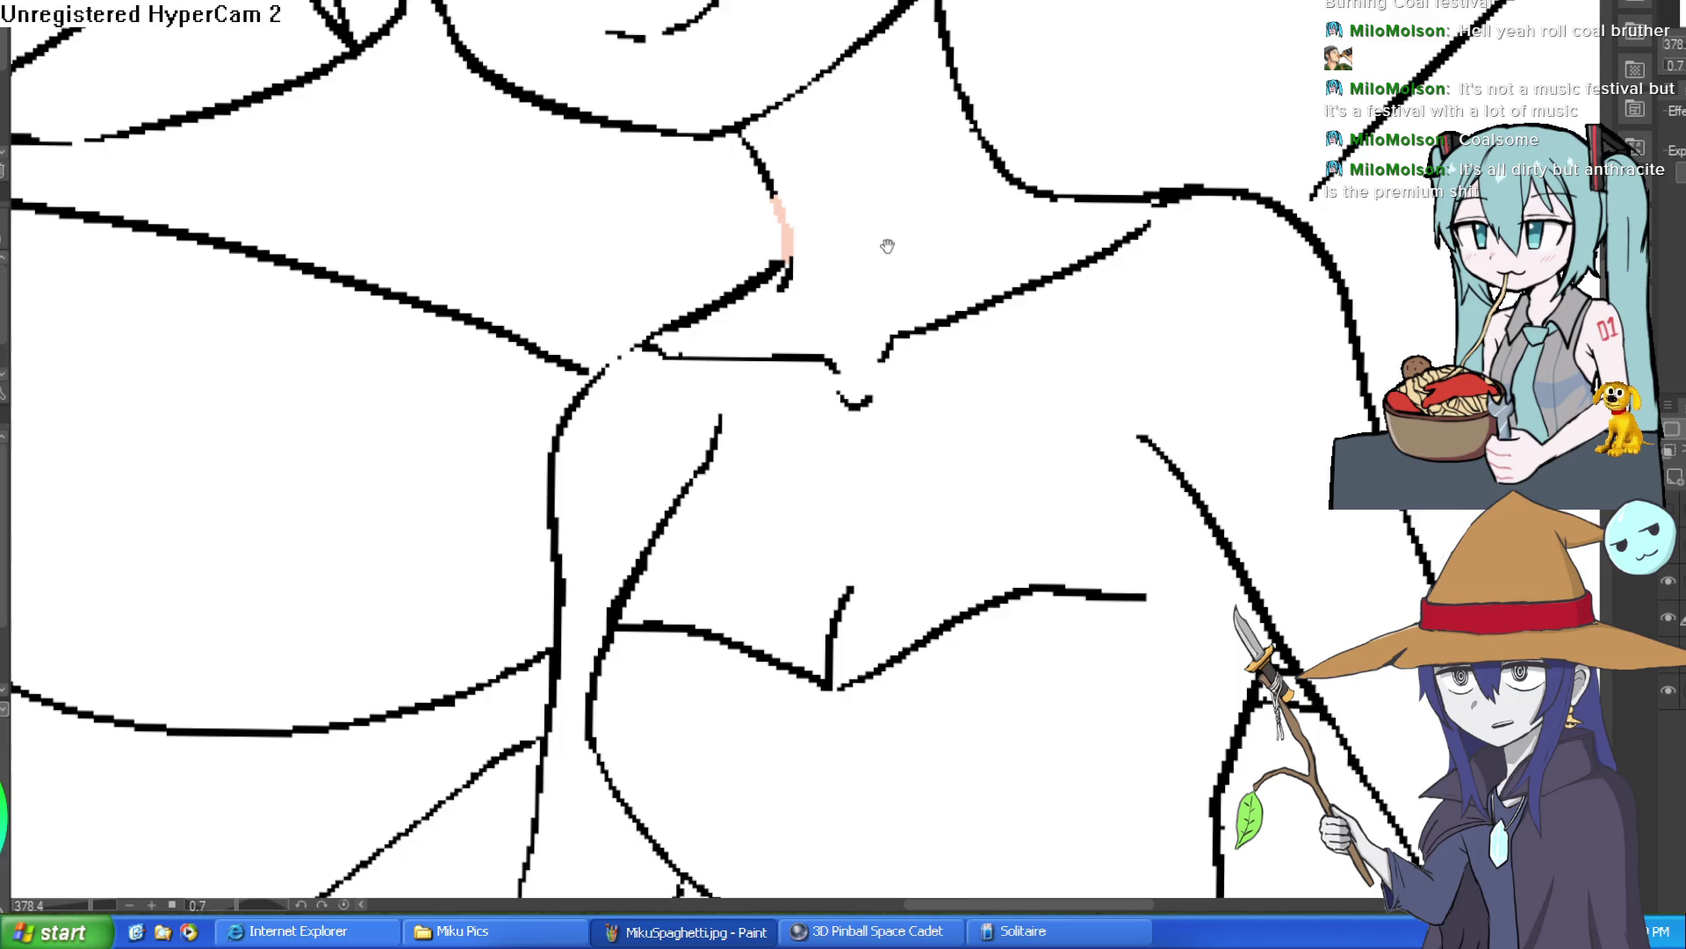
drag(888, 251, 881, 281)
key(g)
click(904, 234)
key(ctrl+z)
scroll(1160, 150, down, 3)
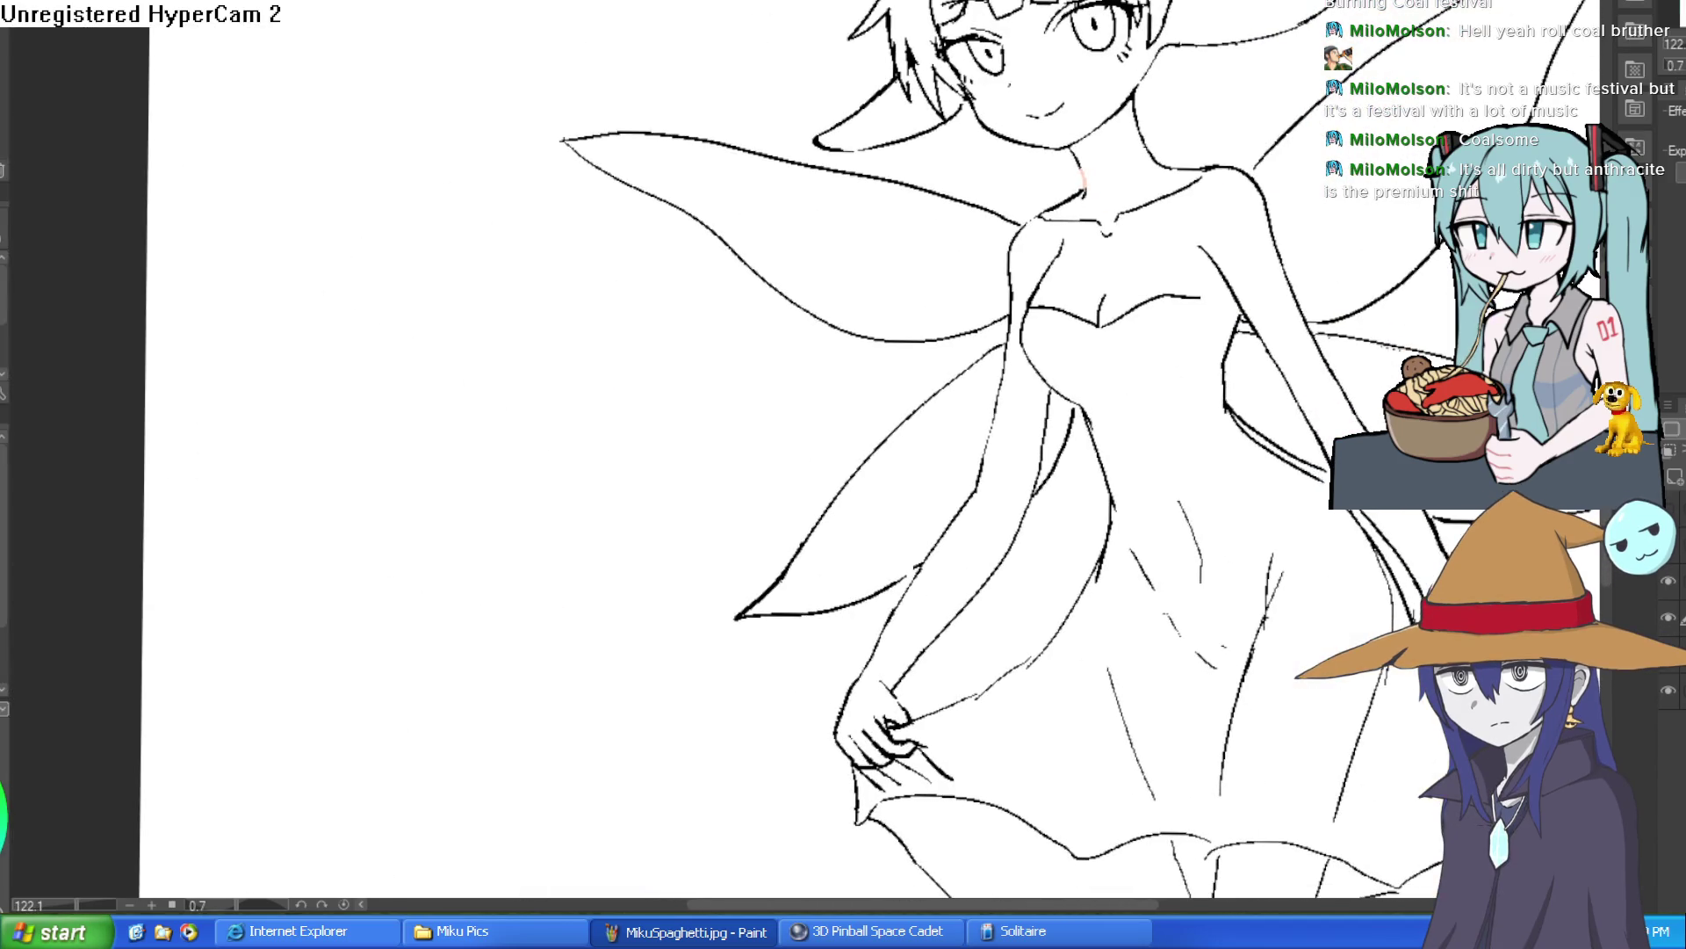
mouse_move(1421, 581)
mouse_down()
mouse_move(1331, 546)
mouse_move(1298, 568)
mouse_up()
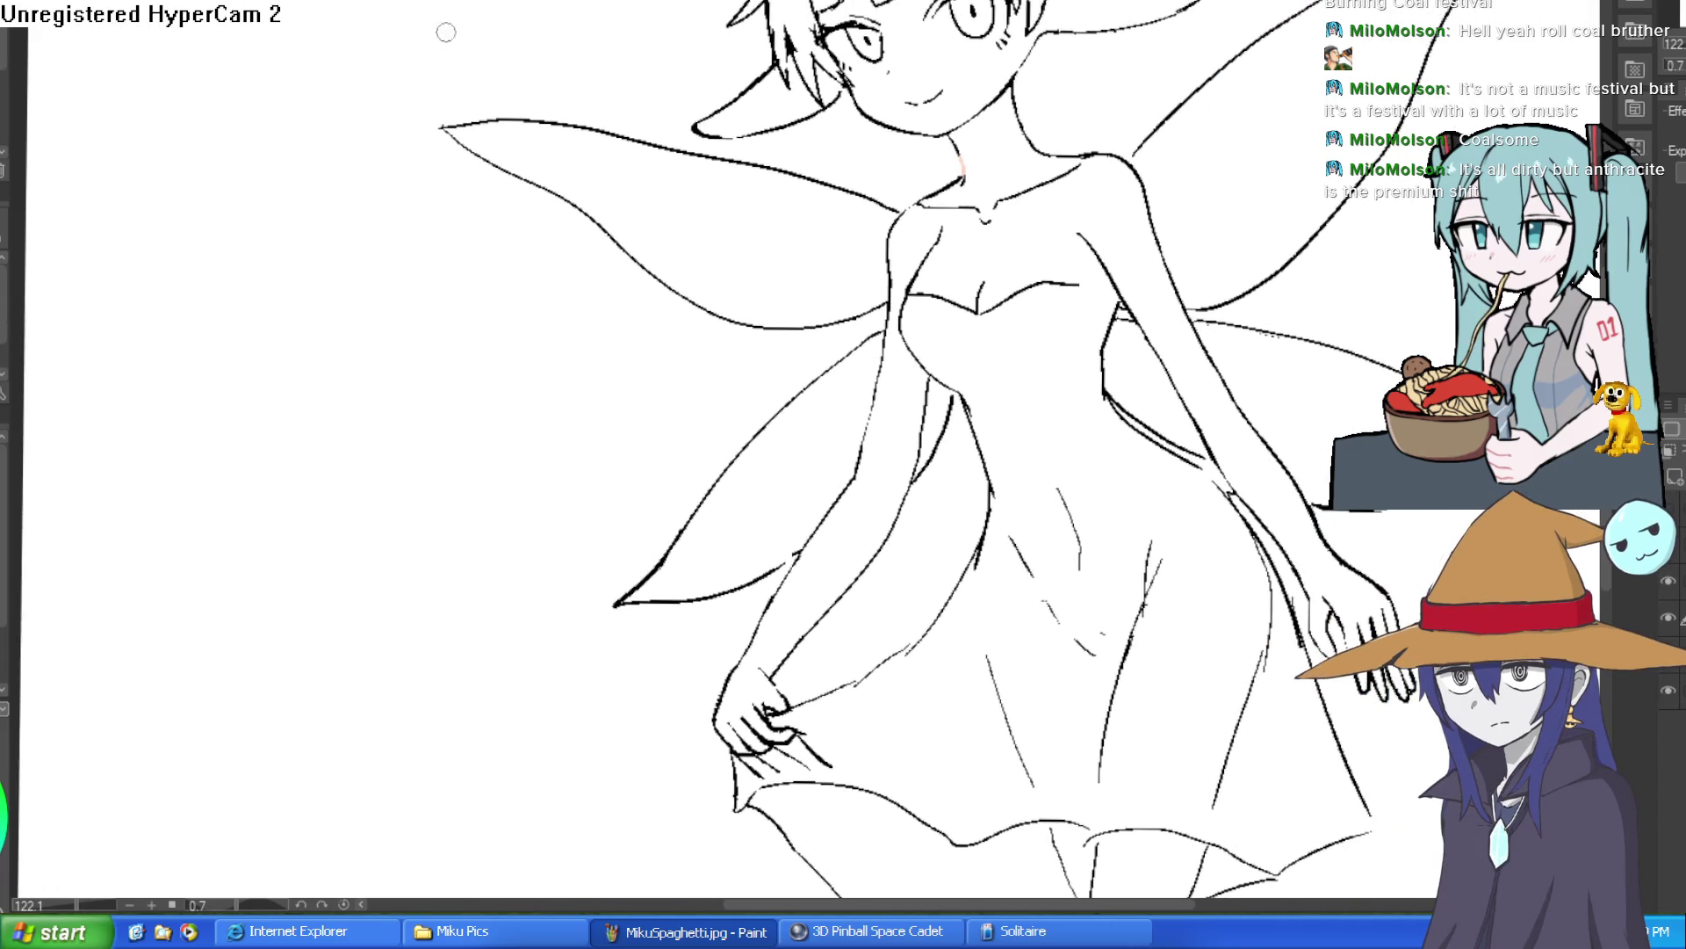
Close the gap in the body-side outline with a short skin-tone stroke.
scroll(1212, 234, up, 1)
scroll(855, 485, up, 3)
scroll(888, 459, up, 1)
scroll(1069, 396, down, 4)
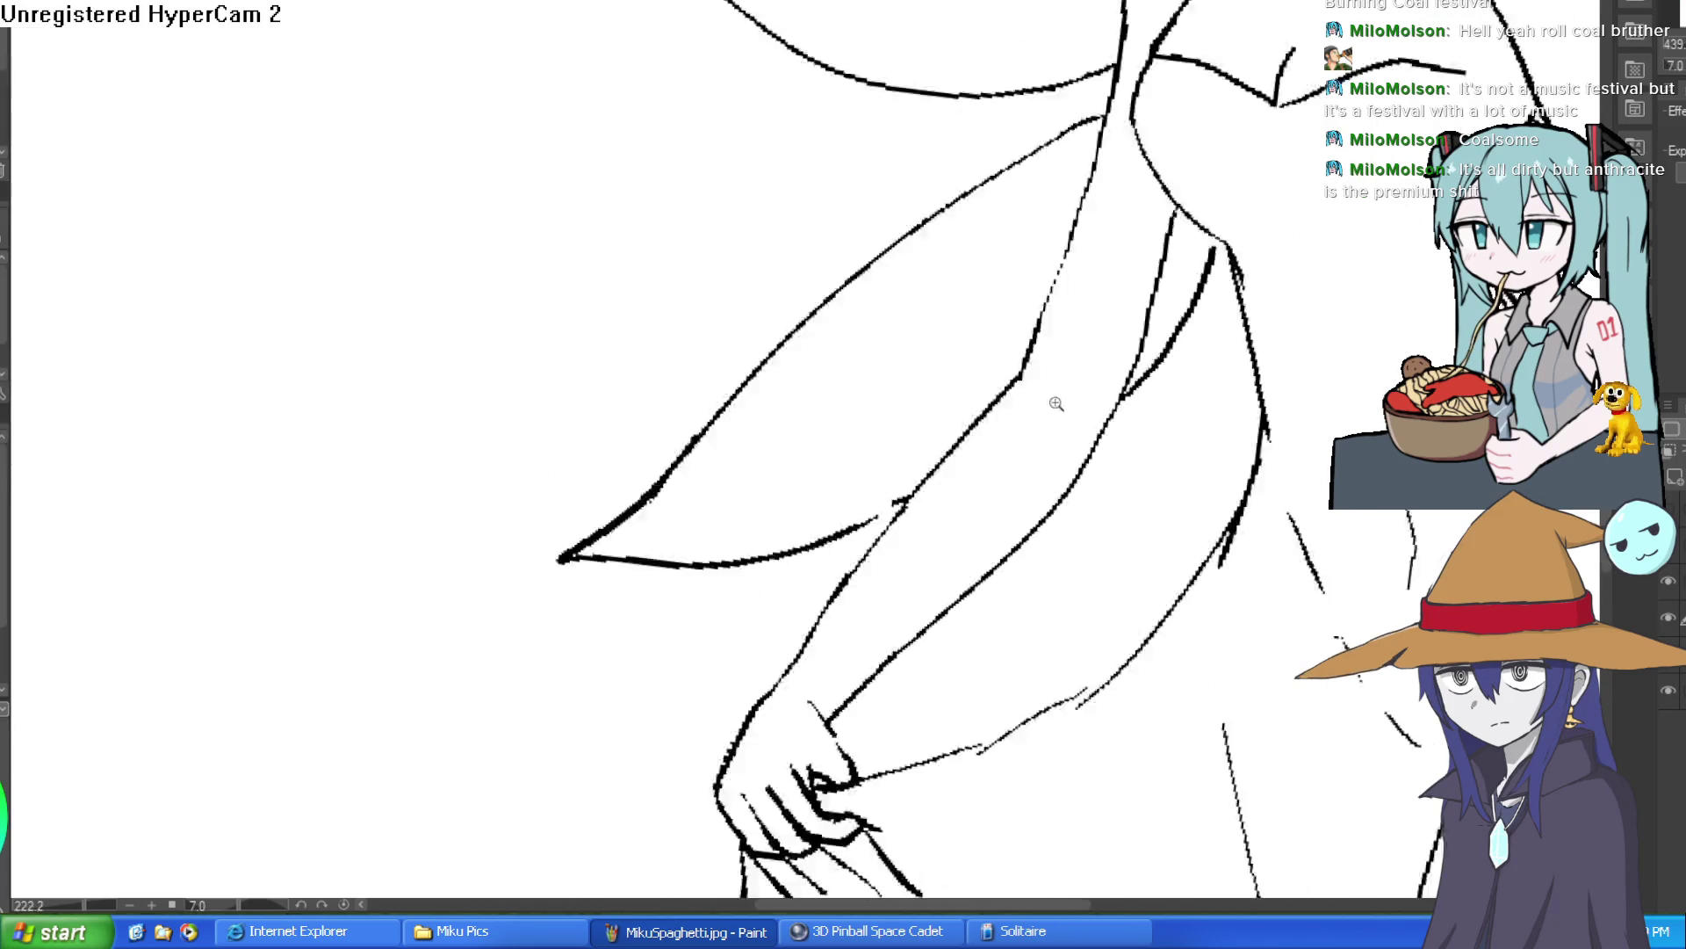
scroll(1013, 296, up, 5)
drag(957, 384, 1006, 274)
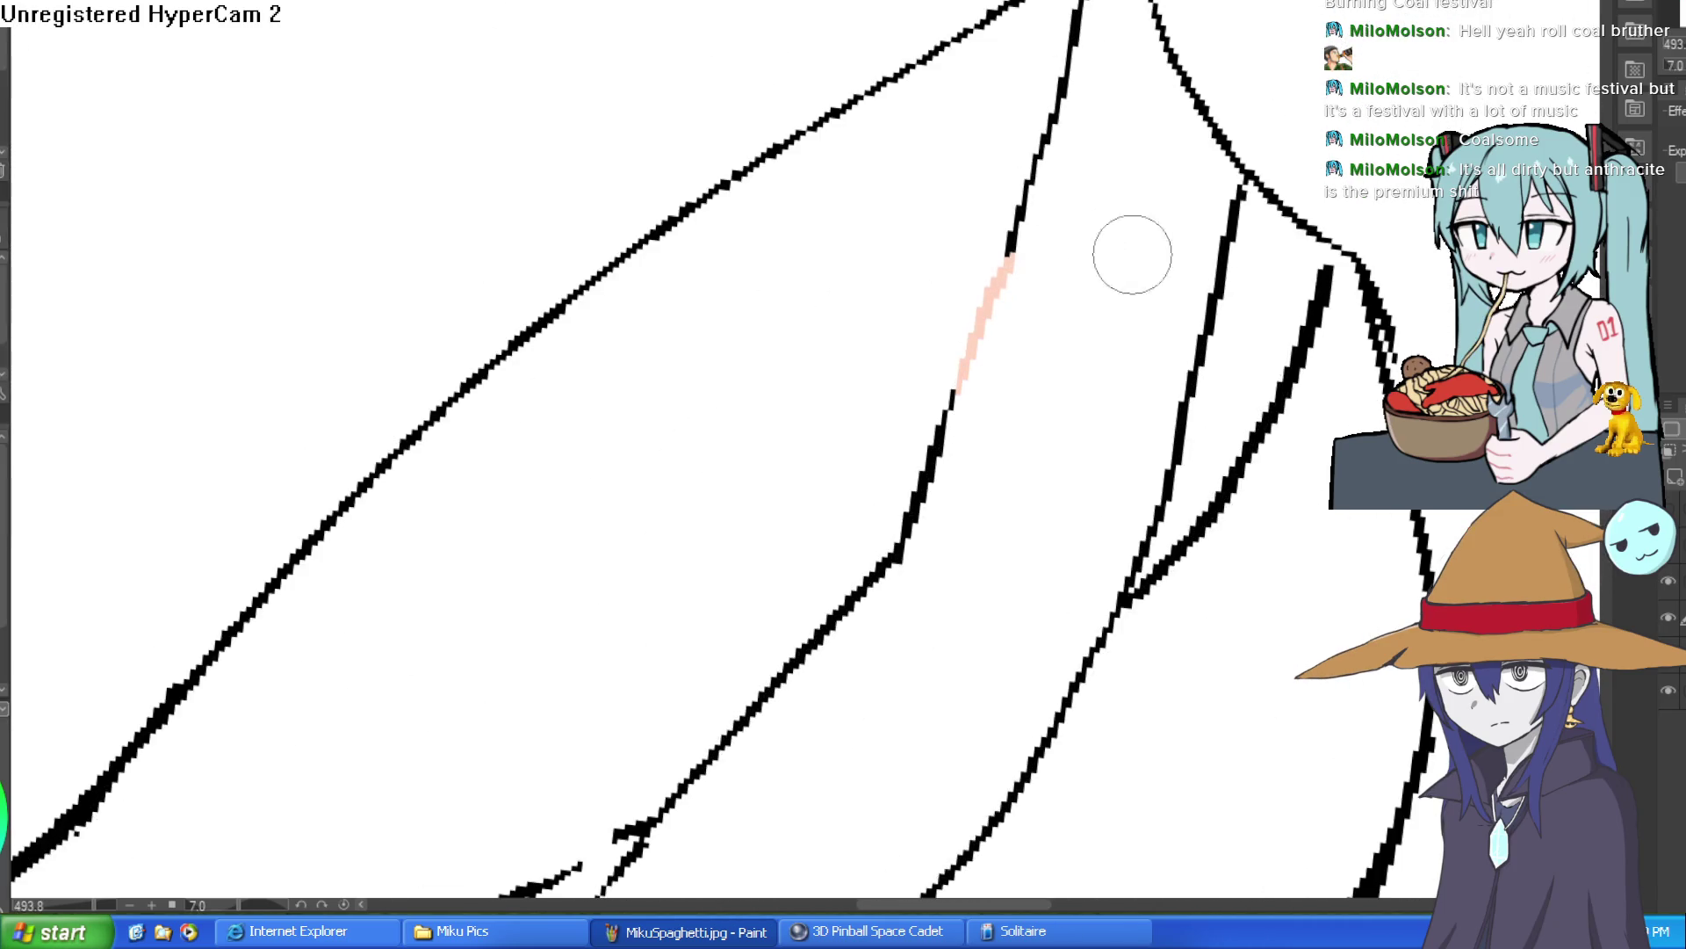
scroll(1111, 263, down, 3)
mouse_move(1093, 335)
mouse_down()
mouse_move(1140, 226)
mouse_move(1061, 255)
mouse_up()
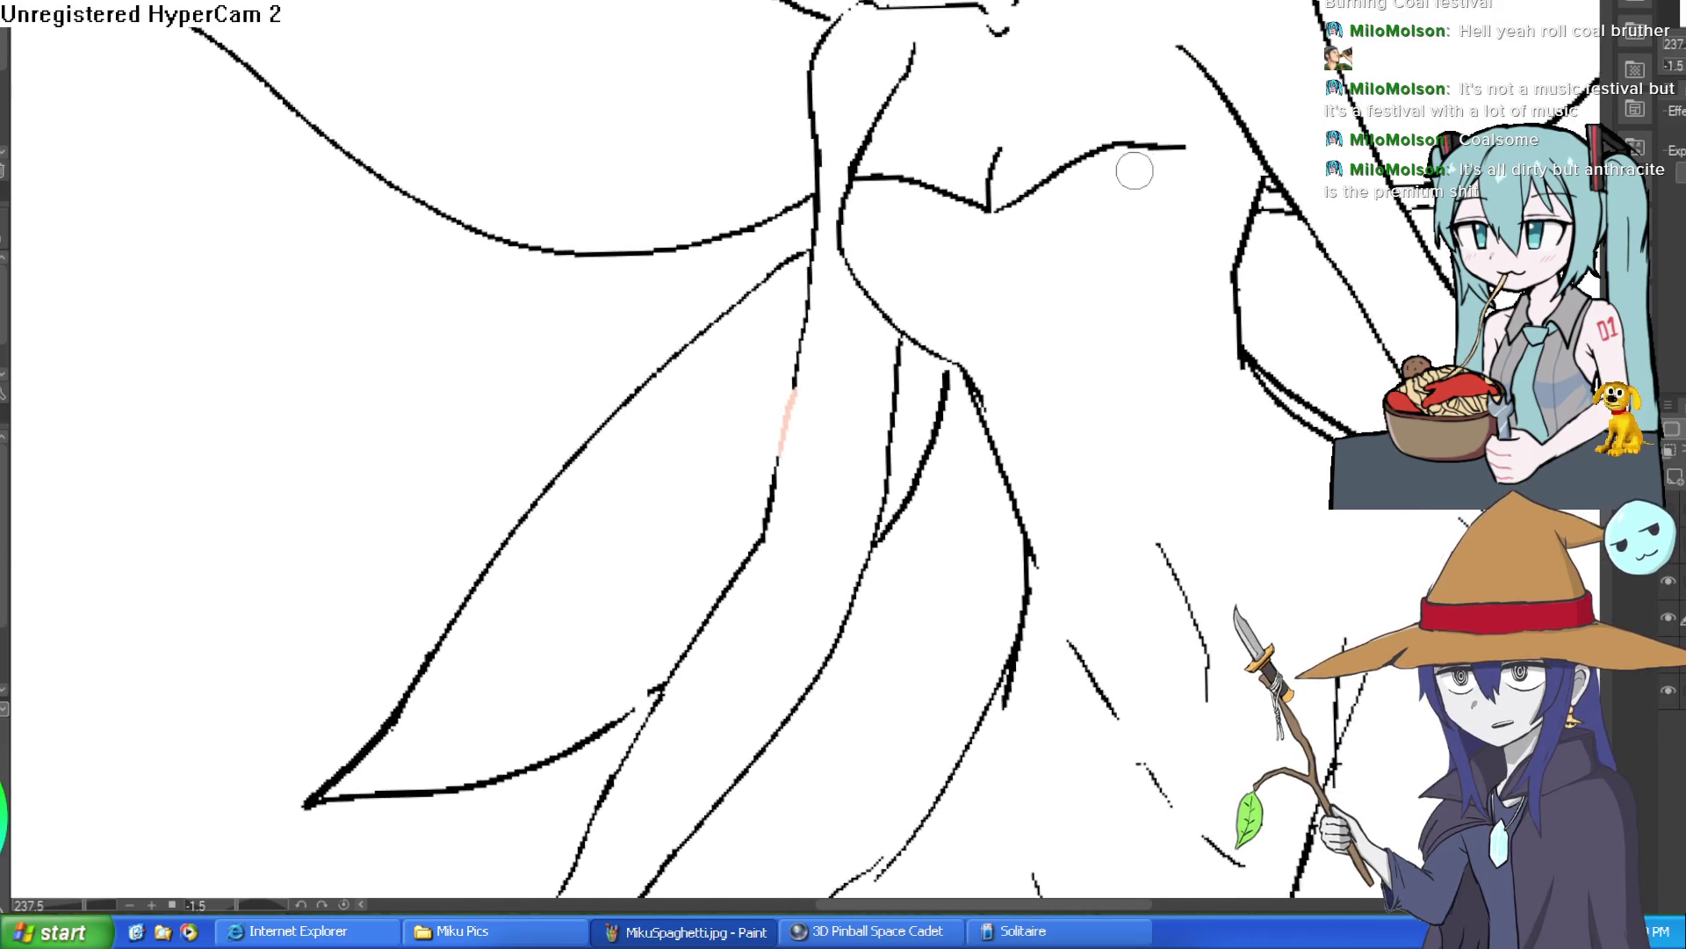
scroll(1132, 172, down, 3)
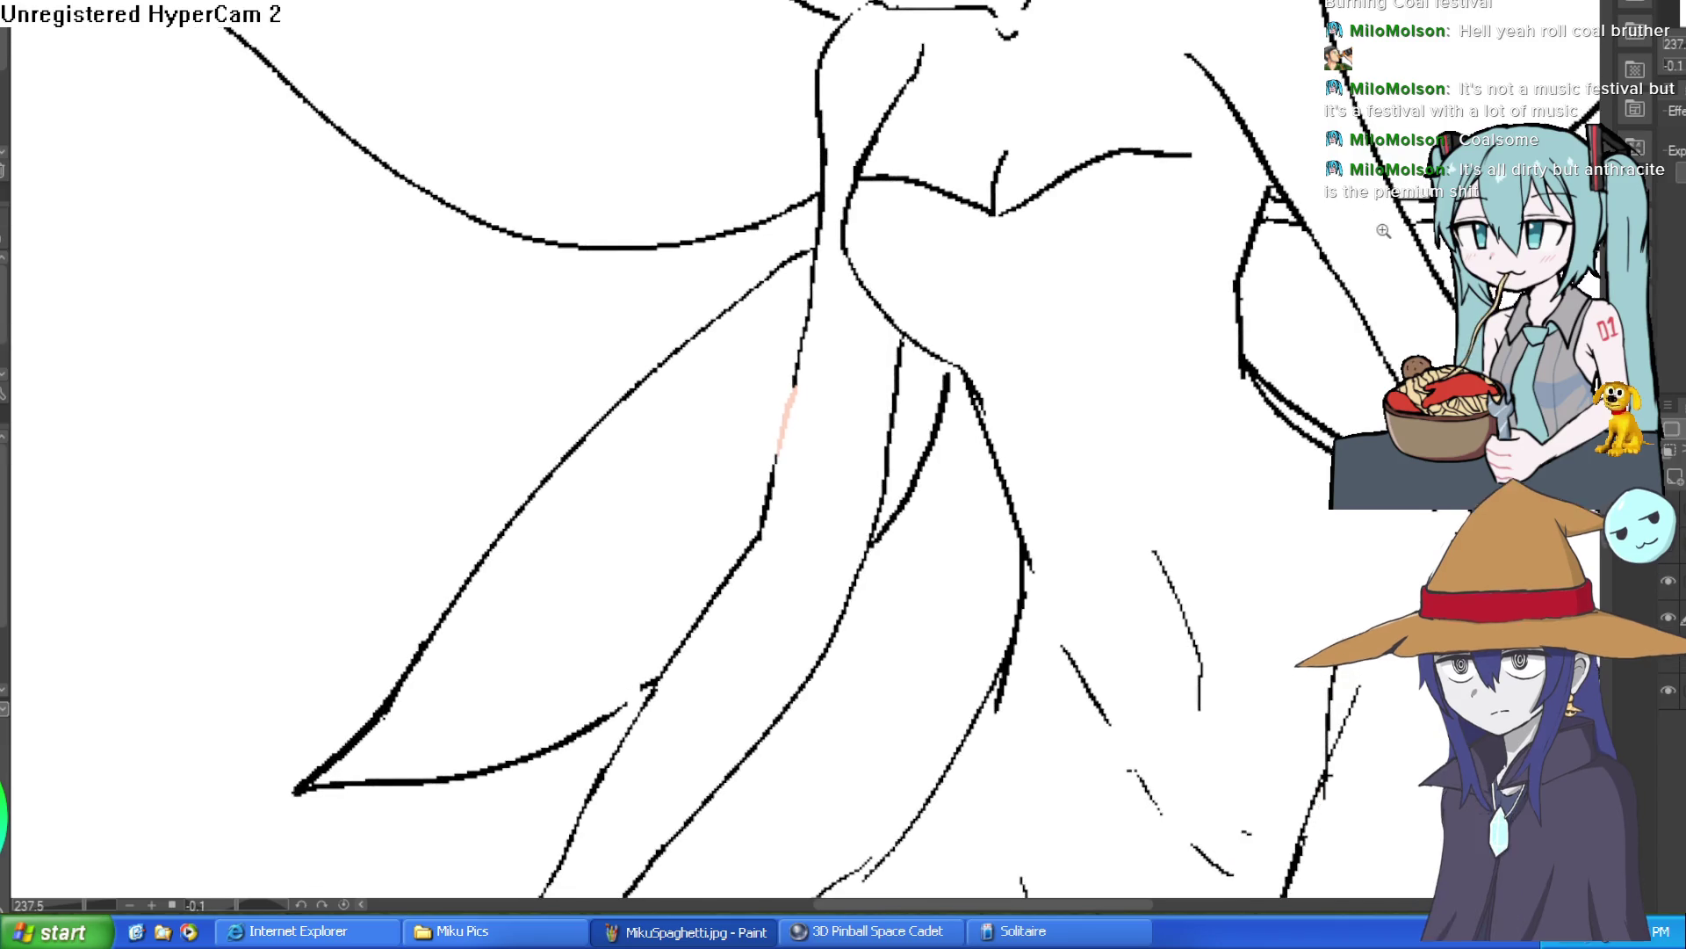
Retest the skin-tone fill on the body and near the hand, undoing each leak.
key(g)
click(1036, 298)
key(ctrl+z)
key(b)
scroll(1169, 488, up, 5)
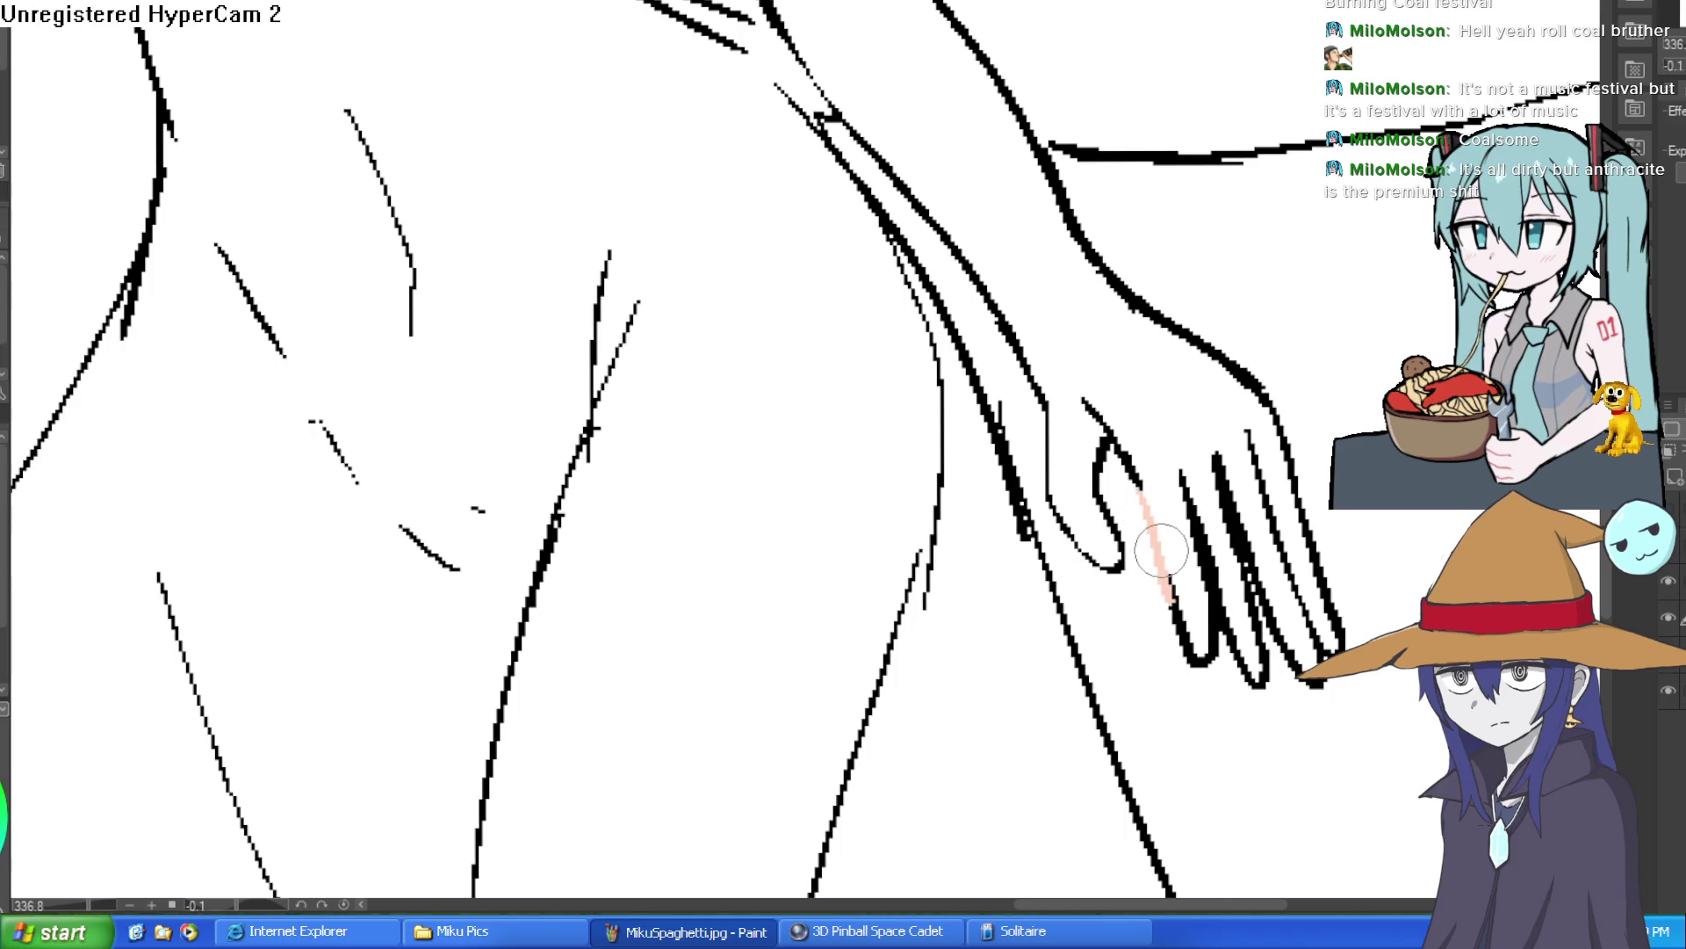
key(g)
click(1164, 390)
key(ctrl+z)
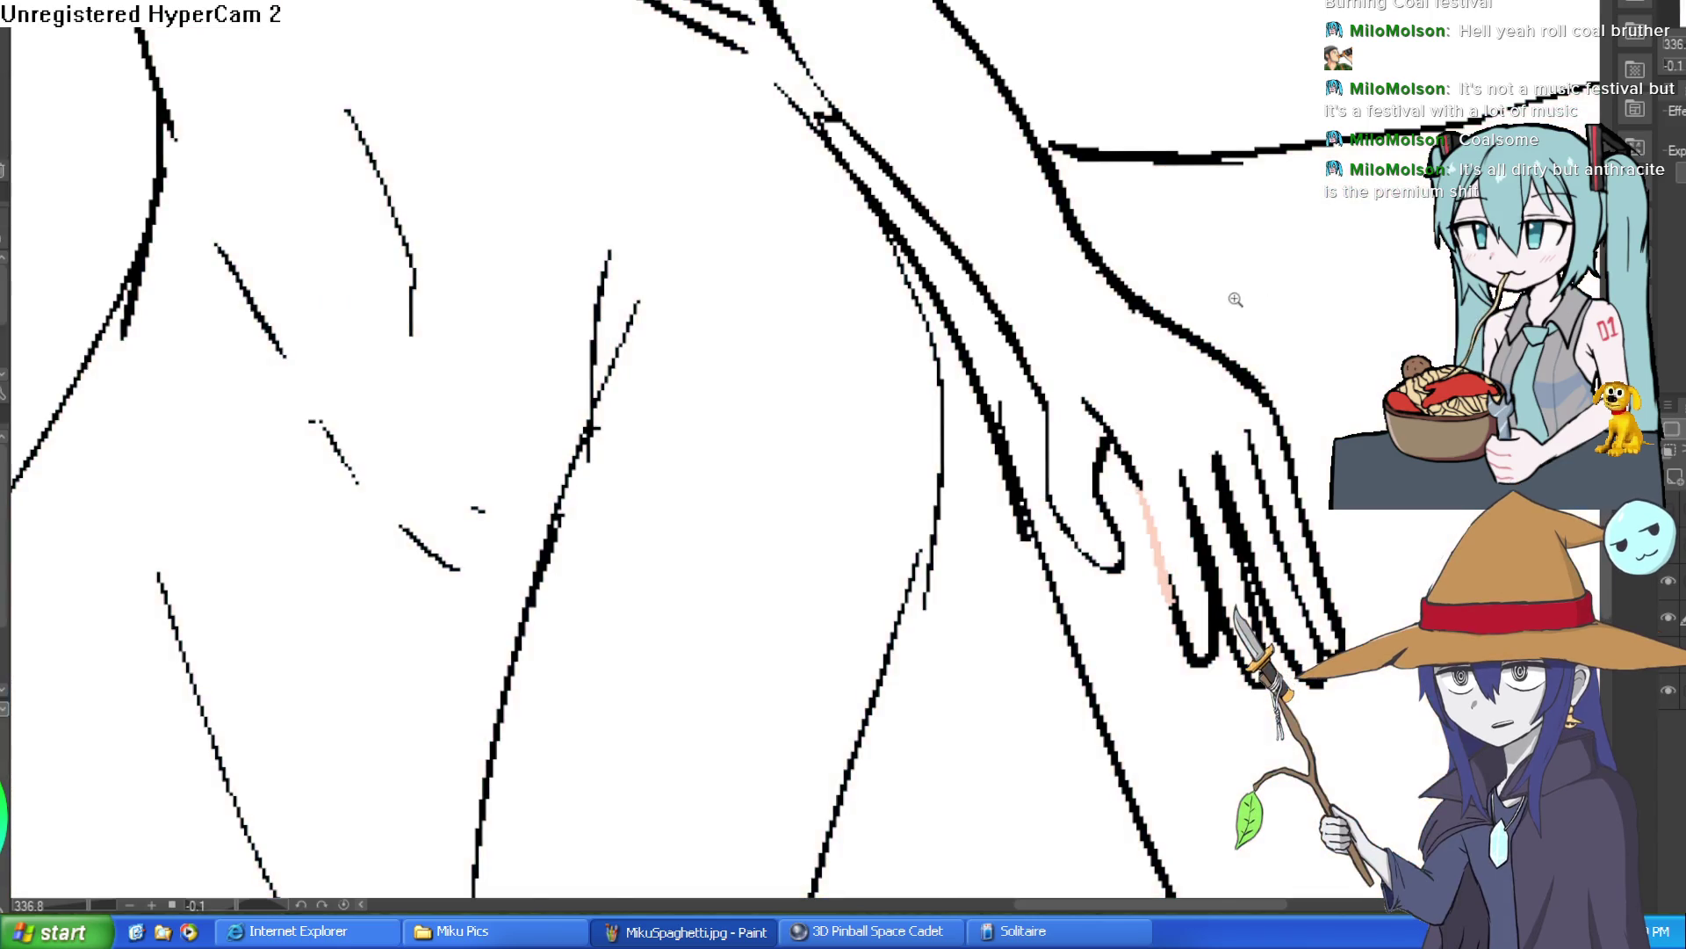
scroll(1159, 334, down, 3)
scroll(1156, 289, down, 3)
mouse_move(1178, 339)
mouse_down()
mouse_move(1141, 301)
mouse_move(1096, 421)
mouse_move(1093, 197)
mouse_move(1122, 173)
mouse_move(1141, 104)
mouse_move(1103, 324)
mouse_up()
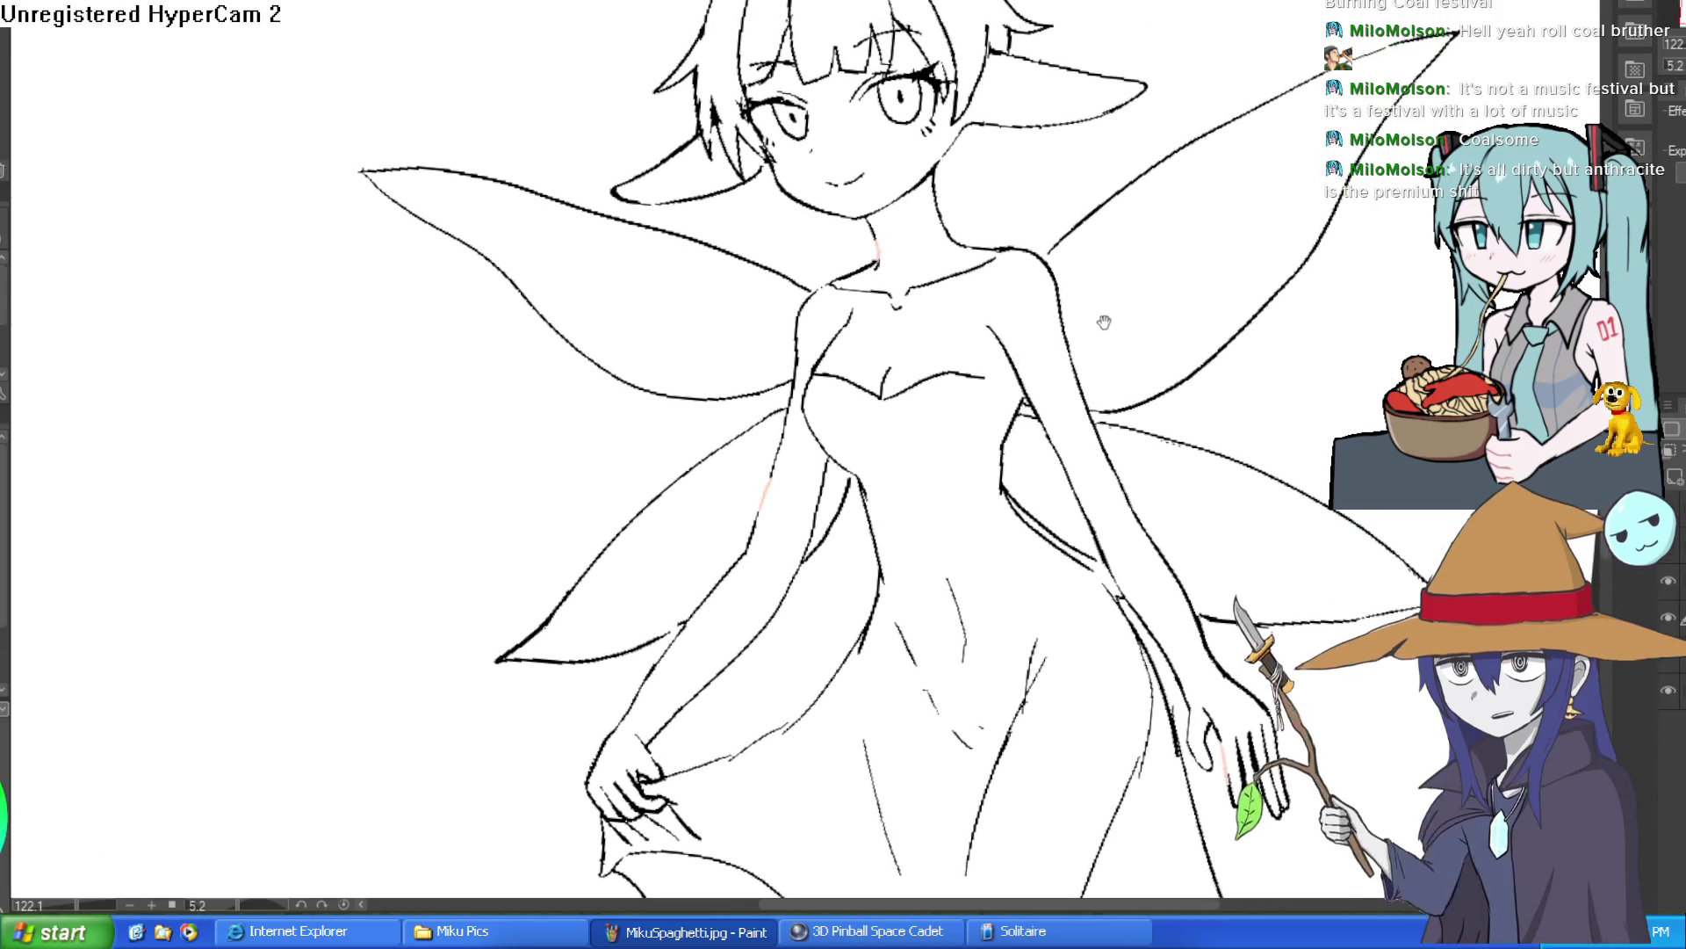
Close the left shoulder outline gap and test a skin-tone body fill, then undo it.
drag(1078, 233, 1062, 218)
scroll(840, 281, up, 5)
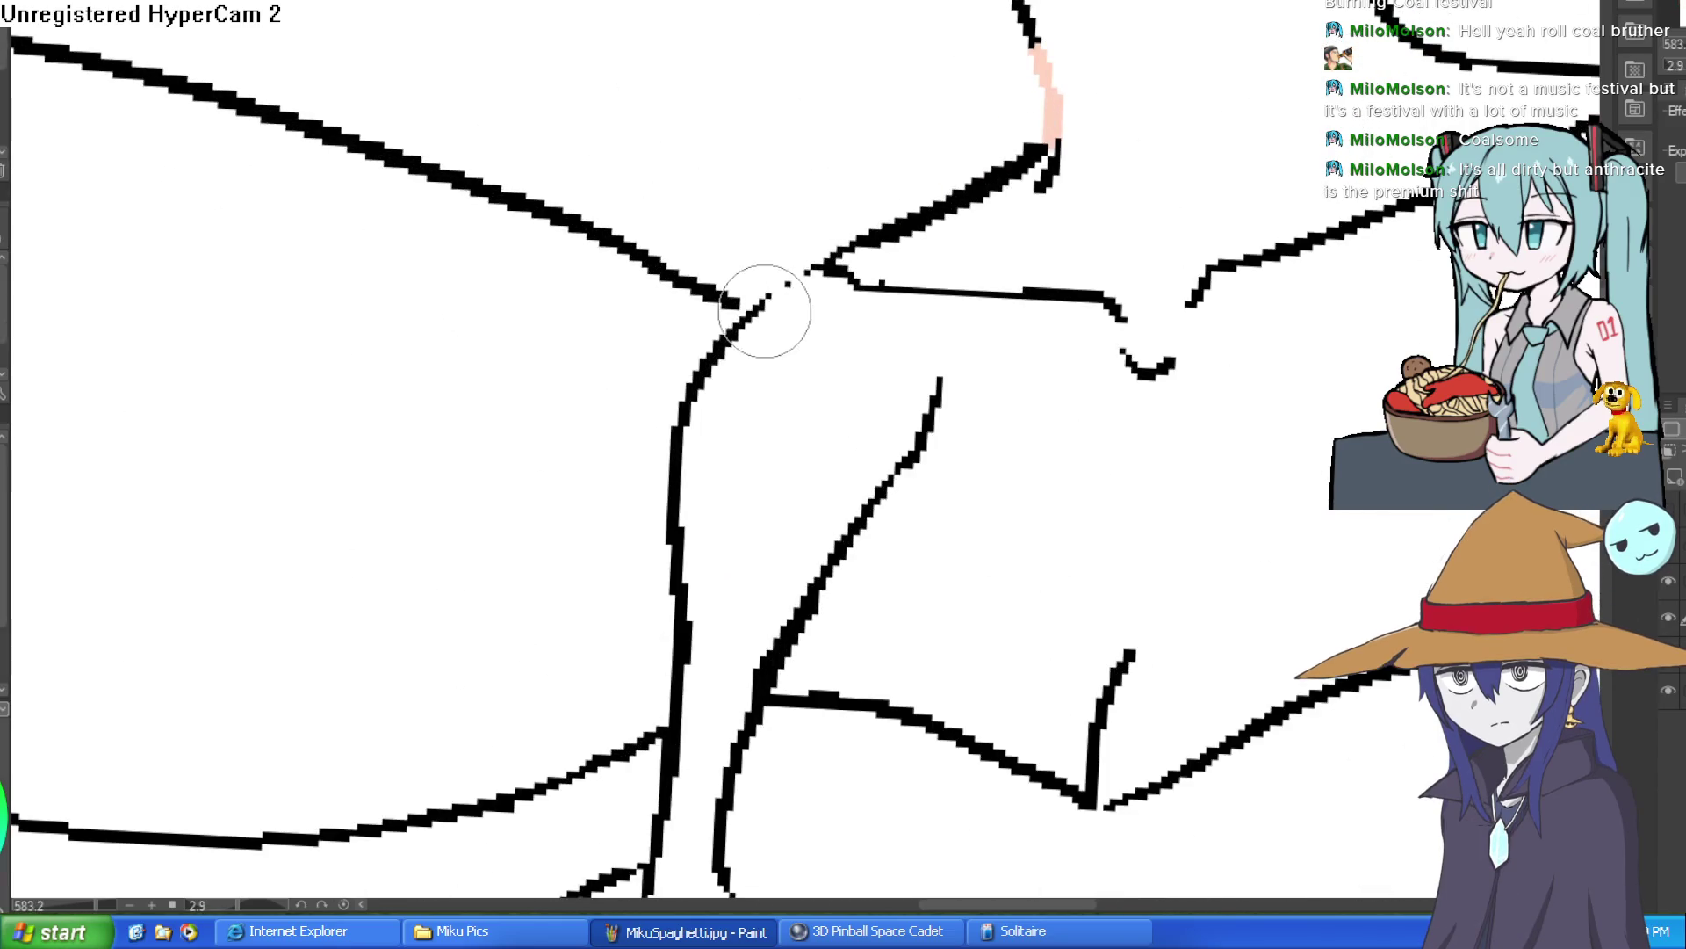
drag(761, 307, 839, 251)
key(g)
click(809, 393)
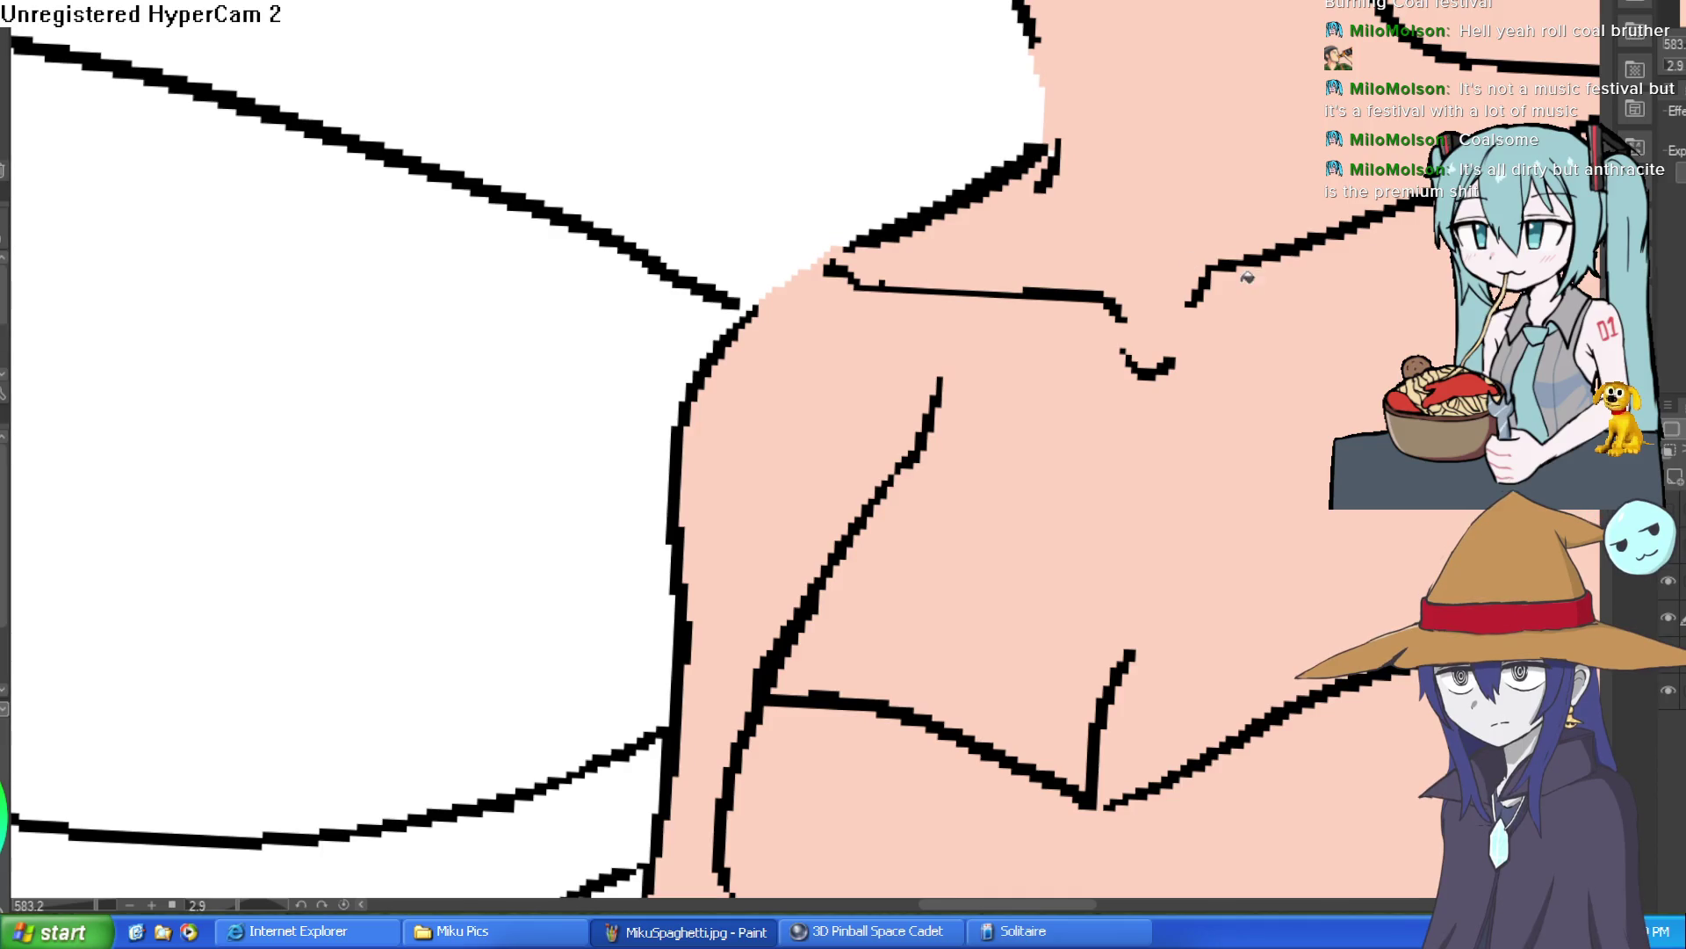
scroll(1305, 356, down, 5)
key(ctrl+z)
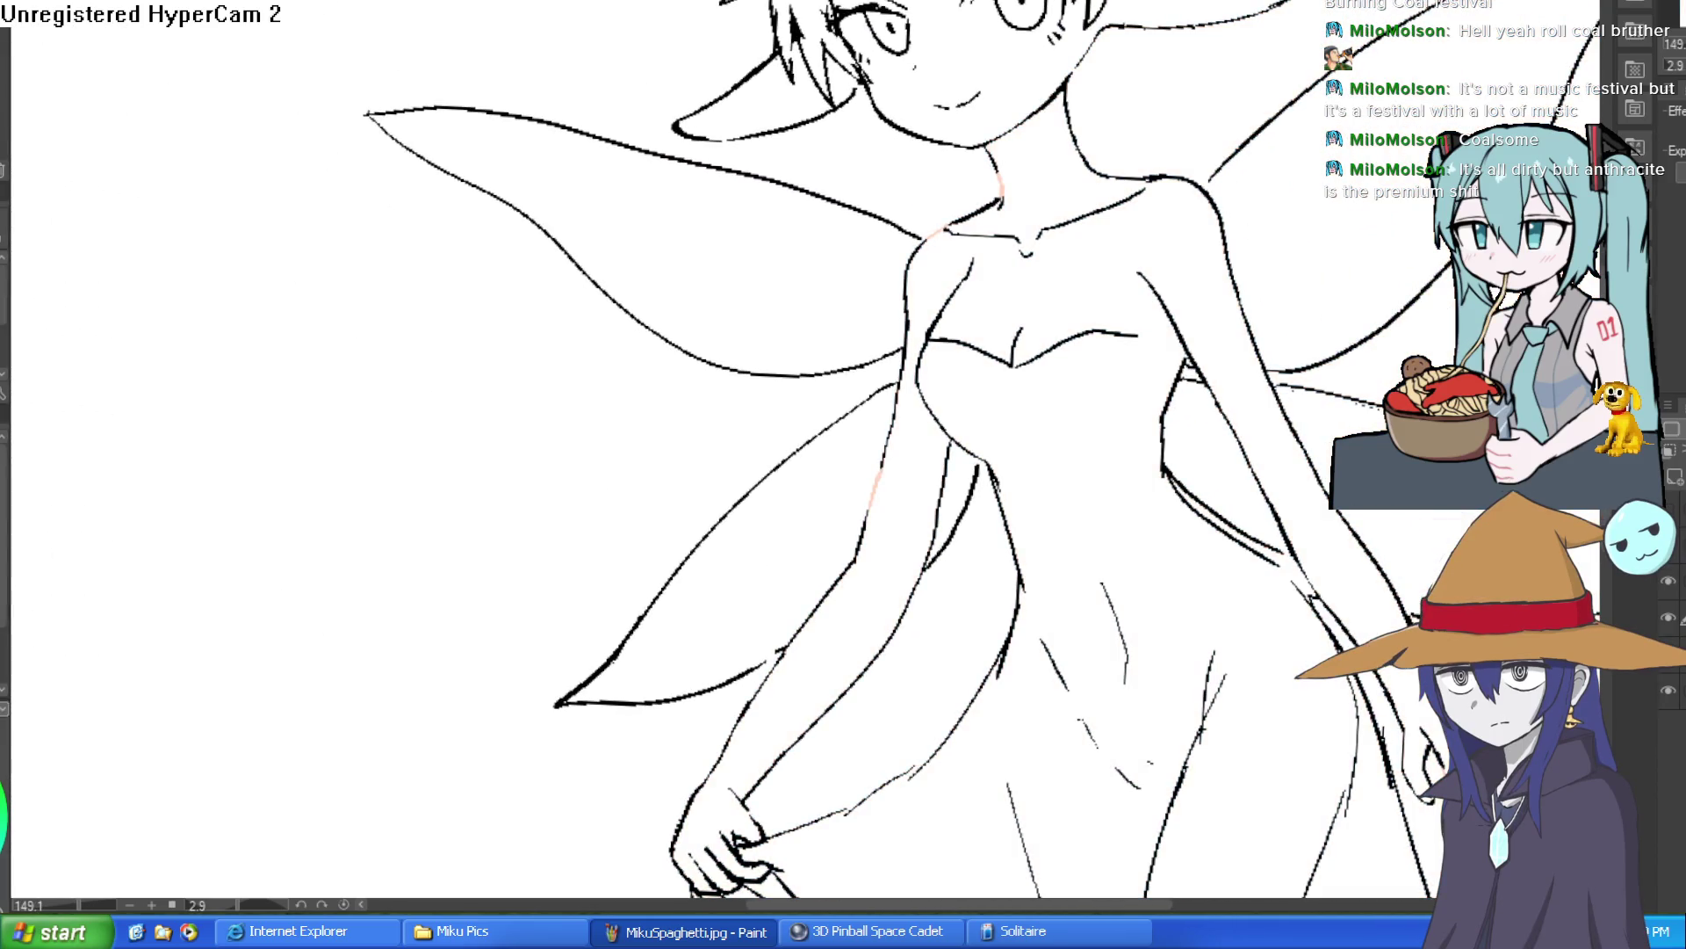
Seal the bust-line gap and fill the body, face and left ear with skin tone.
scroll(1173, 306, up, 3)
drag(1131, 347, 1256, 357)
key(g)
click(1213, 290)
scroll(1287, 437, down, 6)
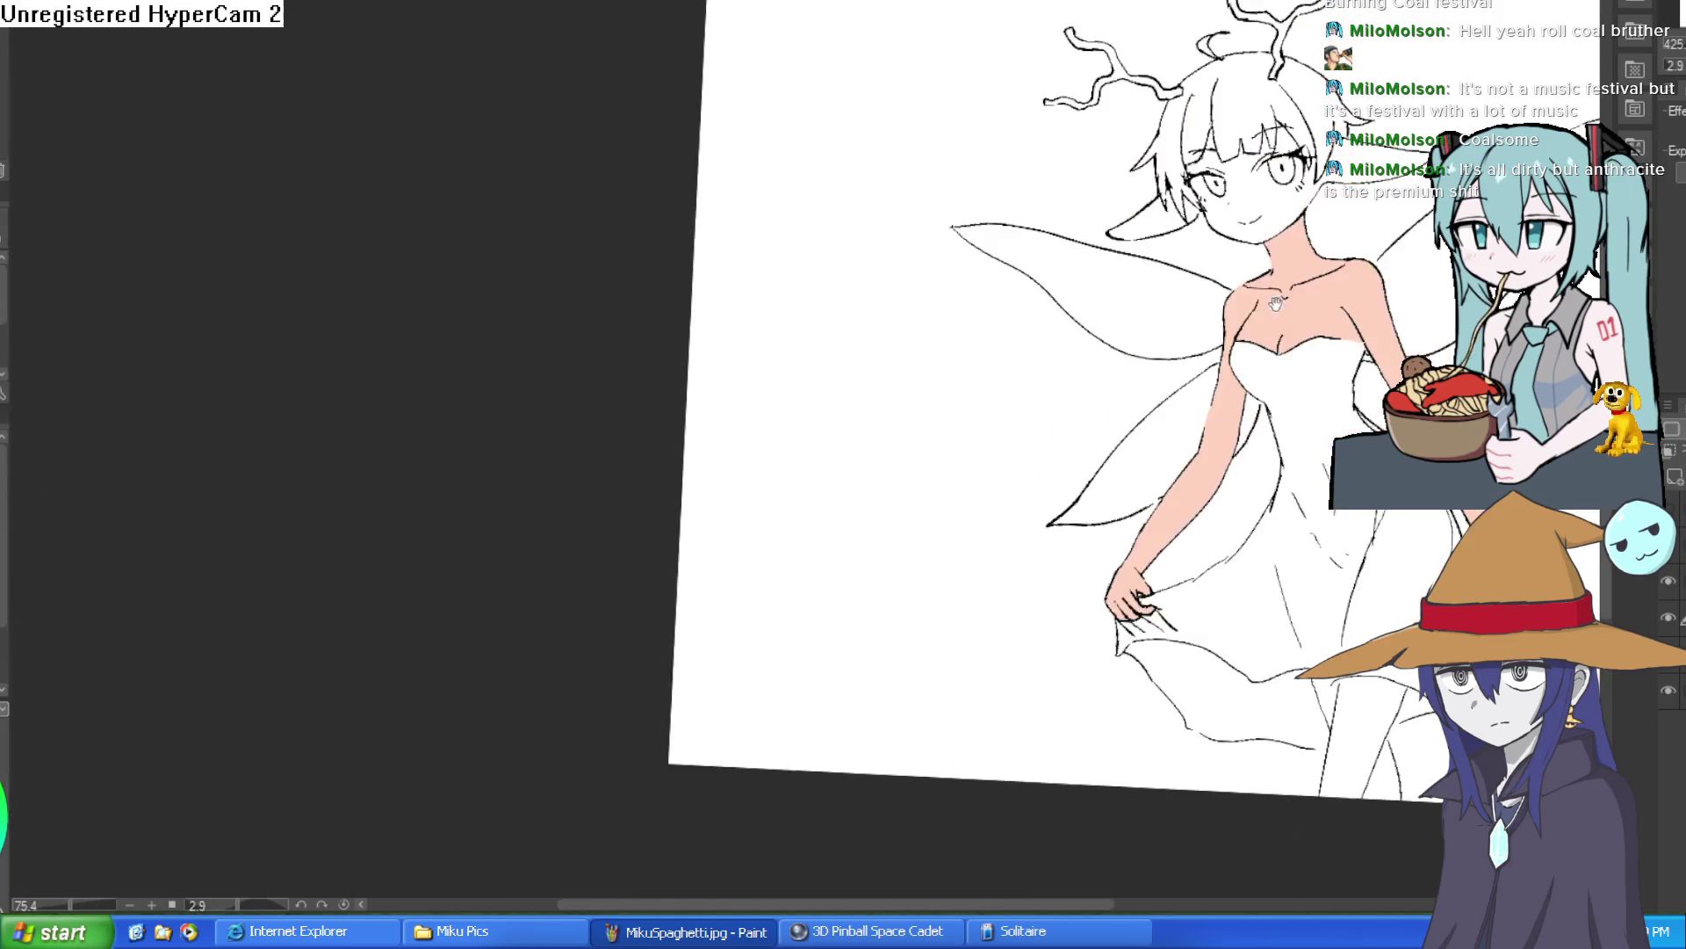
click(1098, 167)
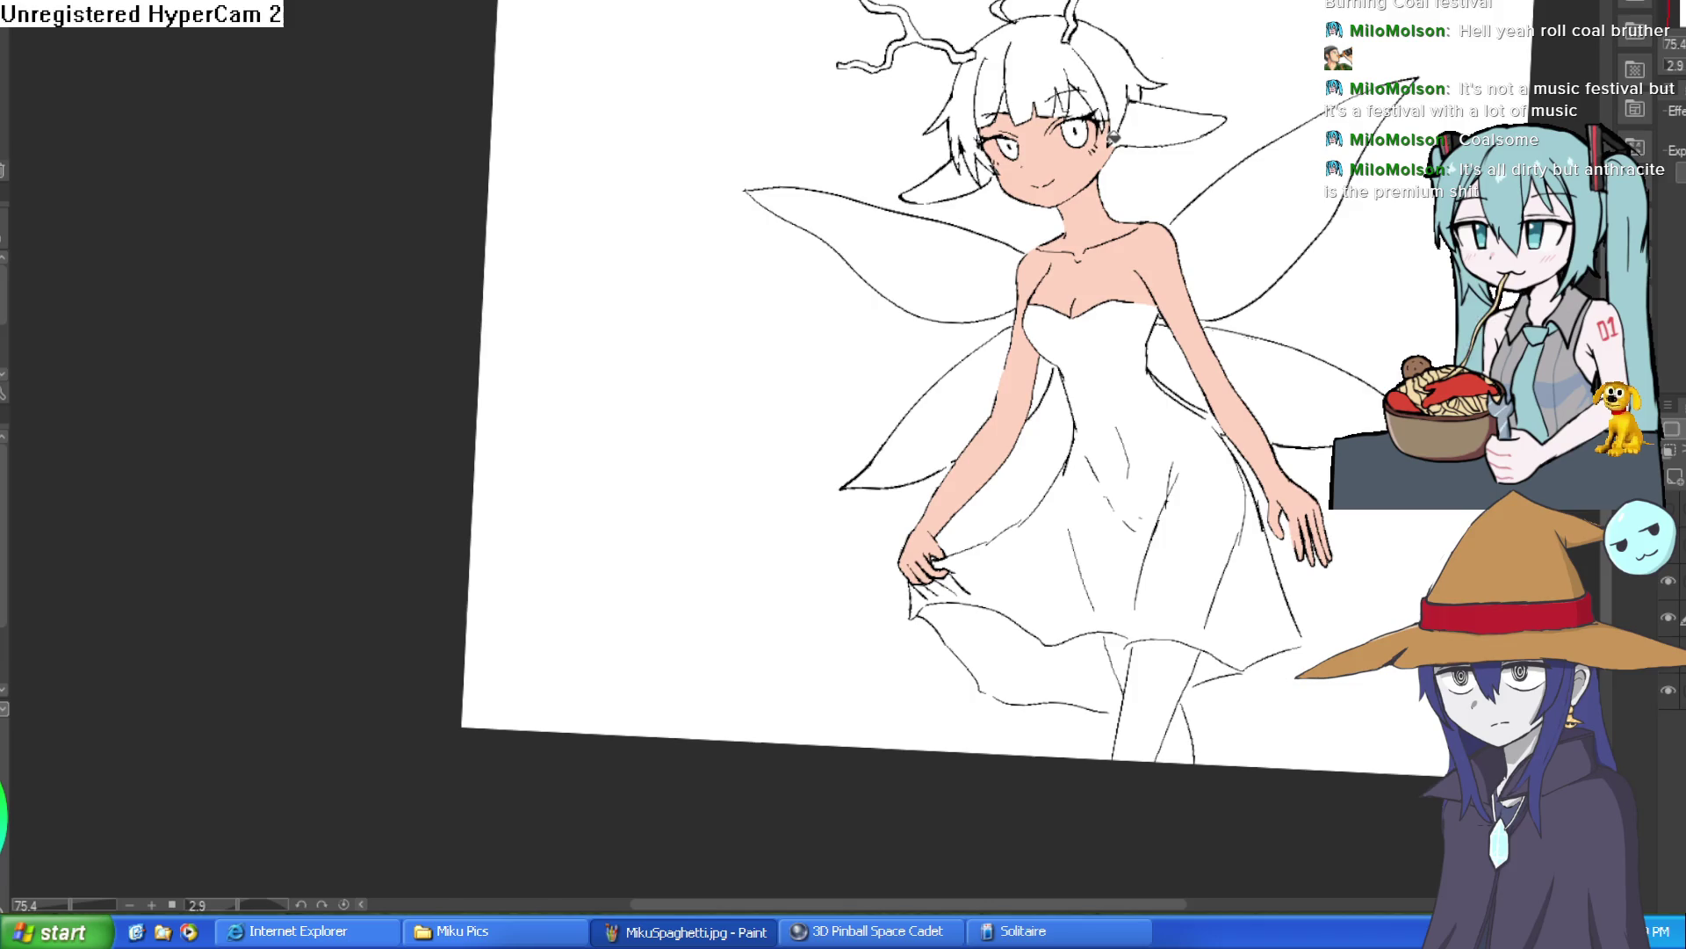
scroll(1133, 79, up, 4)
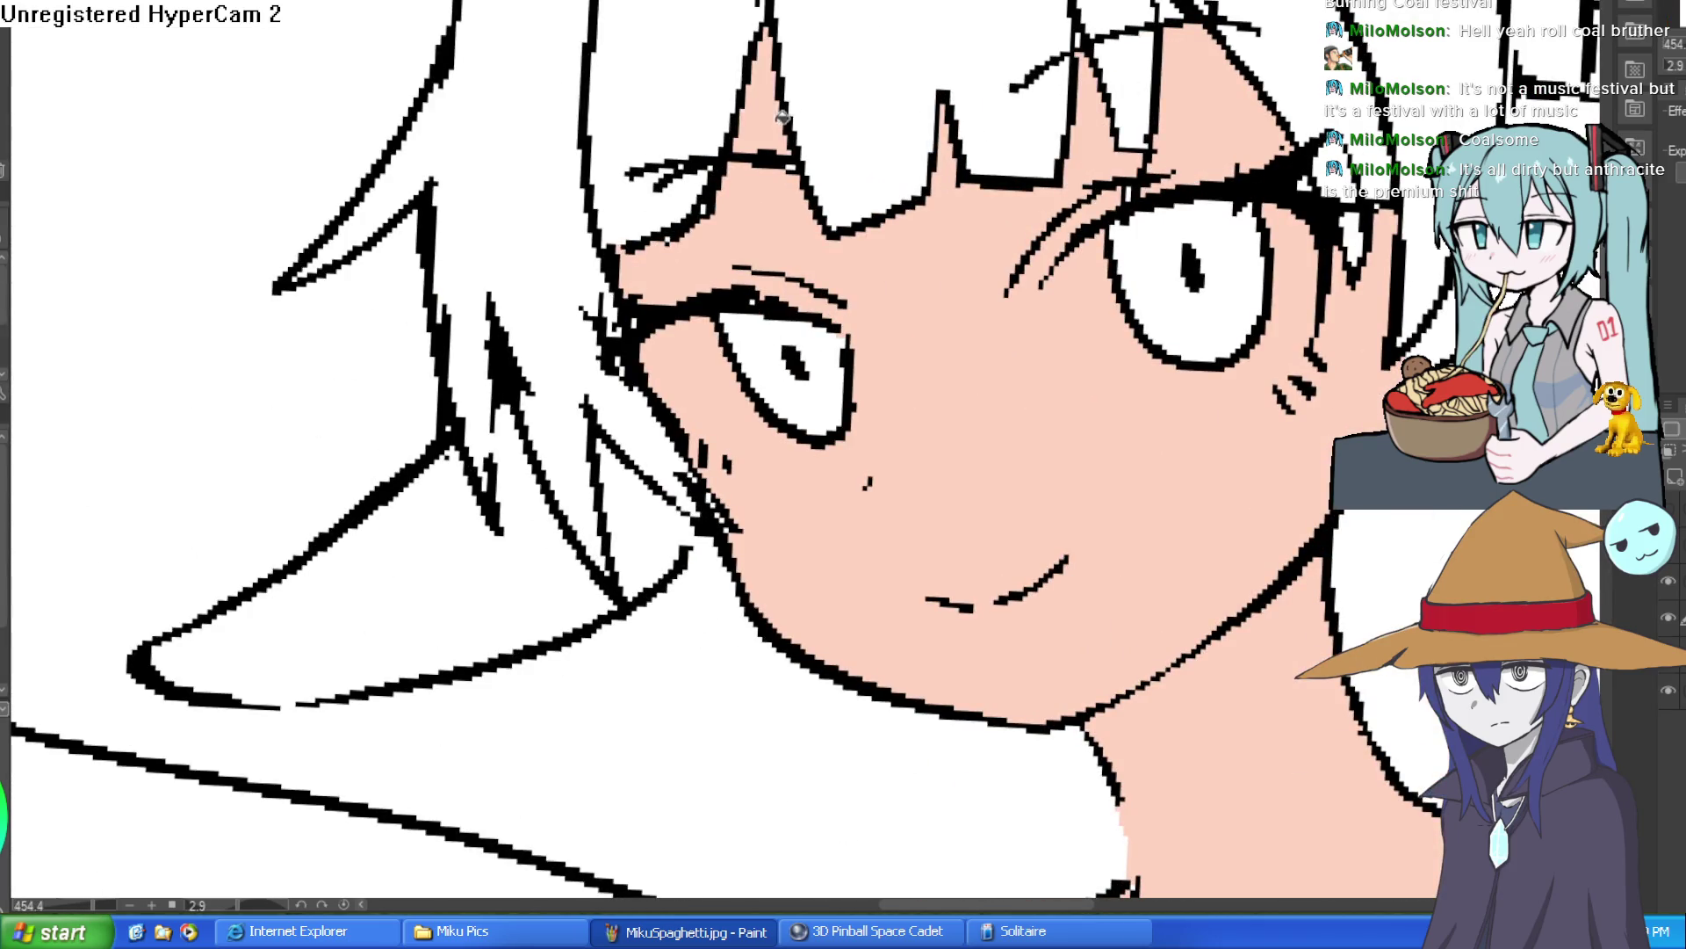
drag(1091, 38, 1074, 143)
scroll(1074, 143, down, 3)
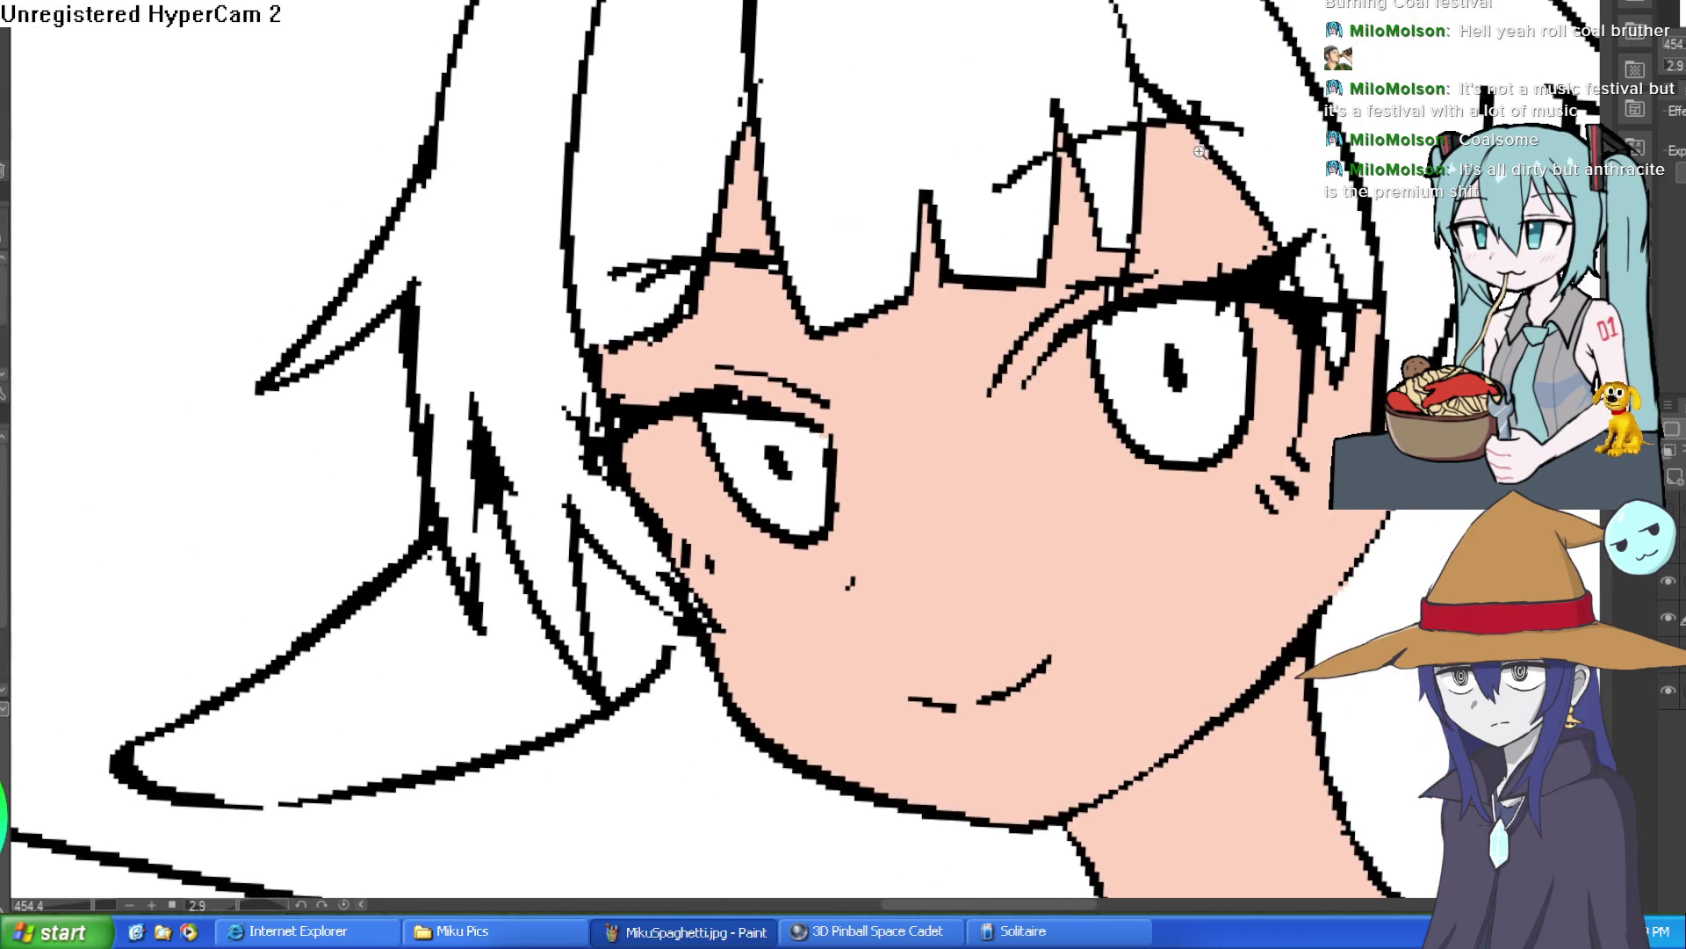
scroll(1233, 108, up, 3)
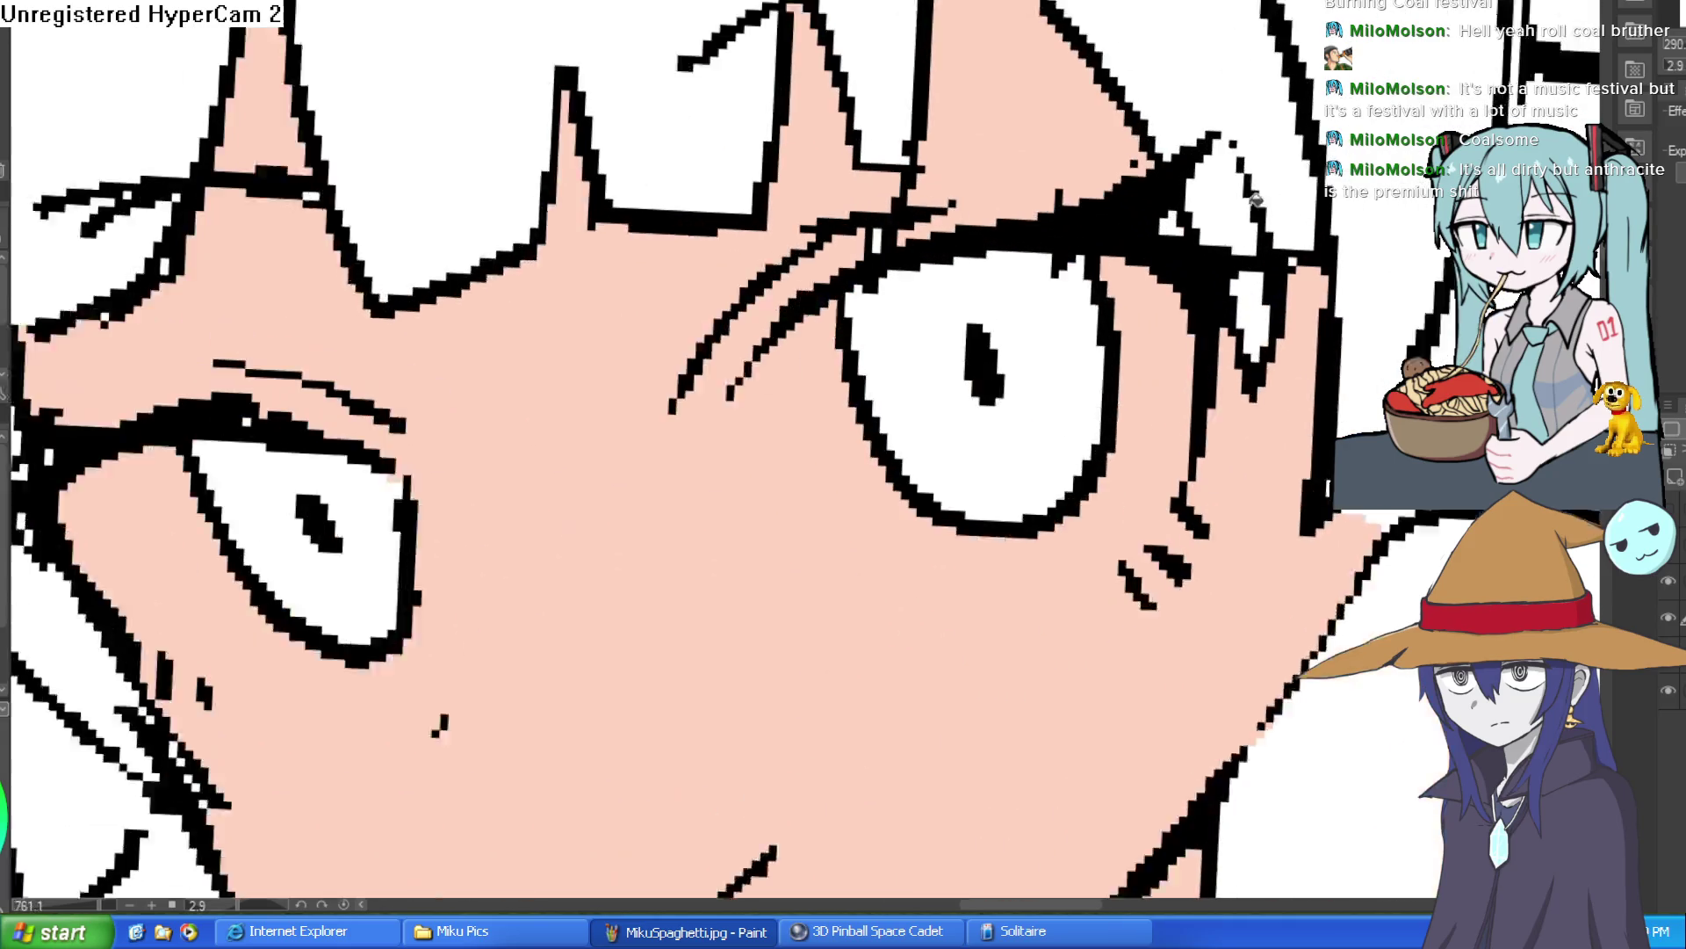
scroll(1269, 342, down, 4)
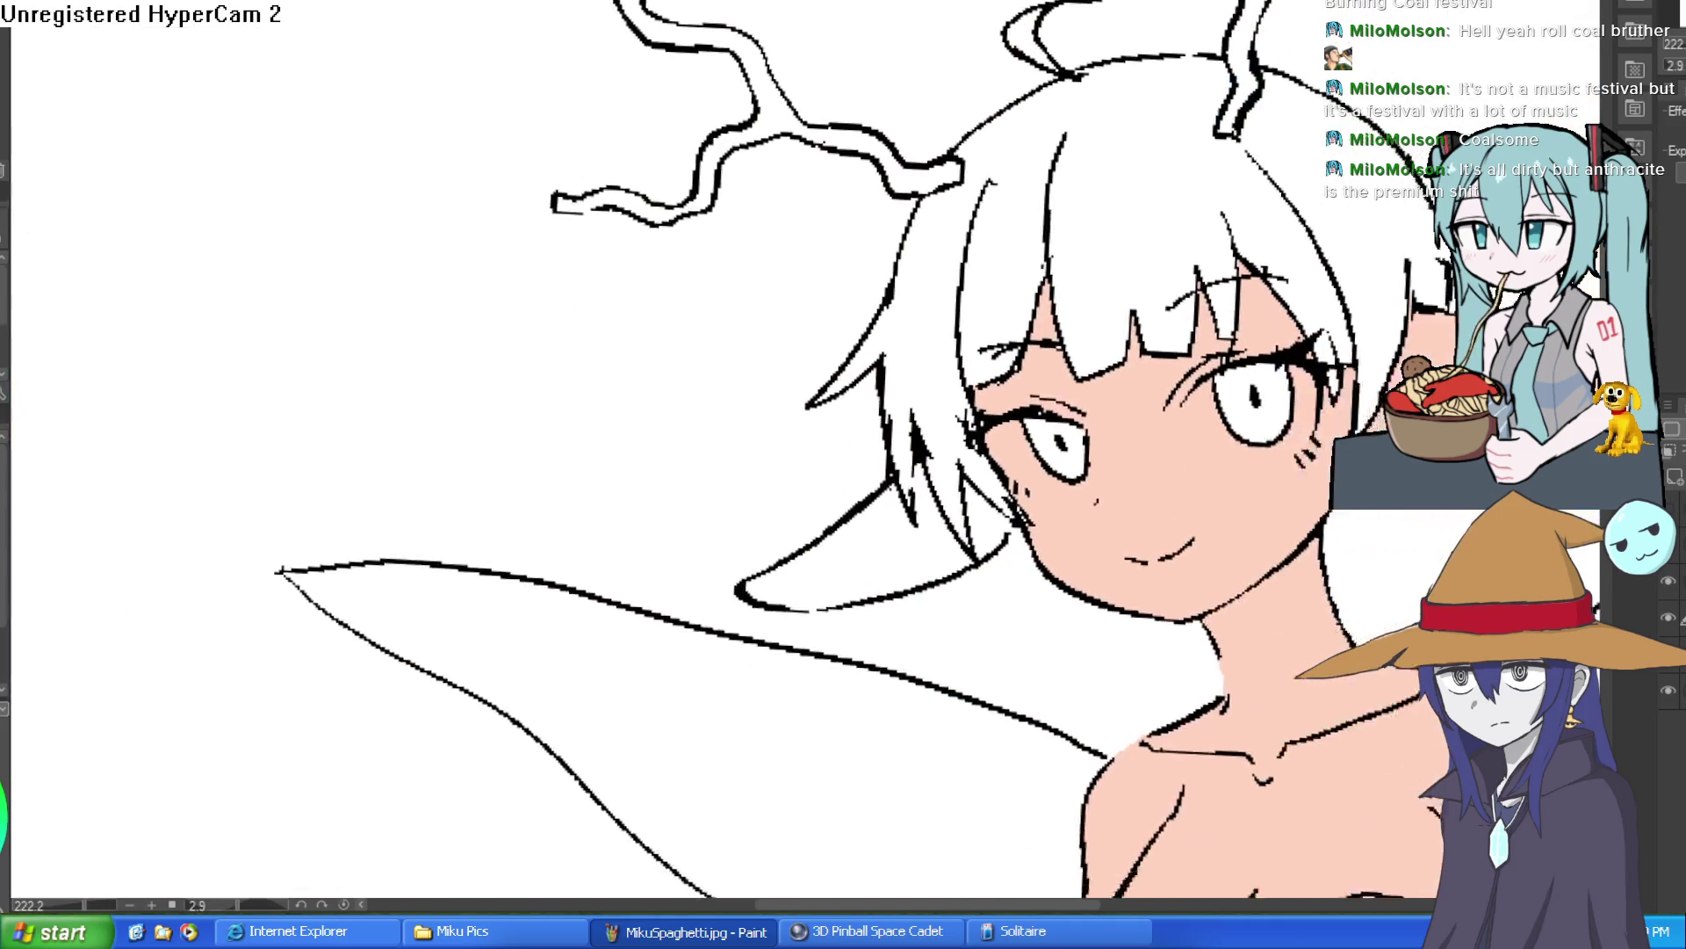
click(919, 468)
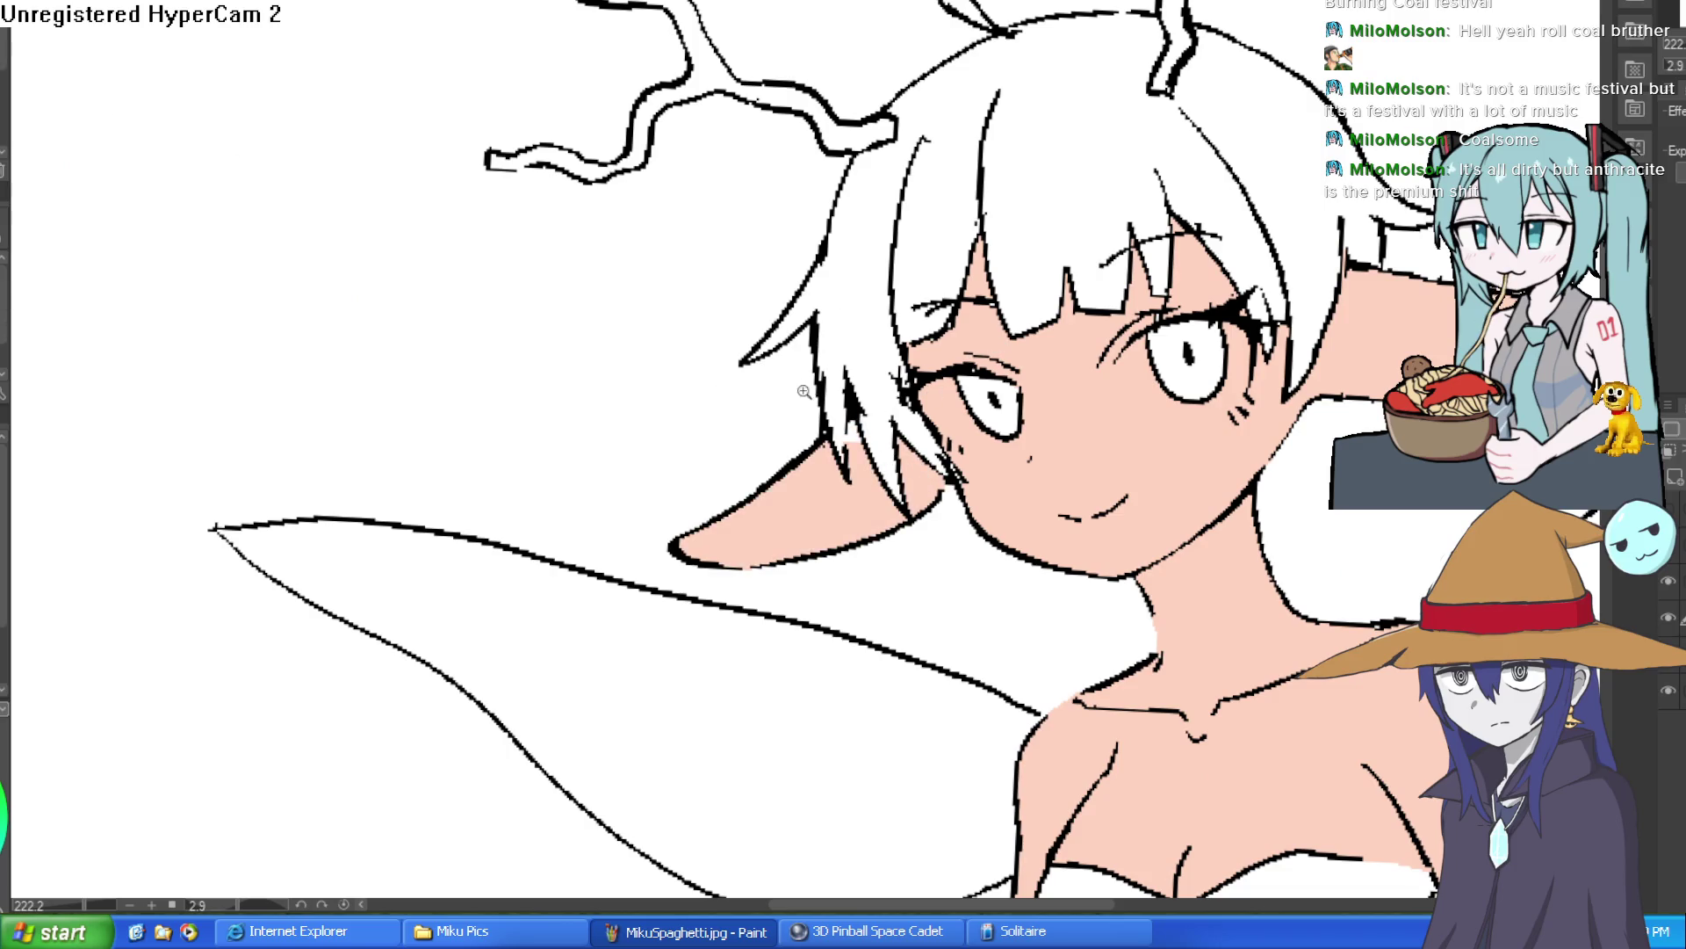
Undo the white eye strokes and pink fills, then fit the canvas to the window.
scroll(830, 428, up, 2)
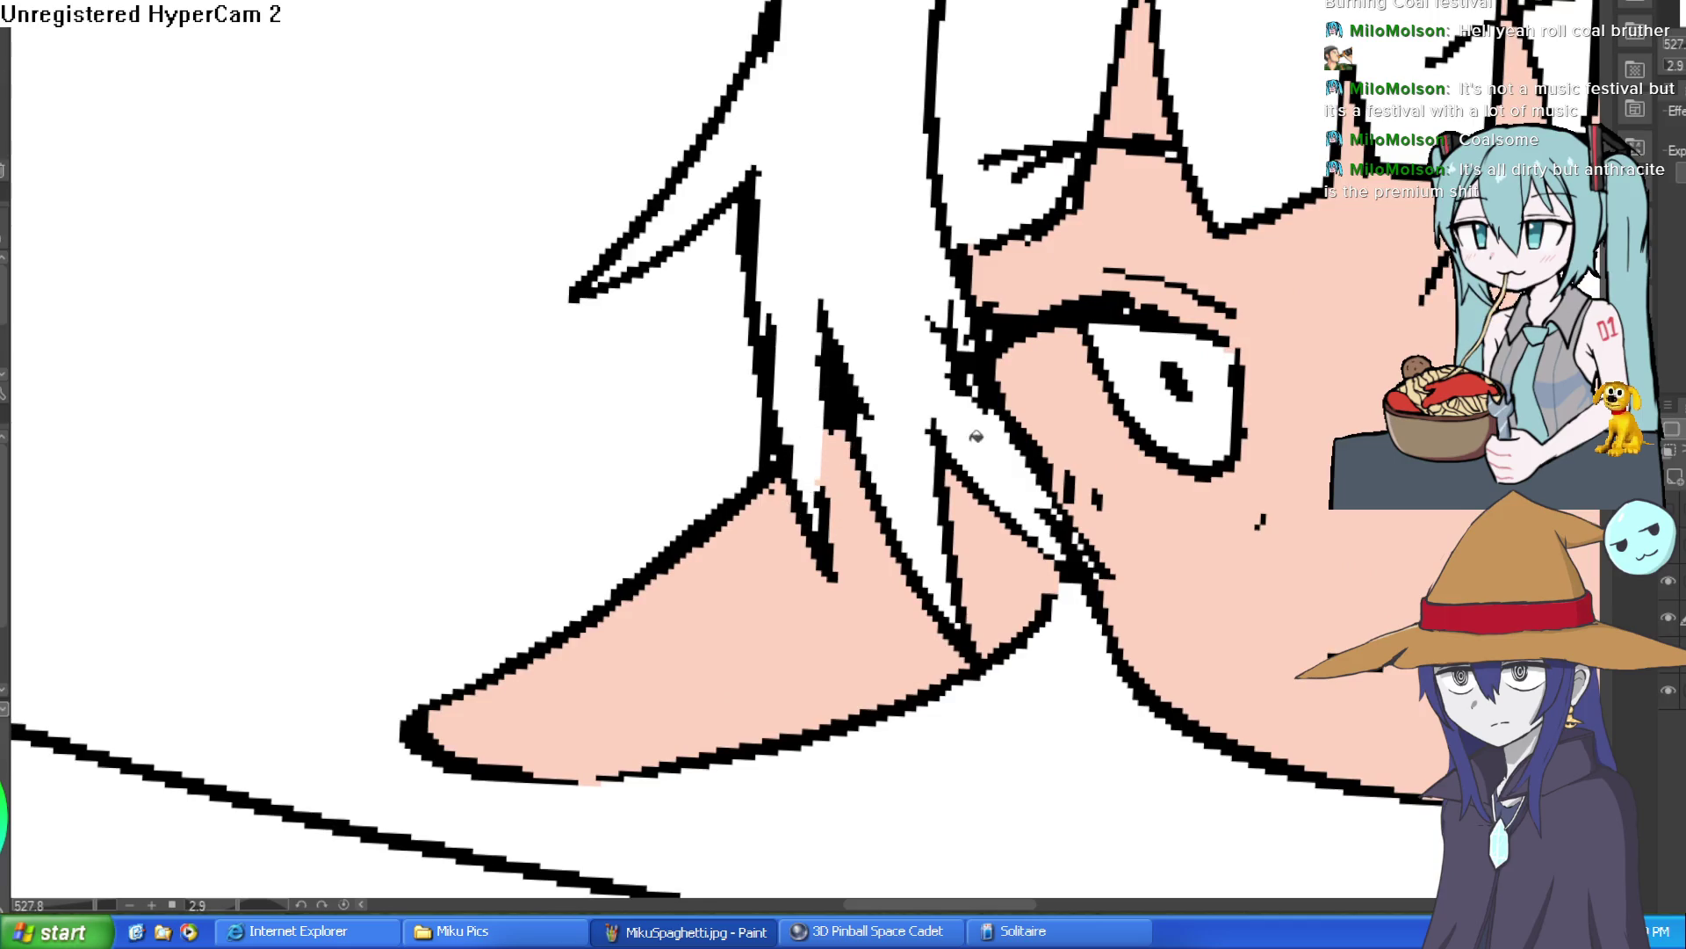
scroll(1090, 548, down, 3)
scroll(1254, 482, down, 3)
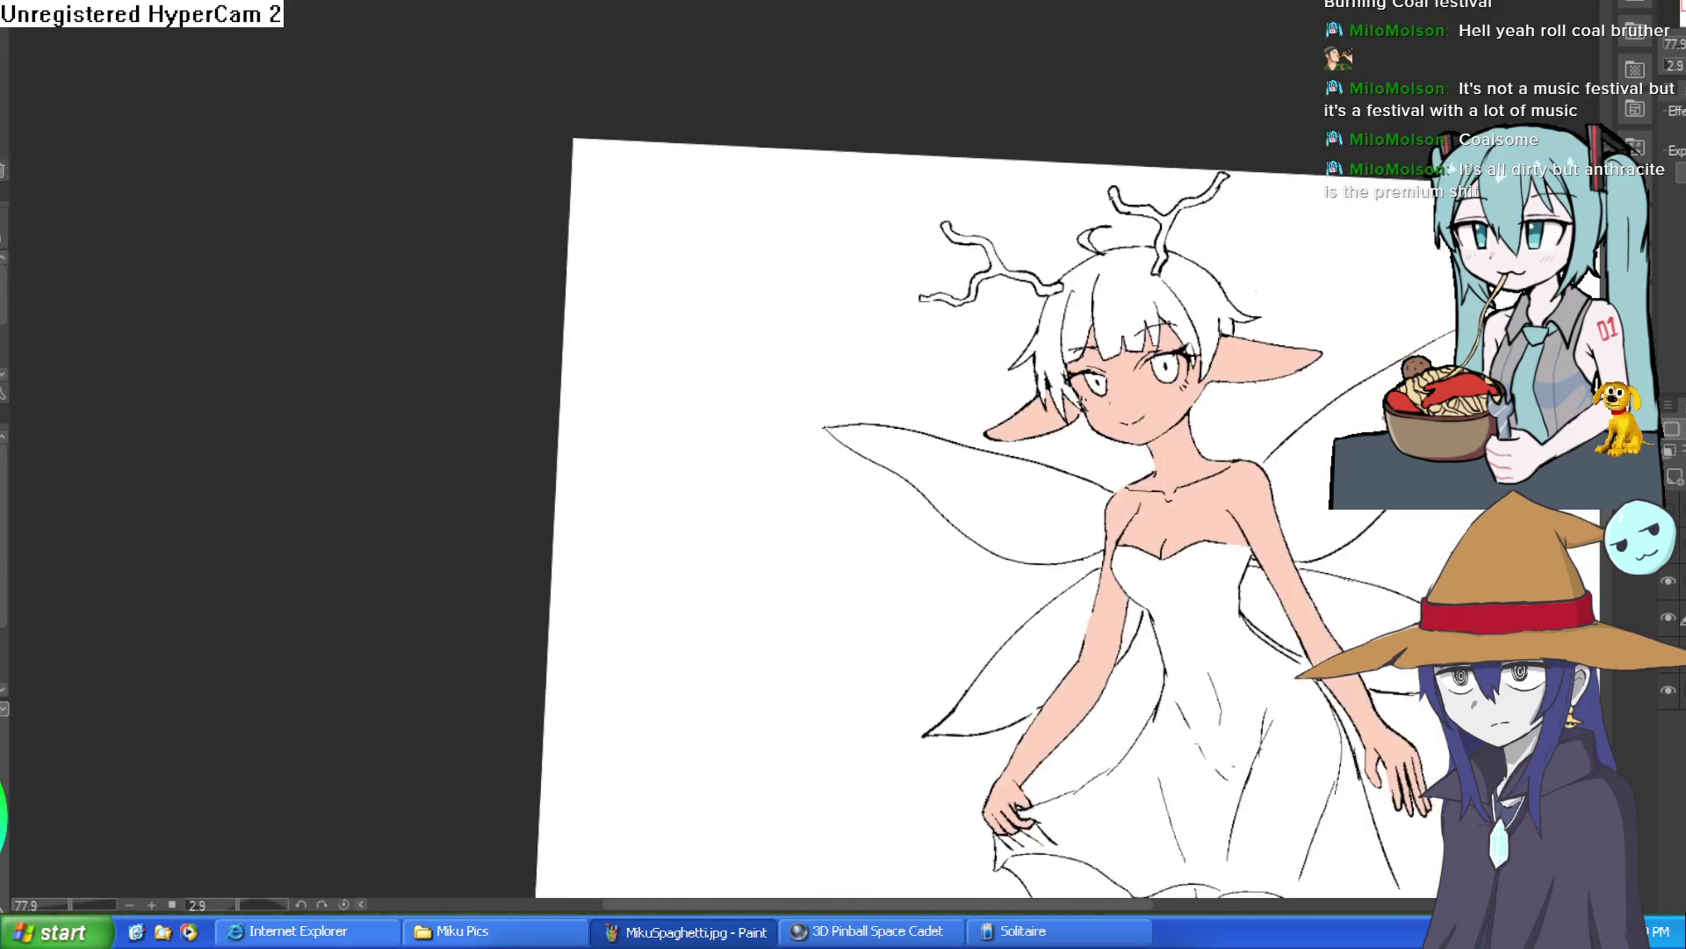
scroll(1312, 357, up, 4)
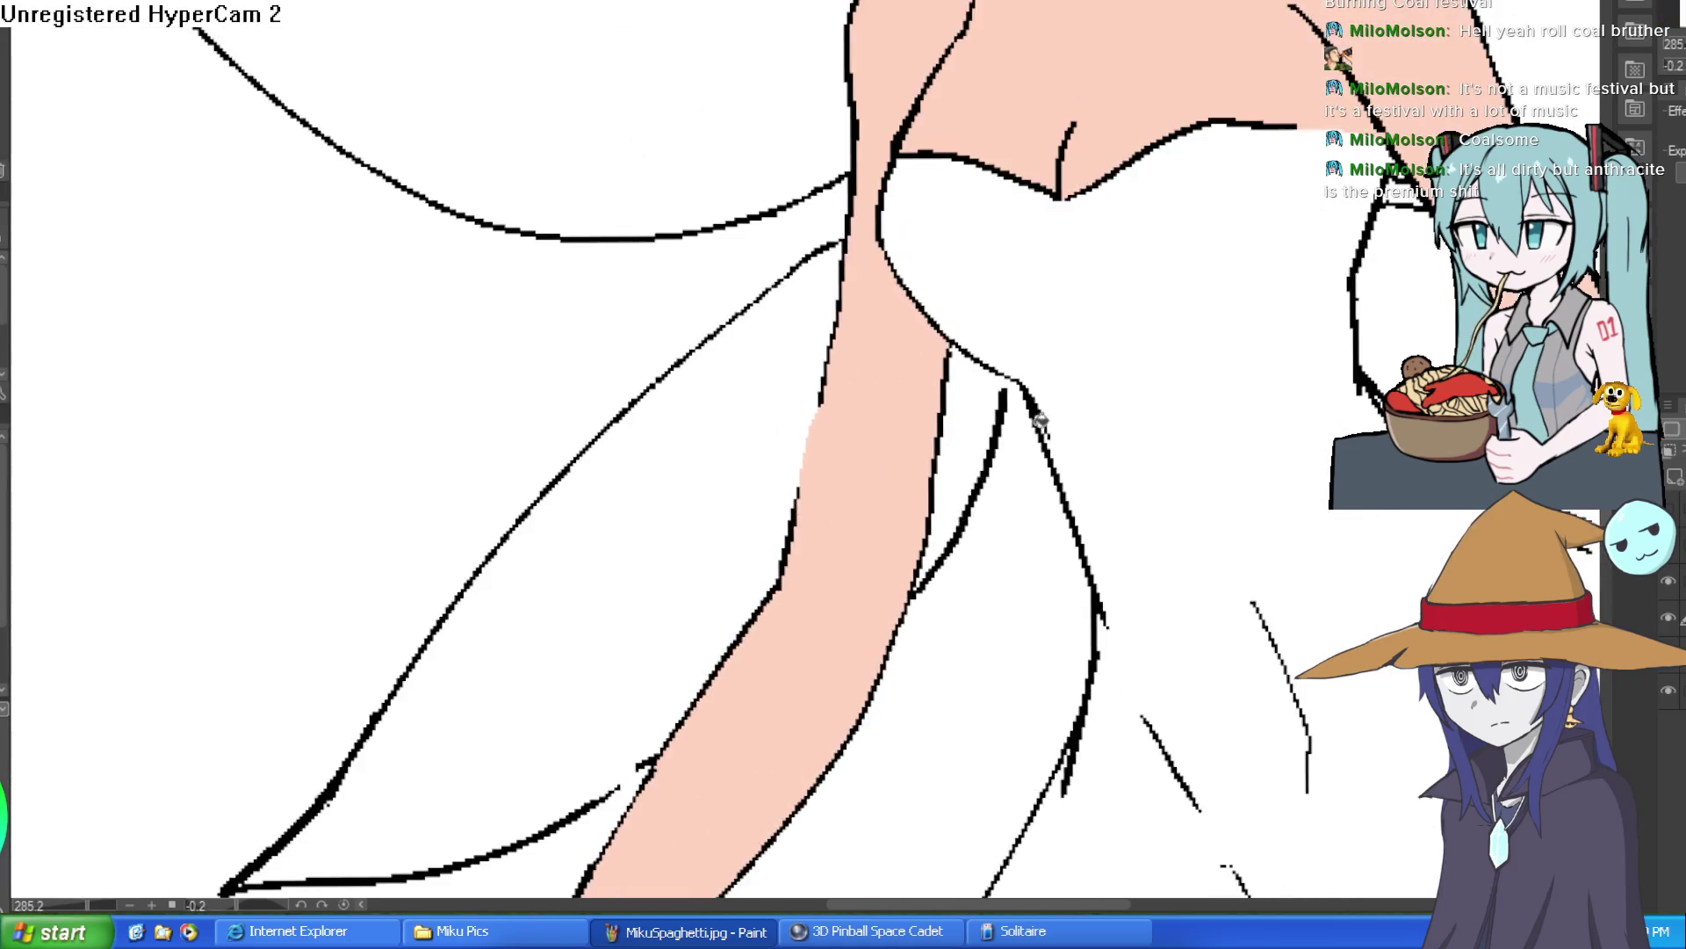
scroll(1300, 391, down, 3)
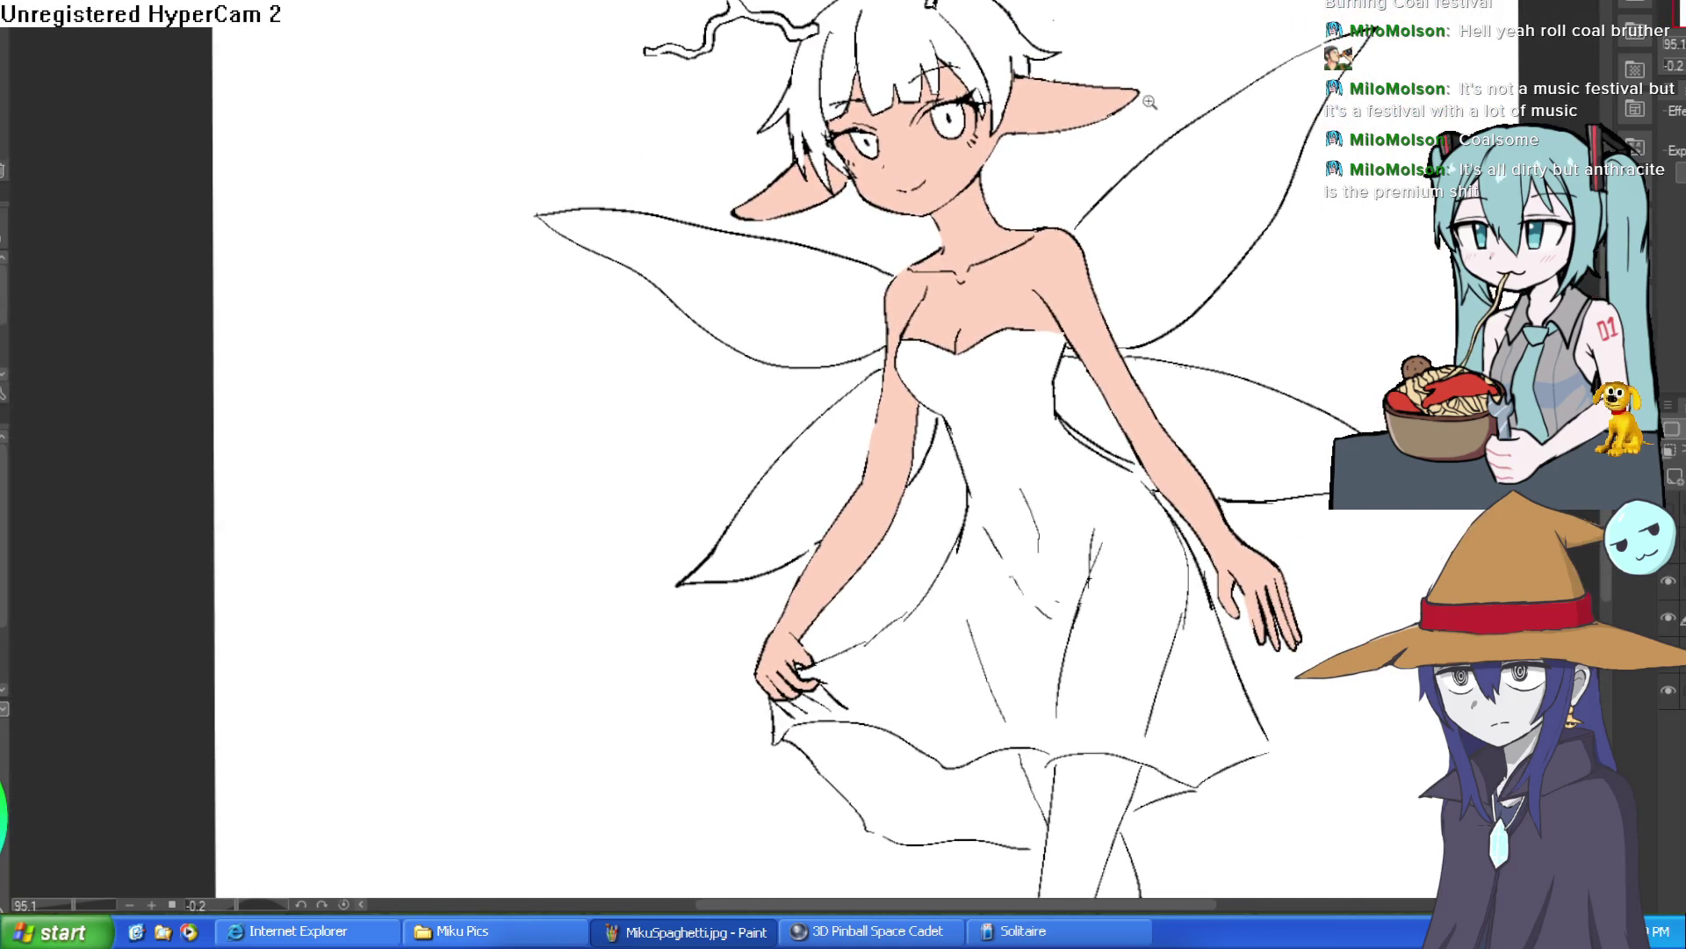
scroll(1062, 138, up, 4)
mouse_move(690, 180)
mouse_down()
mouse_move(694, 290)
mouse_move(633, 347)
mouse_move(467, 297)
mouse_up()
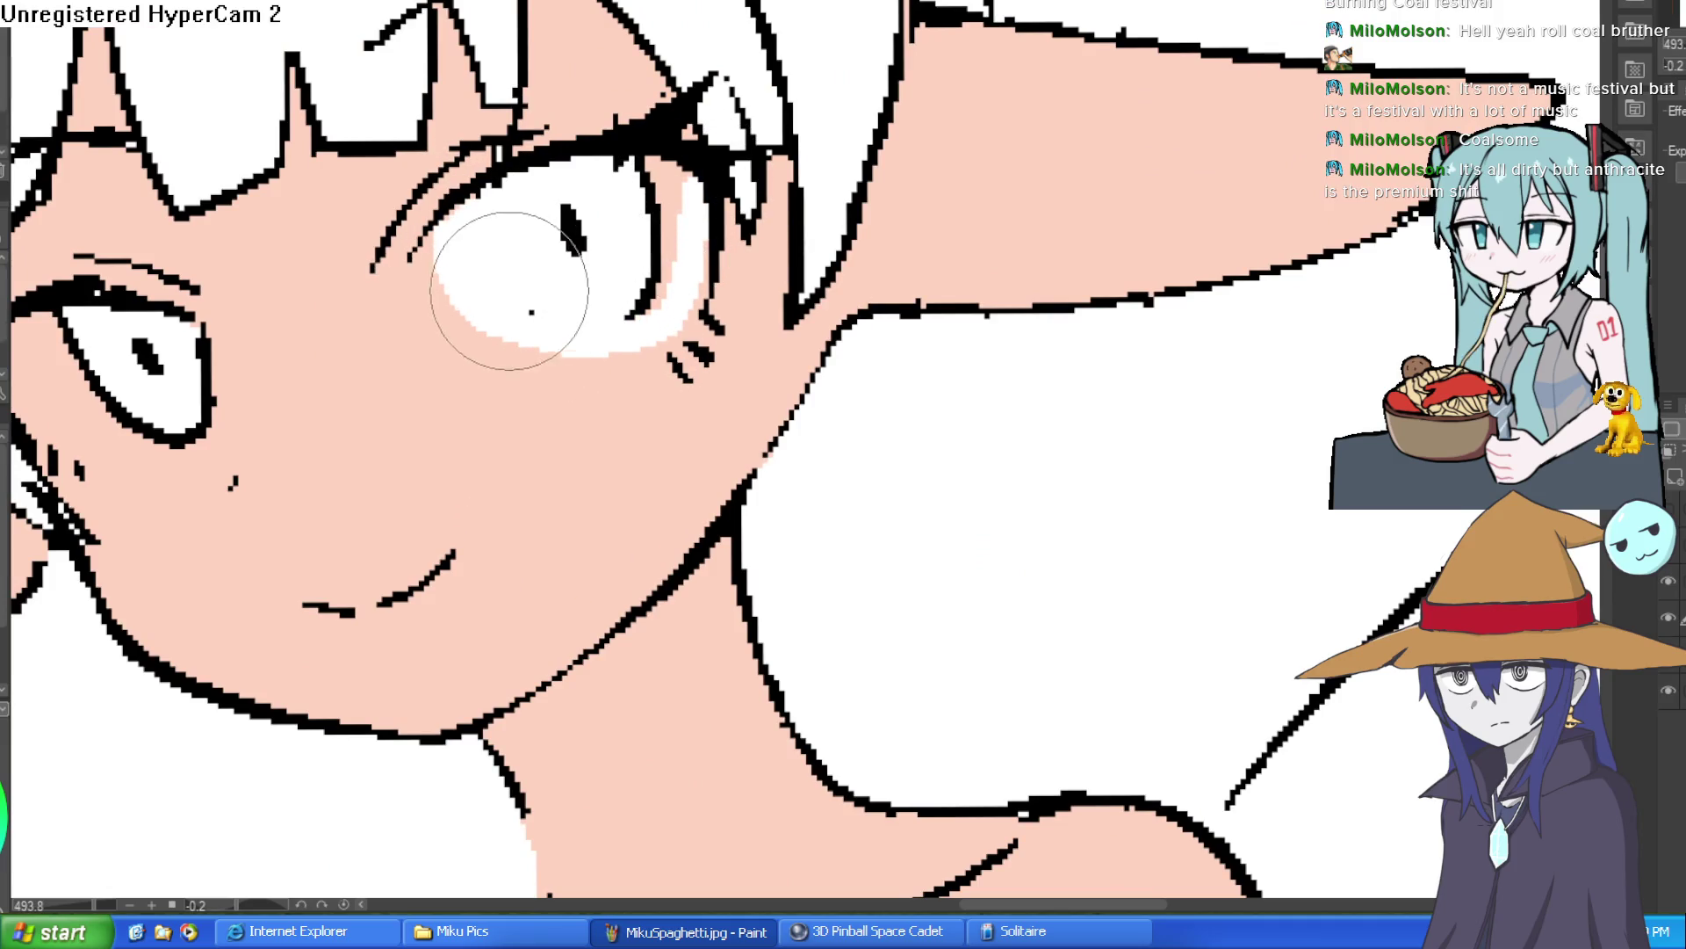
key(ctrl+z)
key(ctrl+z)
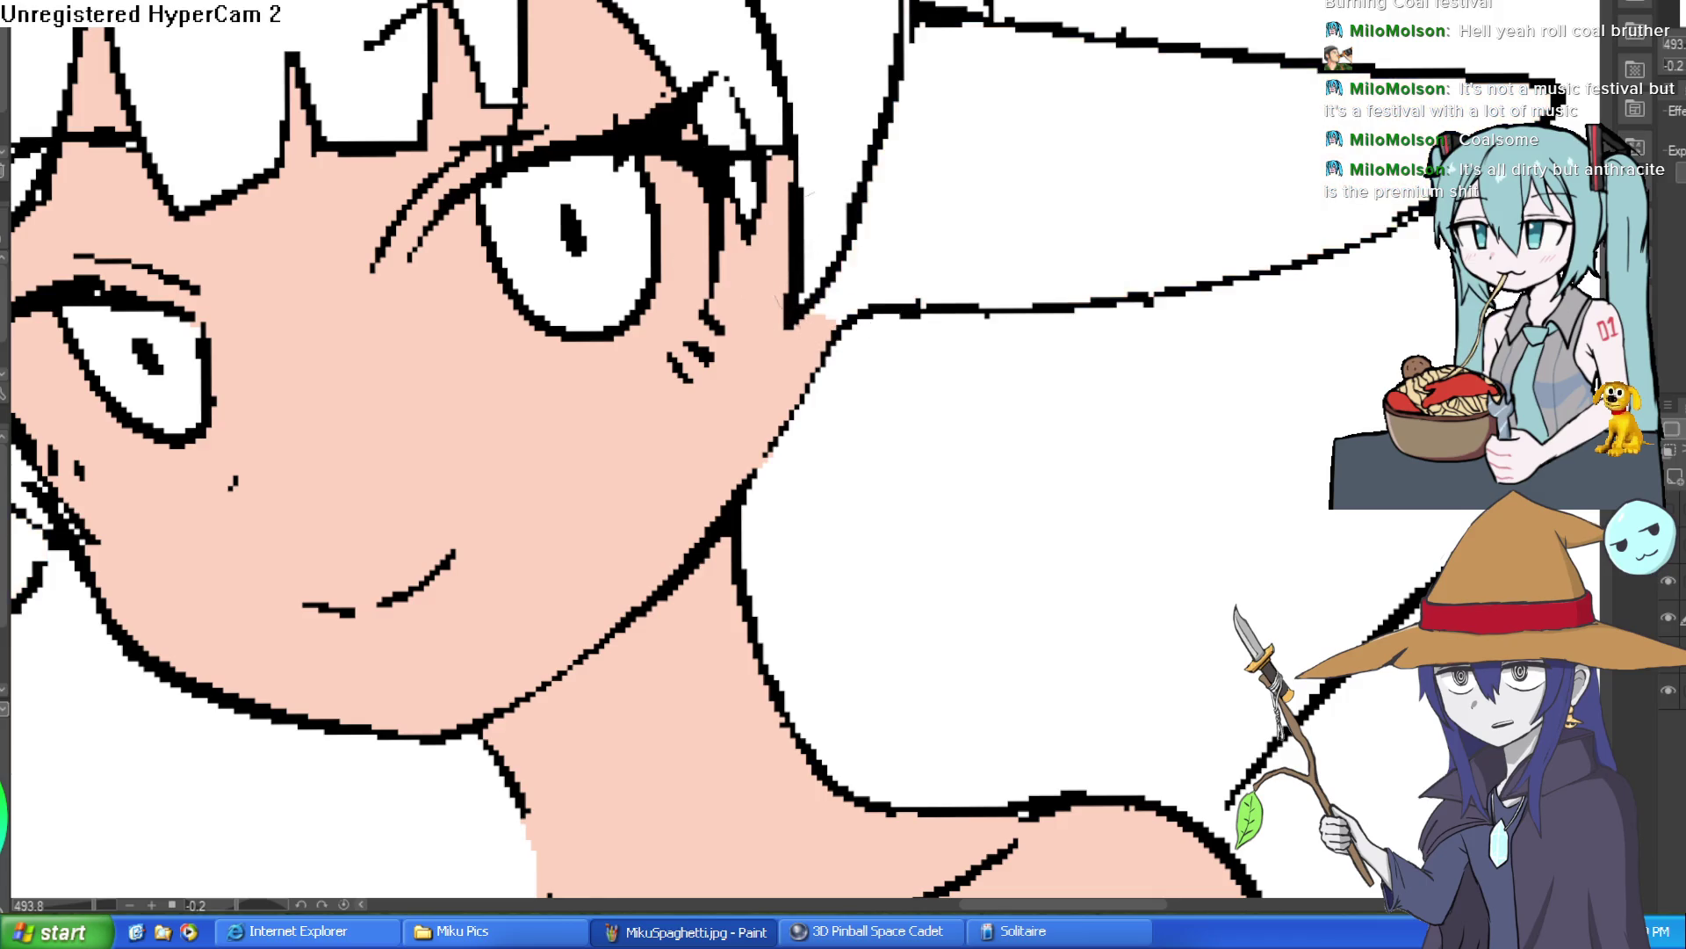
key(ctrl+z)
key(ctrl+z)
key(ctrl+z)
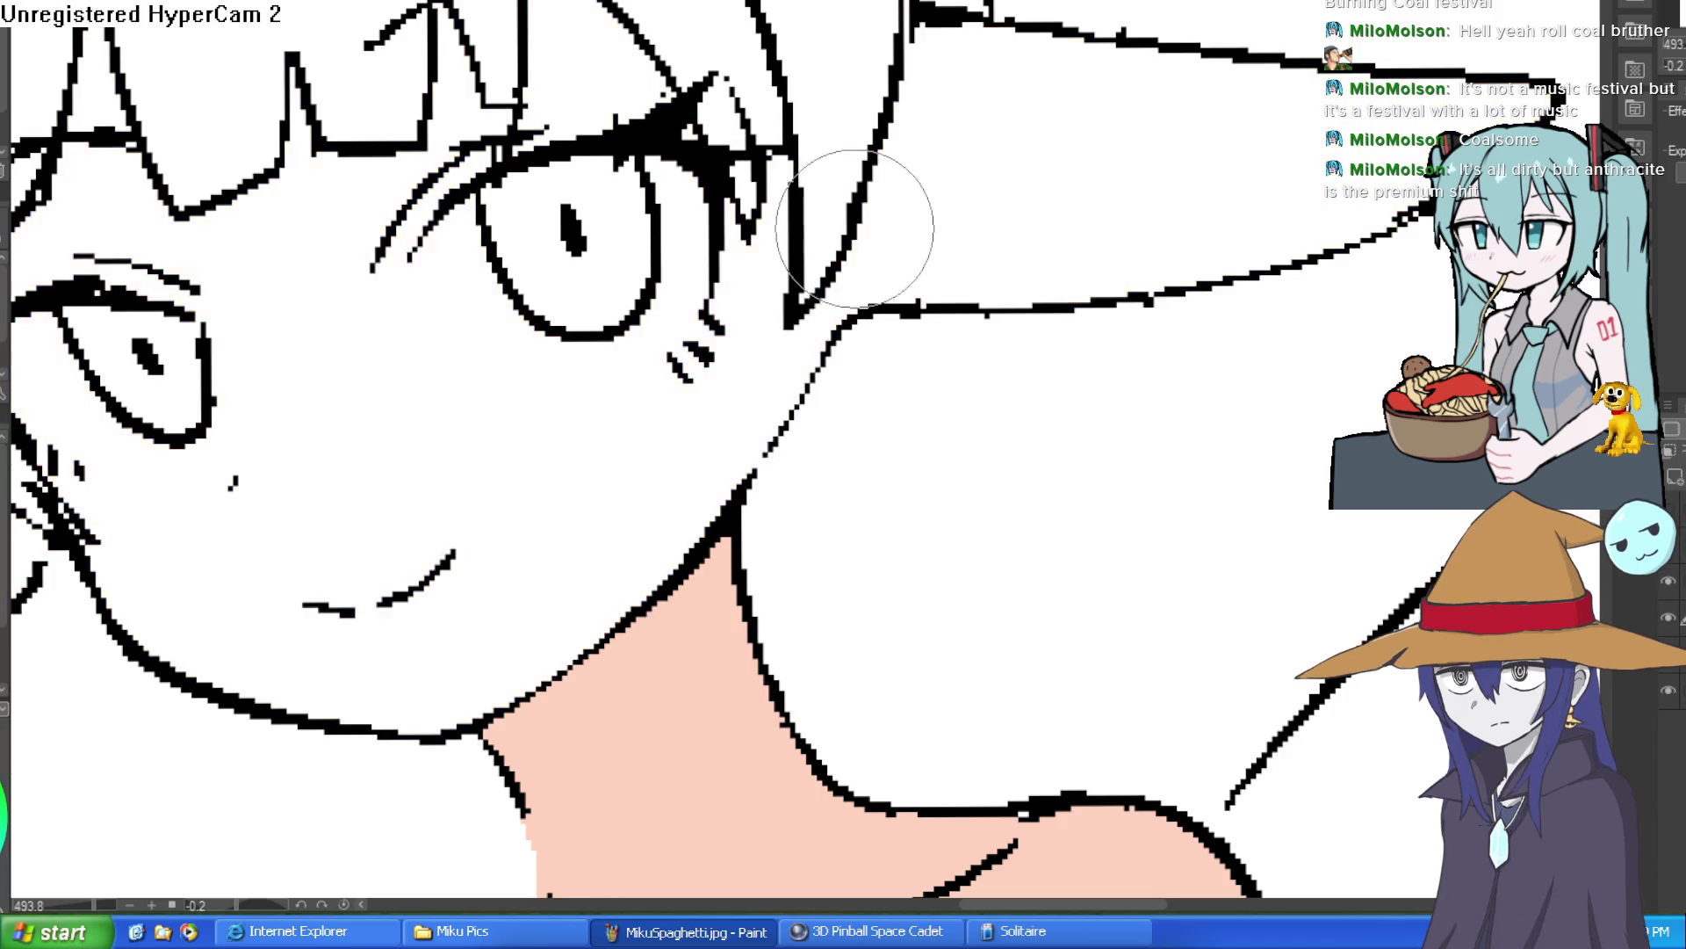
key(ctrl+0)
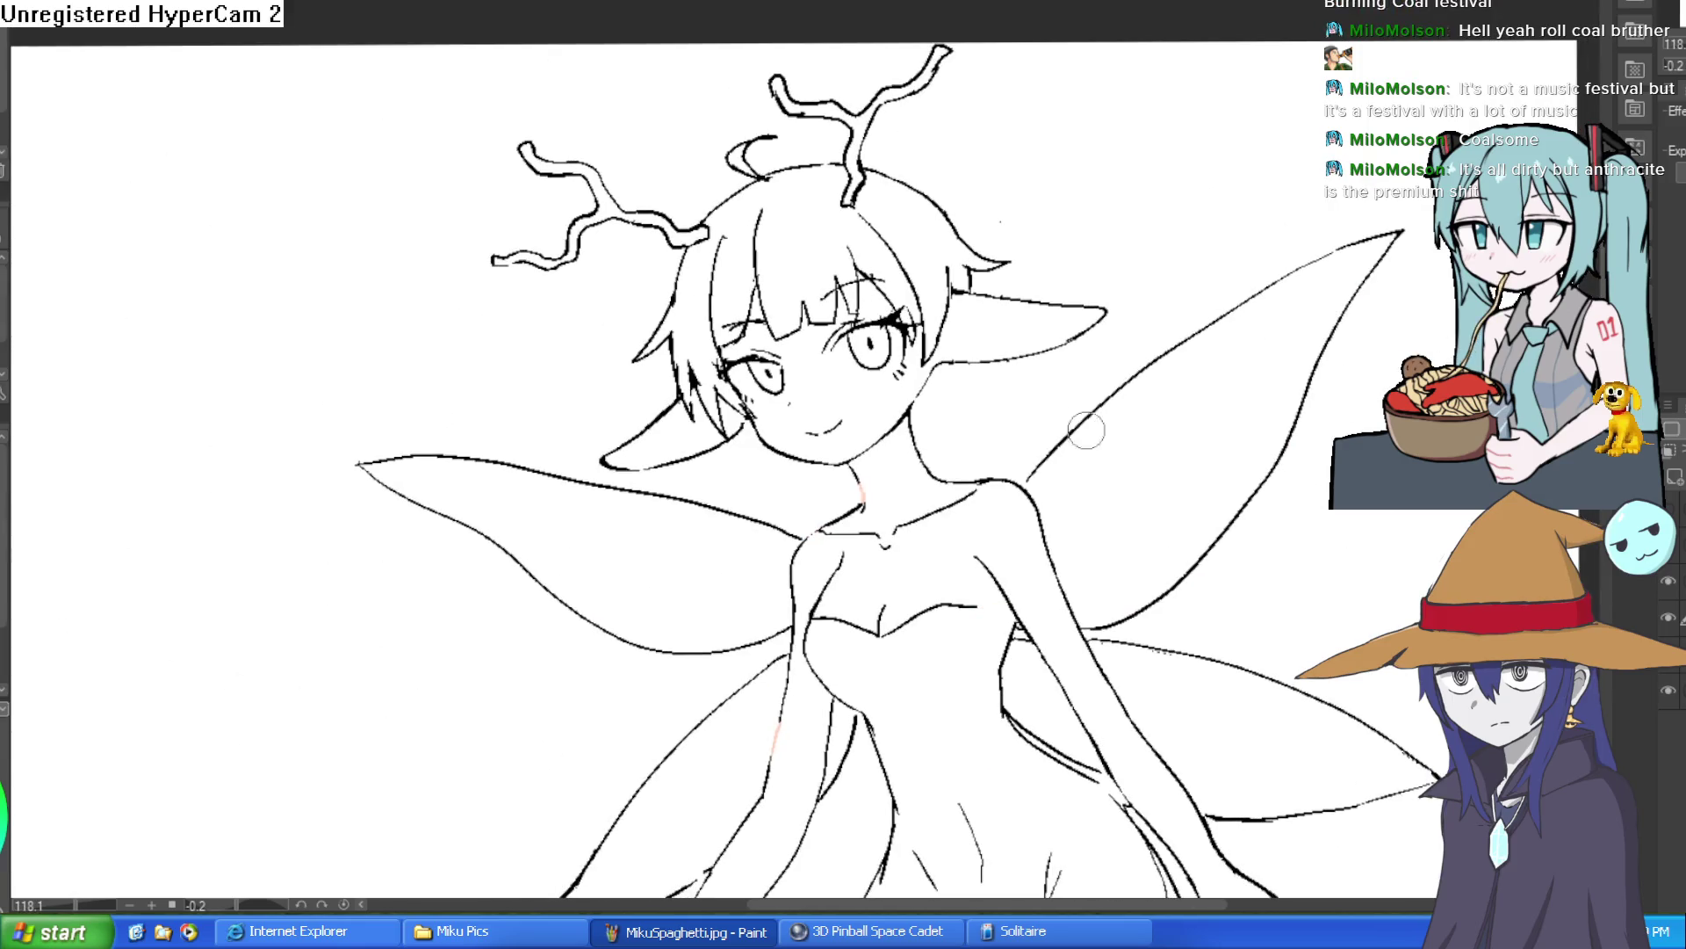
Add a new raster layer to the fairy drawing, then switch to the blank wide canvas tab.
drag(1100, 413, 1136, 275)
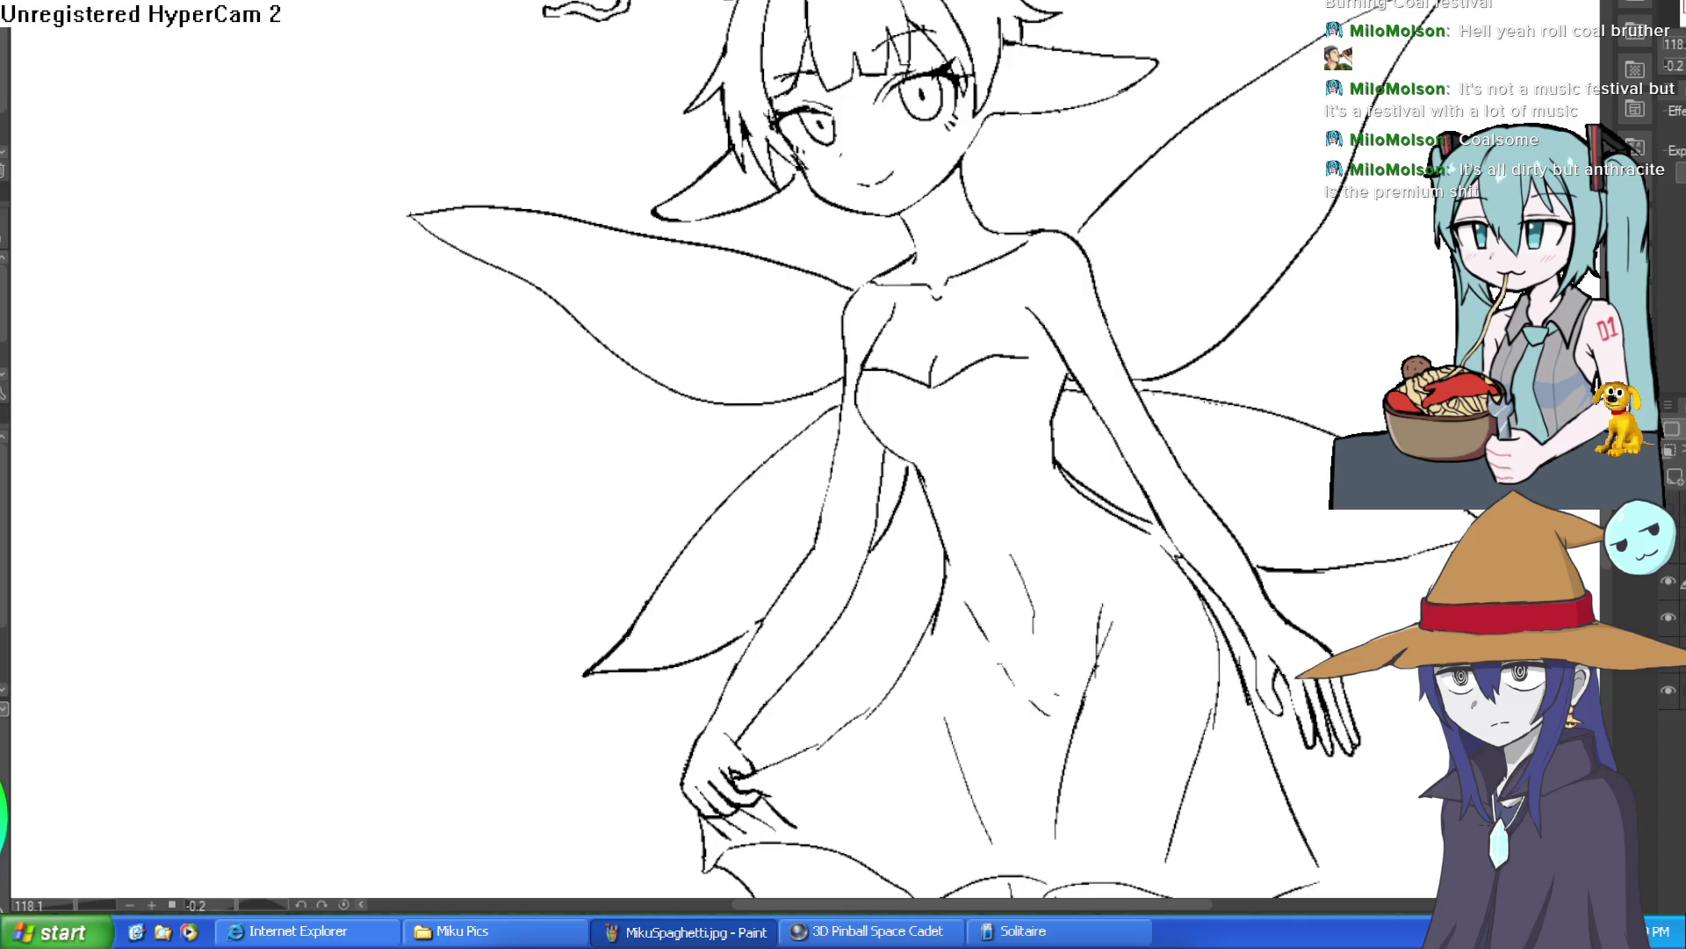
click(1672, 452)
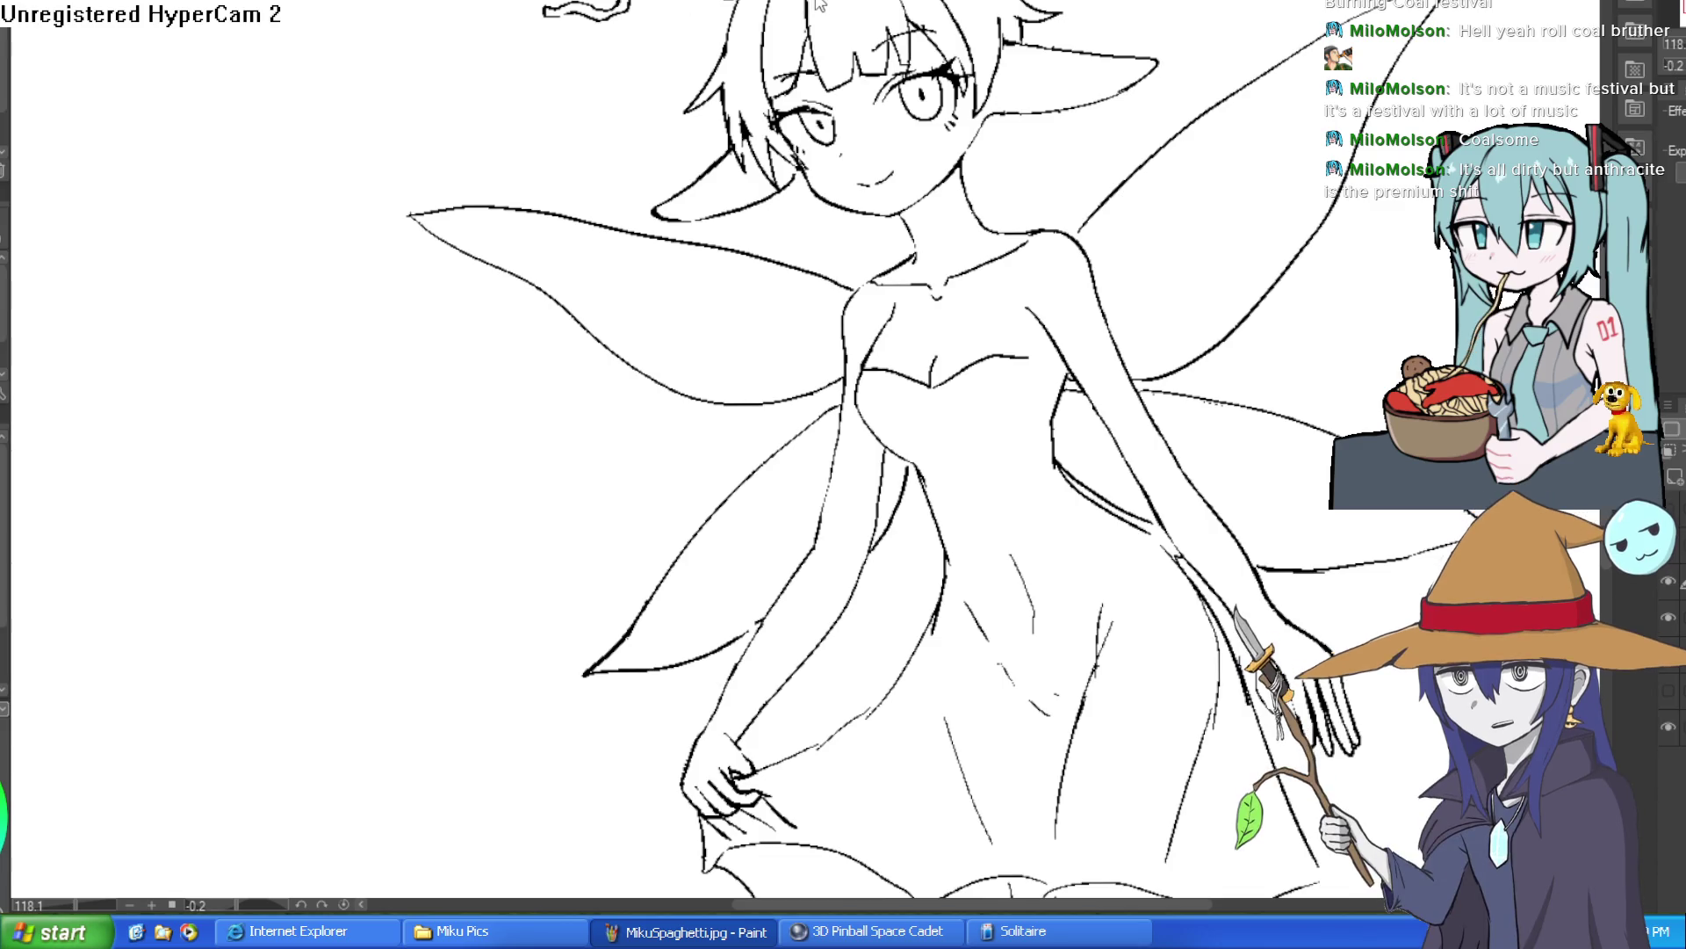
key(ctrl+Tab)
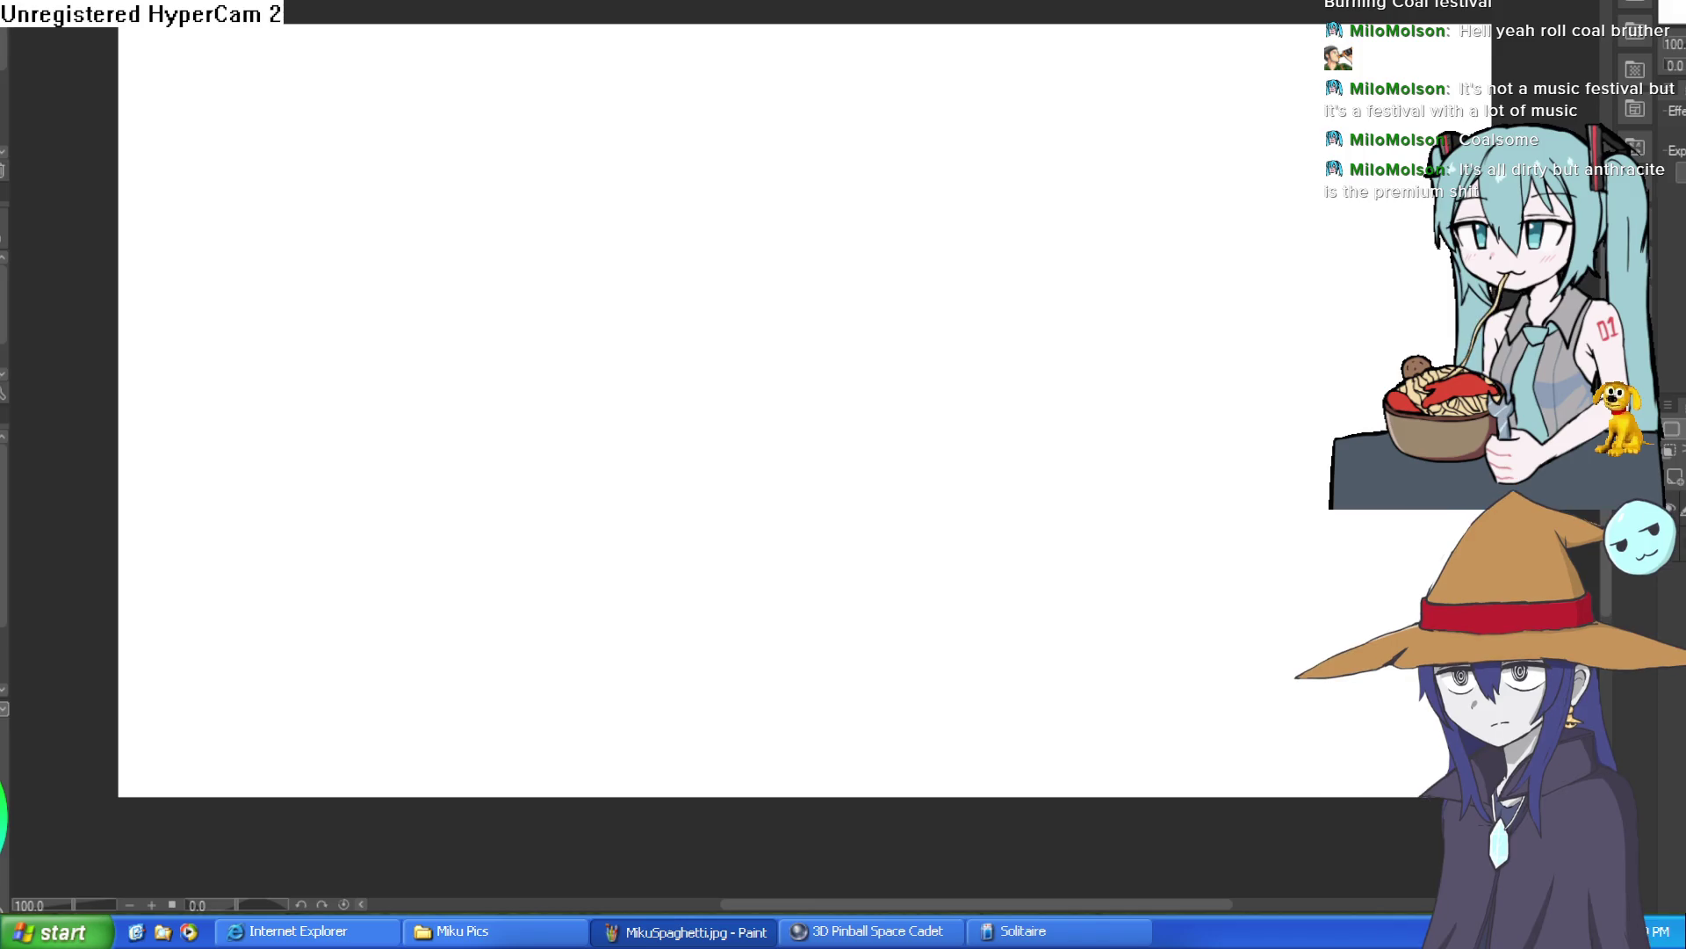
drag(821, 235, 903, 301)
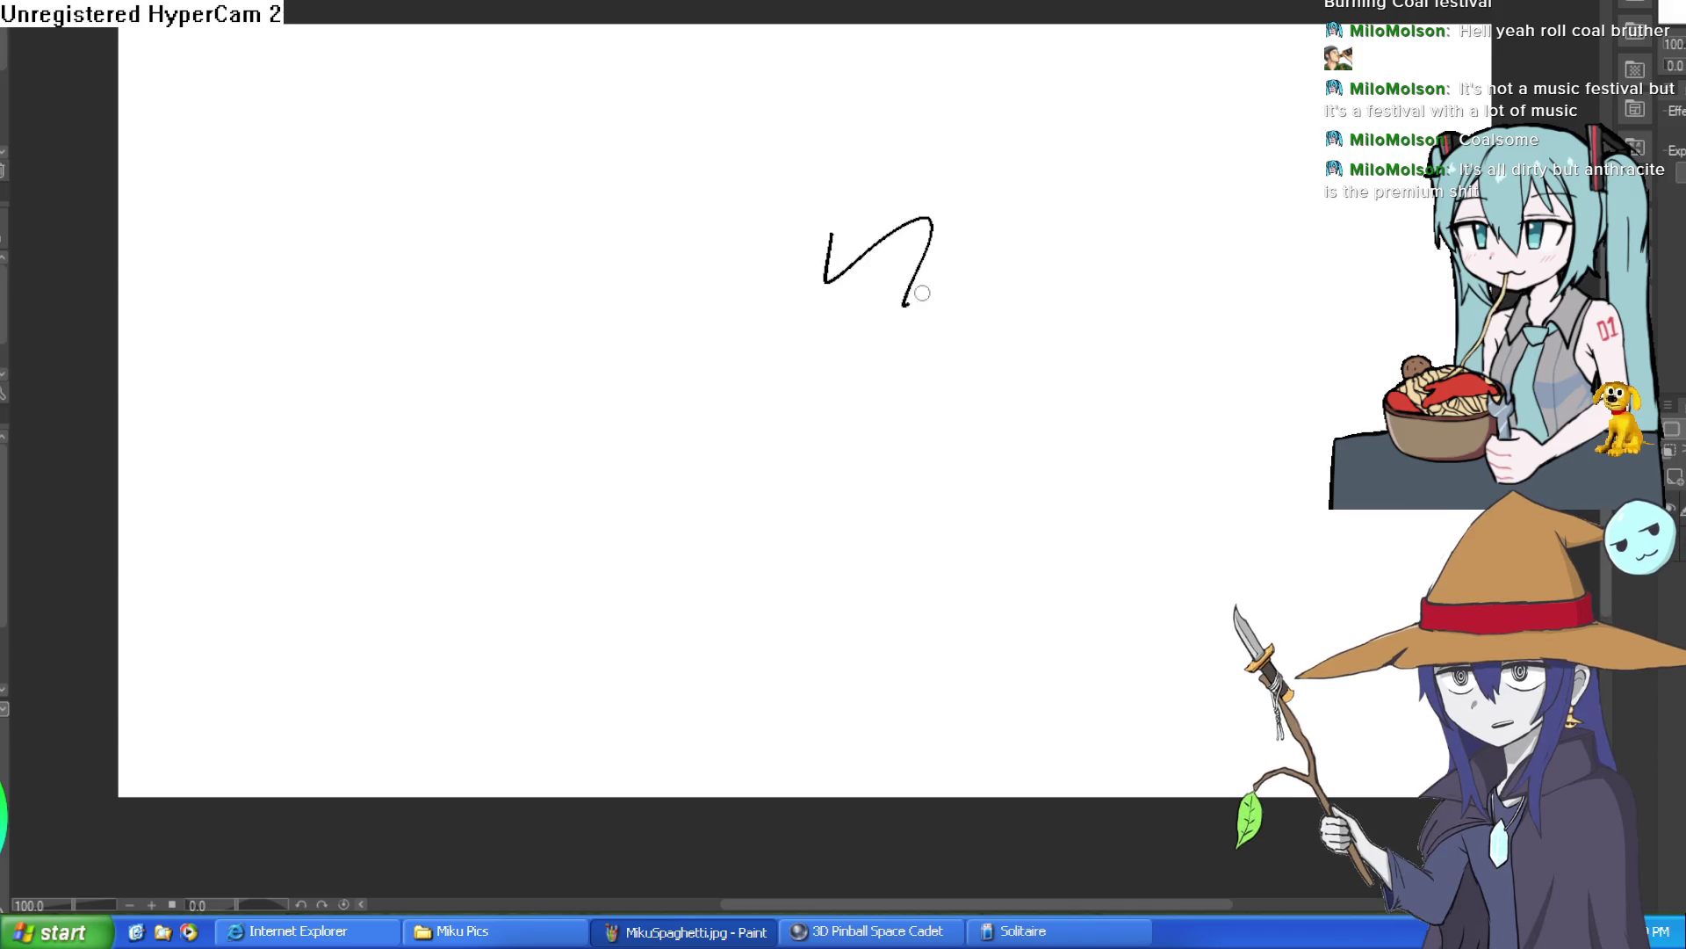
key(ctrl+z)
mouse_move(766, 171)
mouse_down()
mouse_move(661, 290)
mouse_move(888, 246)
mouse_move(820, 153)
mouse_up()
key(ctrl+z)
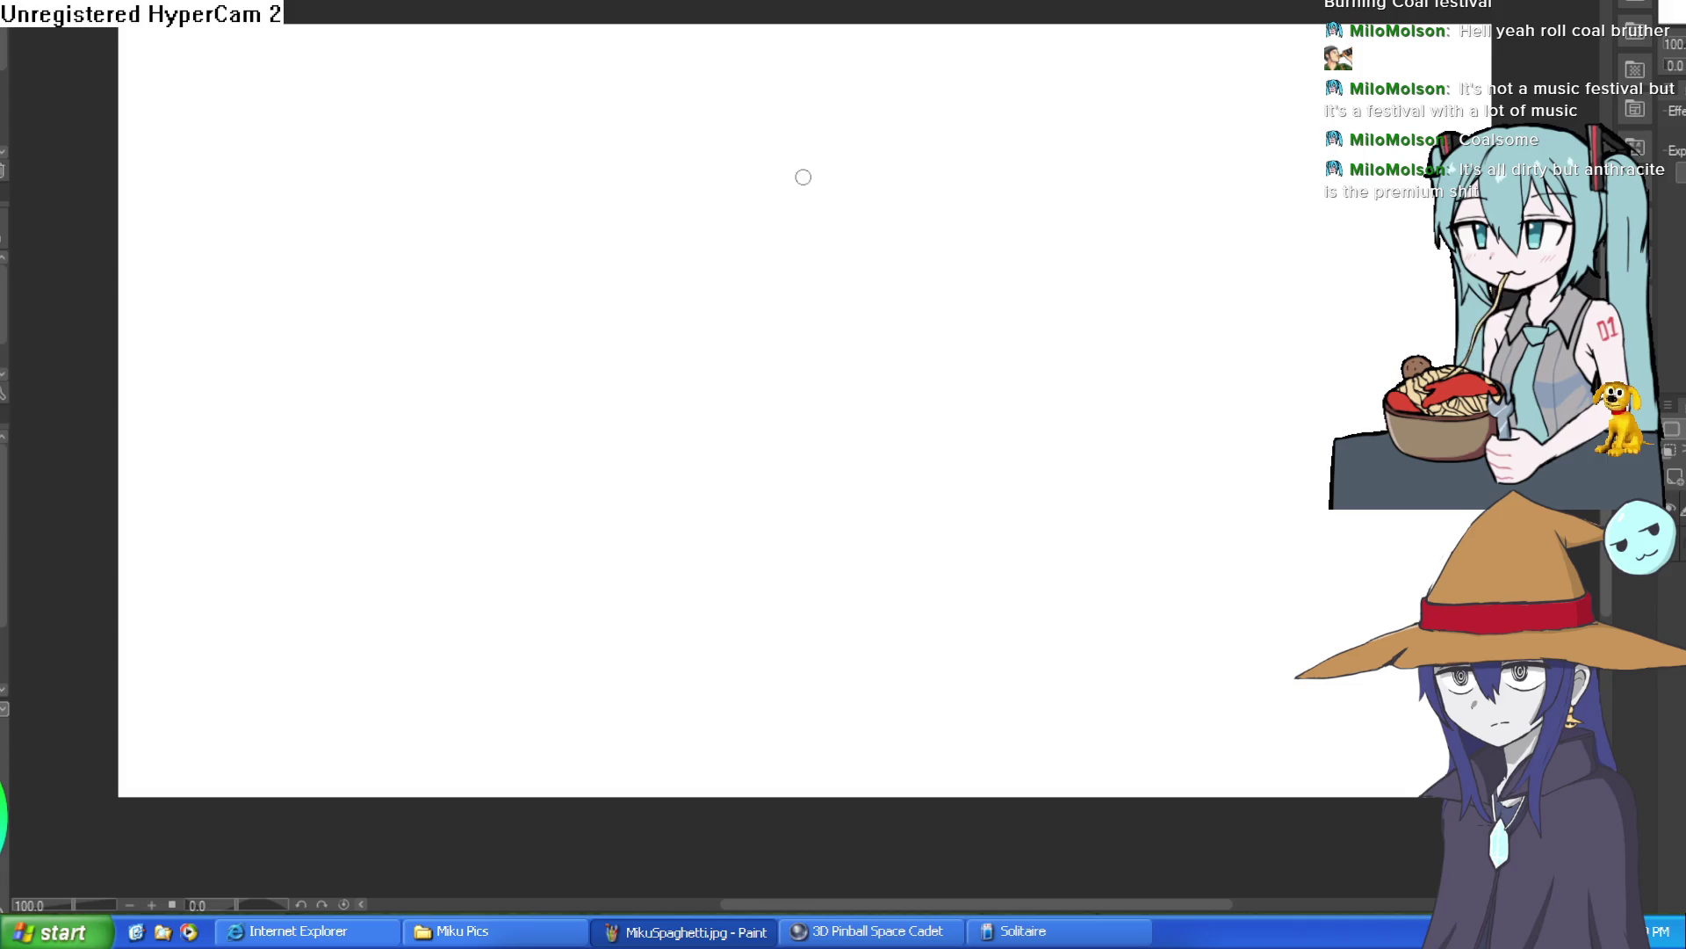
Draw the head circle and a horizontal guide line across it.
mouse_move(823, 159)
mouse_down()
mouse_move(749, 210)
mouse_move(836, 305)
mouse_move(888, 188)
mouse_move(806, 158)
mouse_move(779, 339)
mouse_move(939, 240)
mouse_move(808, 159)
mouse_move(746, 188)
mouse_move(876, 317)
mouse_move(896, 143)
mouse_move(878, 132)
mouse_move(851, 136)
mouse_move(750, 264)
mouse_move(922, 264)
mouse_move(918, 167)
mouse_move(883, 139)
mouse_move(931, 238)
mouse_move(894, 293)
mouse_move(933, 235)
mouse_move(917, 173)
mouse_move(825, 327)
mouse_up()
key(ctrl+z)
key(ctrl+z)
key(ctrl+z)
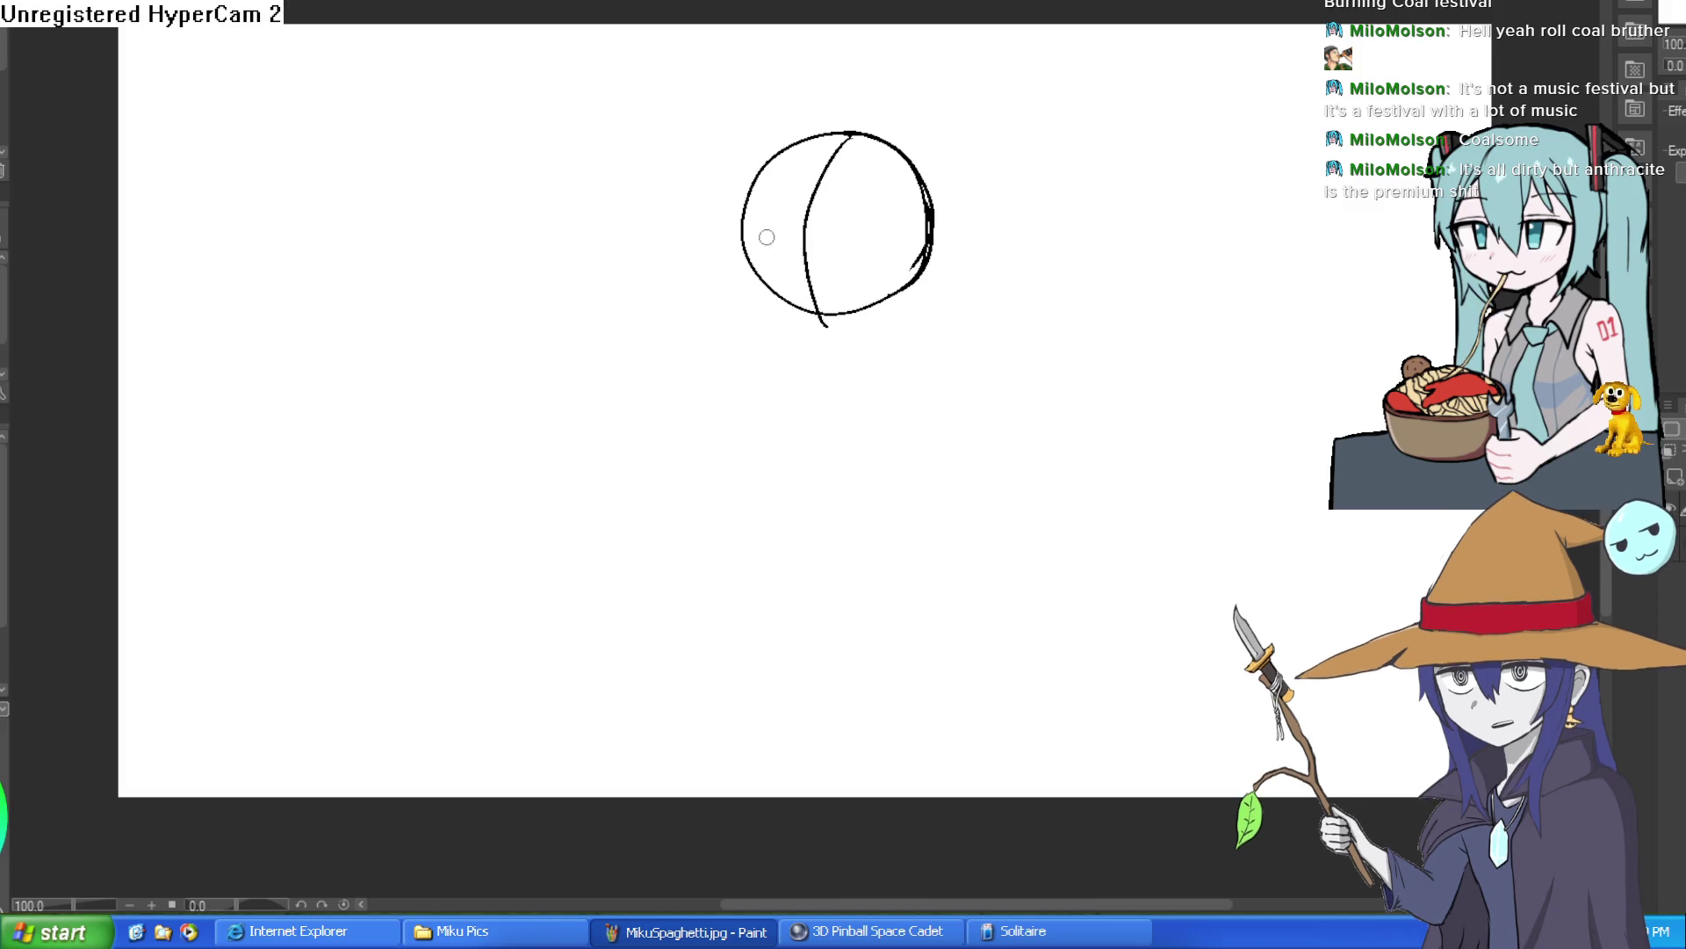
drag(747, 243, 966, 230)
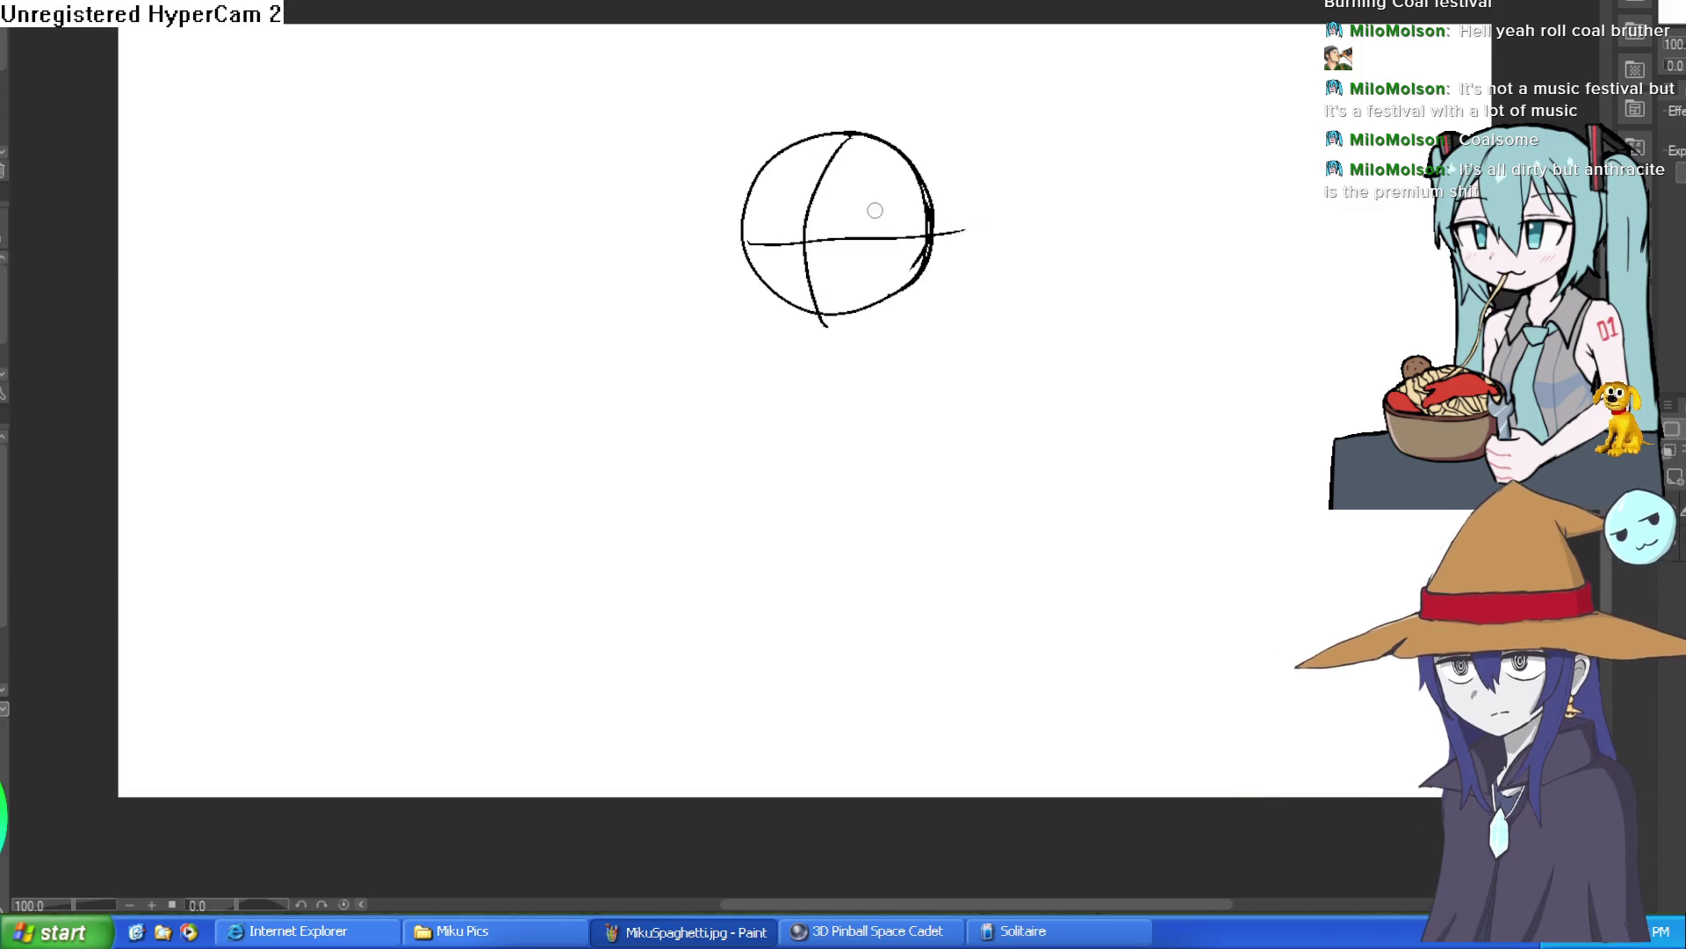
drag(742, 243, 926, 234)
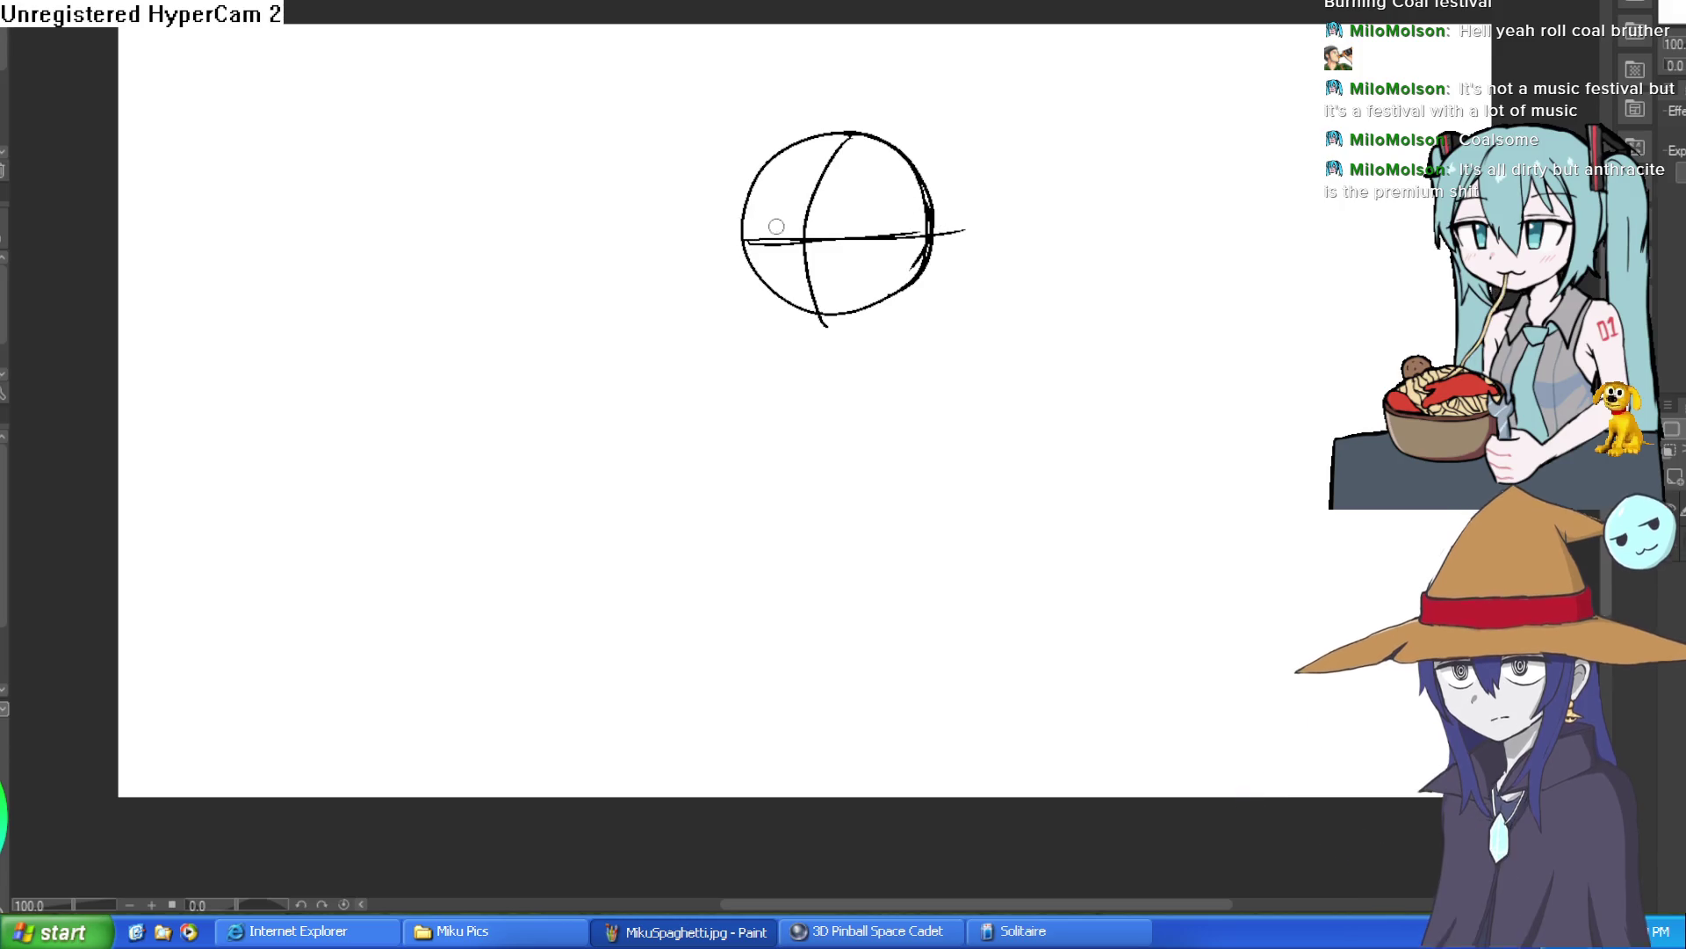
mouse_move(747, 219)
mouse_down()
mouse_move(749, 286)
mouse_move(807, 343)
mouse_move(904, 311)
mouse_move(935, 233)
mouse_up()
key(ctrl+z)
key(ctrl+z)
Add the vertical centre line, the jaw down to the chin and the start of the neck.
drag(811, 203, 812, 340)
drag(802, 250, 831, 141)
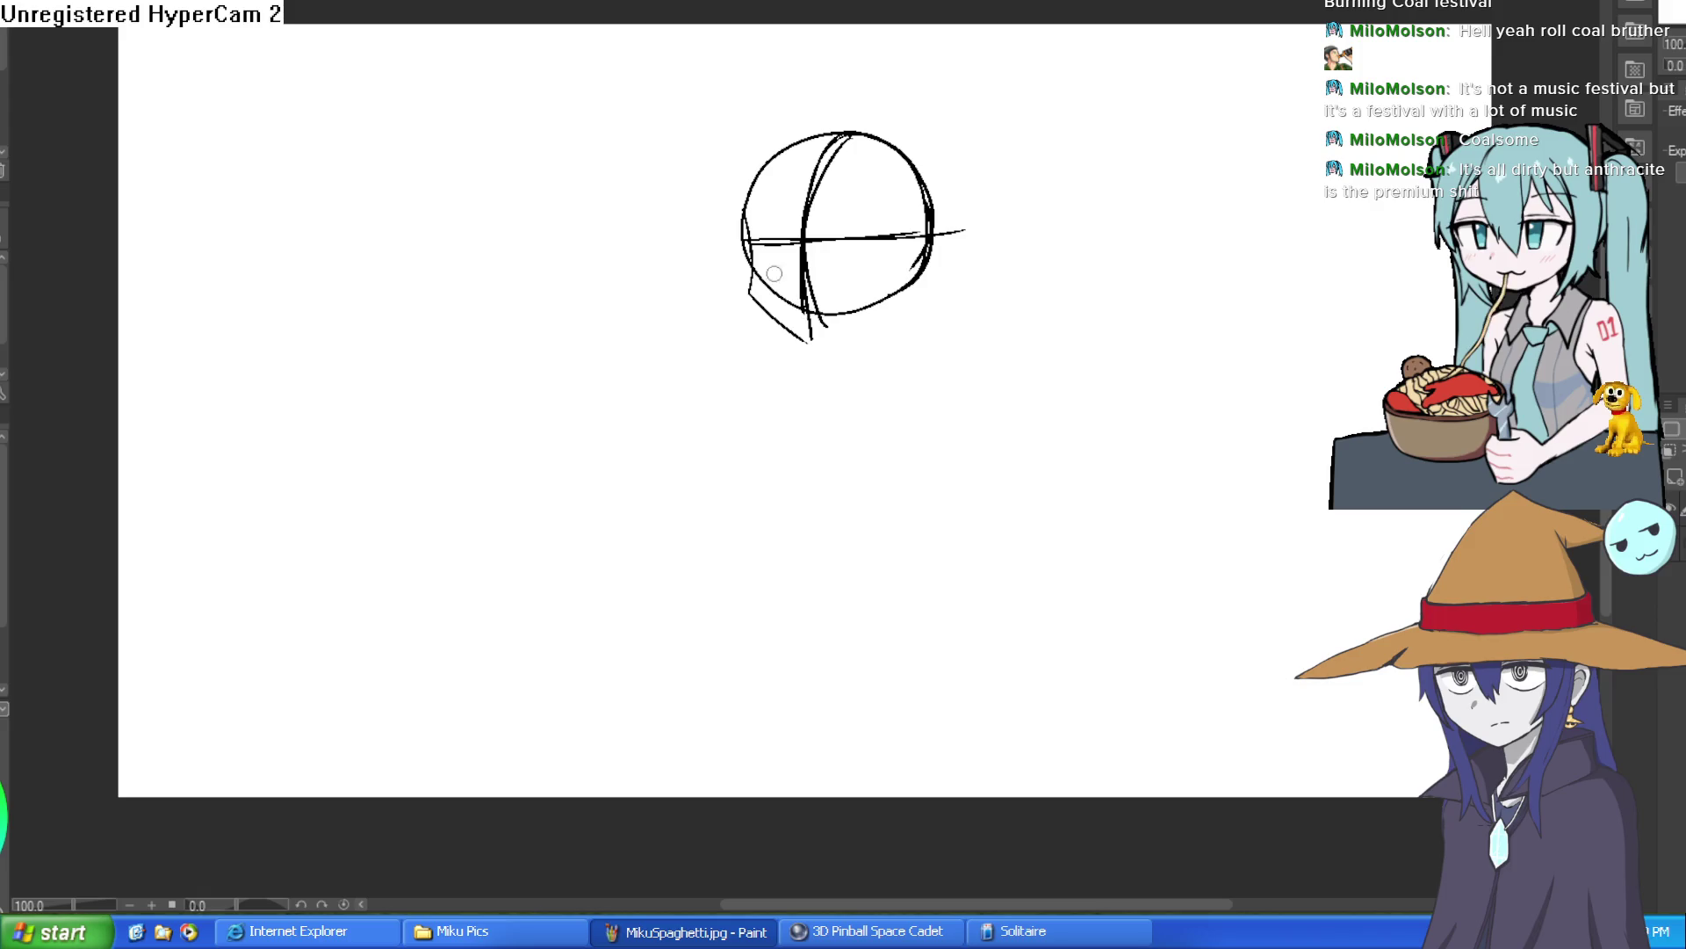
drag(745, 226, 808, 345)
mouse_move(746, 288)
mouse_down()
mouse_move(813, 342)
mouse_move(782, 318)
mouse_move(808, 339)
mouse_move(912, 299)
mouse_move(953, 243)
mouse_up()
key(ctrl+z)
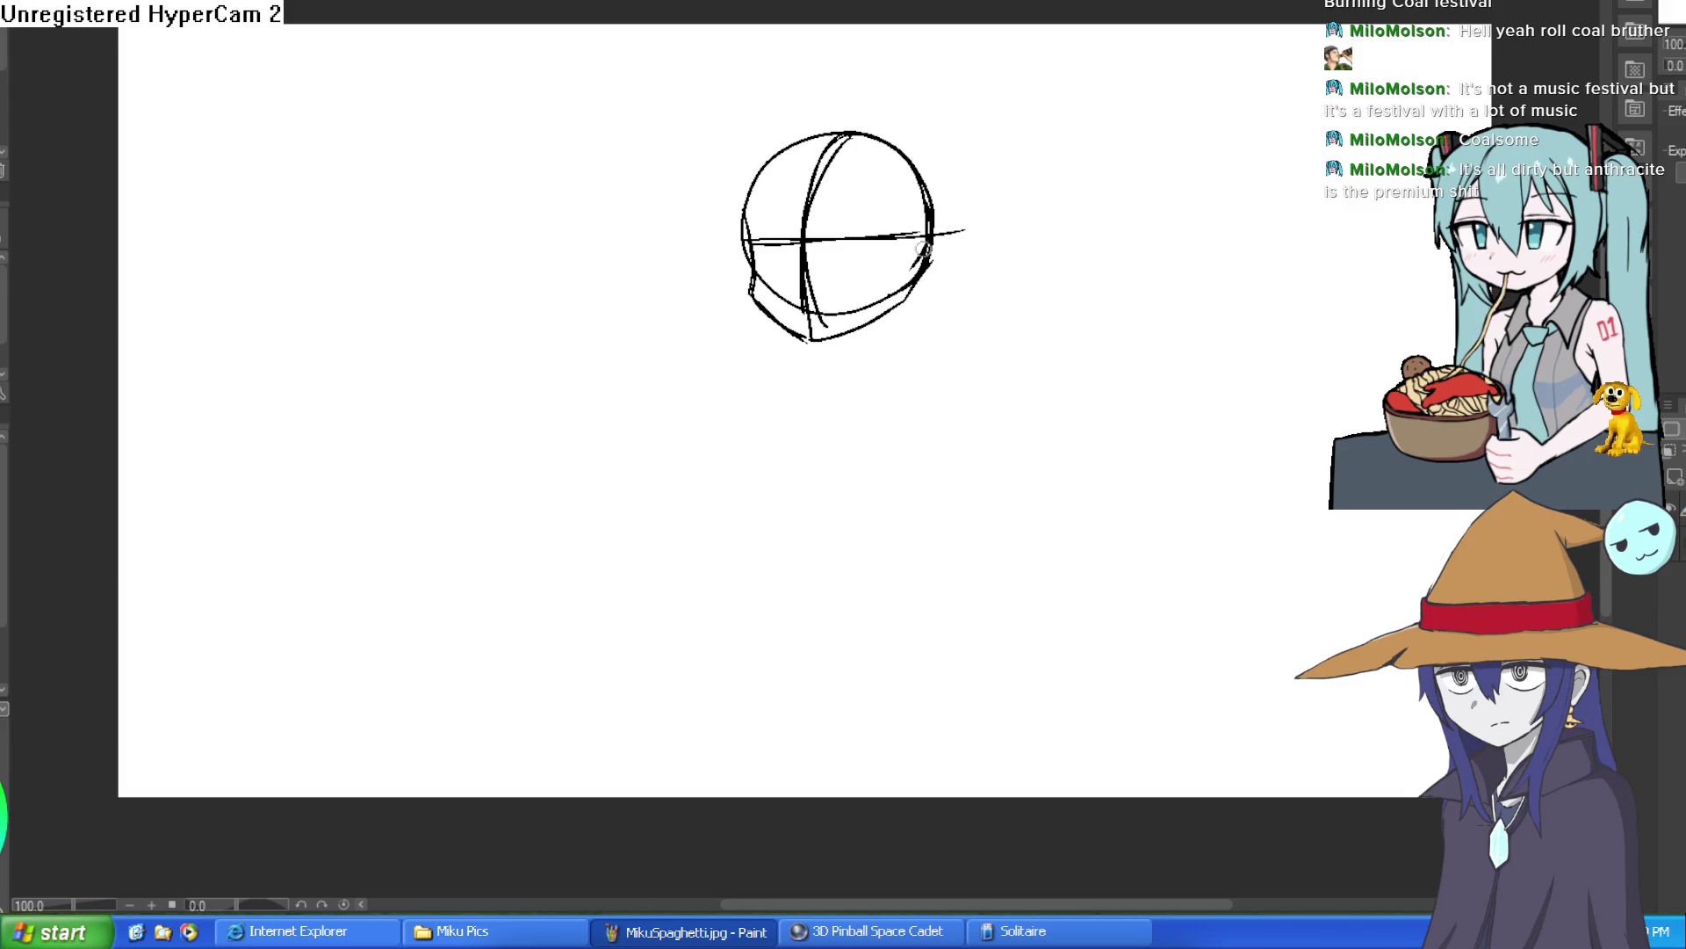
scroll(955, 233, up, 2)
scroll(1061, 197, down, 3)
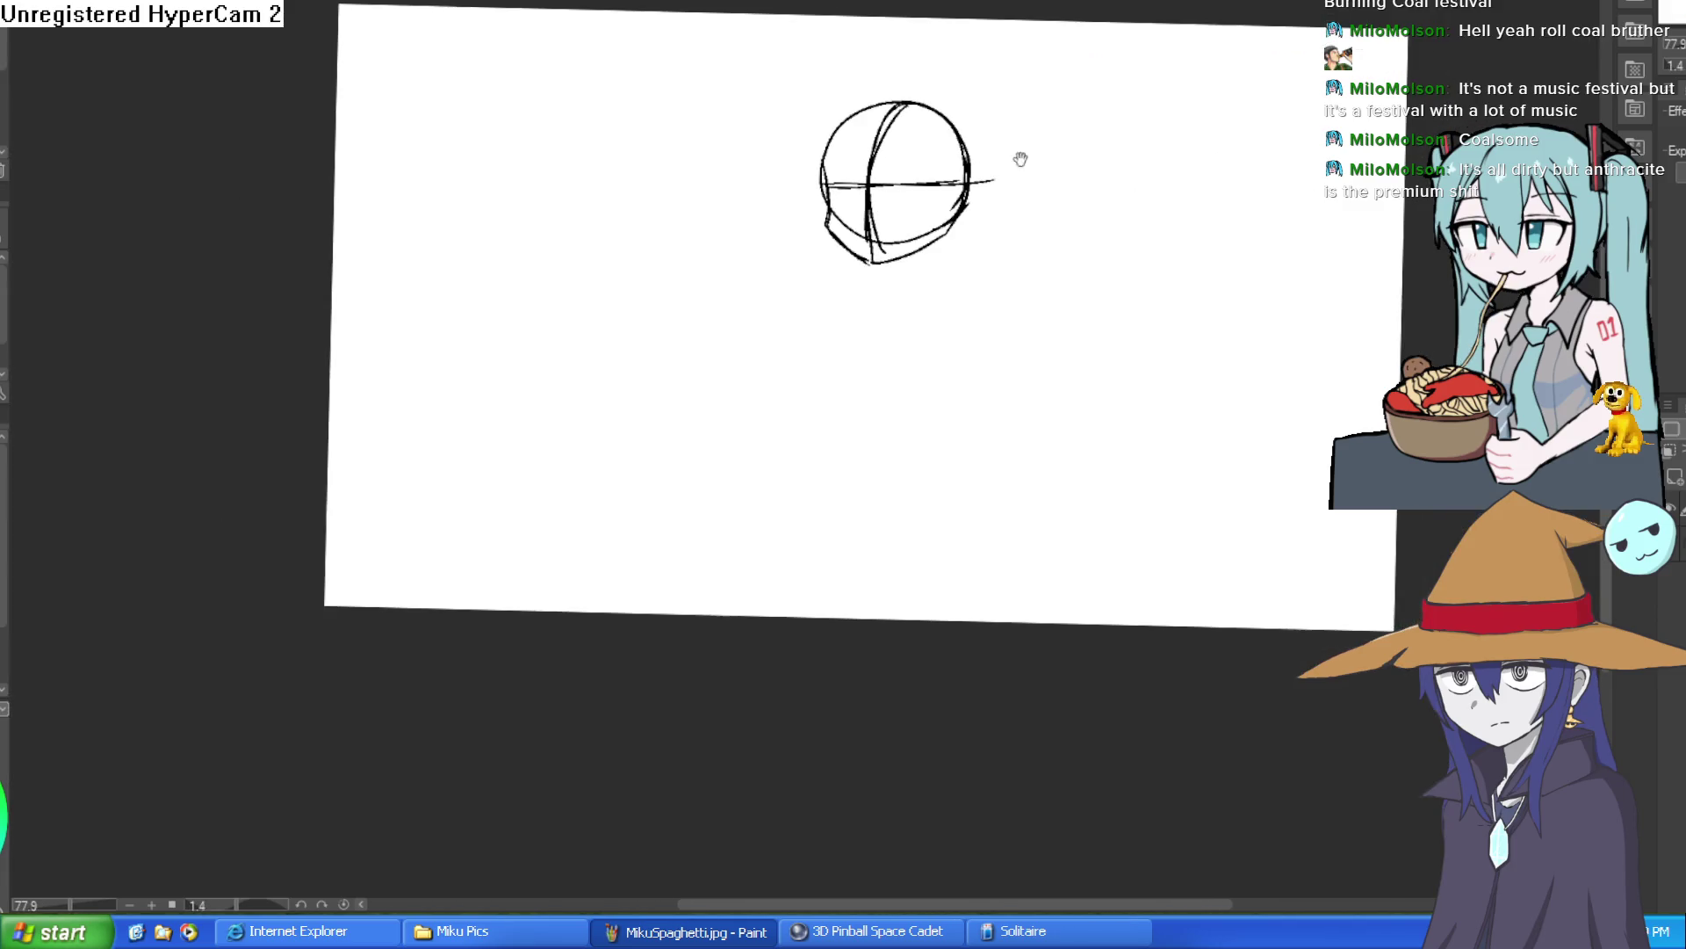
mouse_move(945, 240)
mouse_down()
mouse_move(934, 274)
mouse_move(889, 291)
mouse_up()
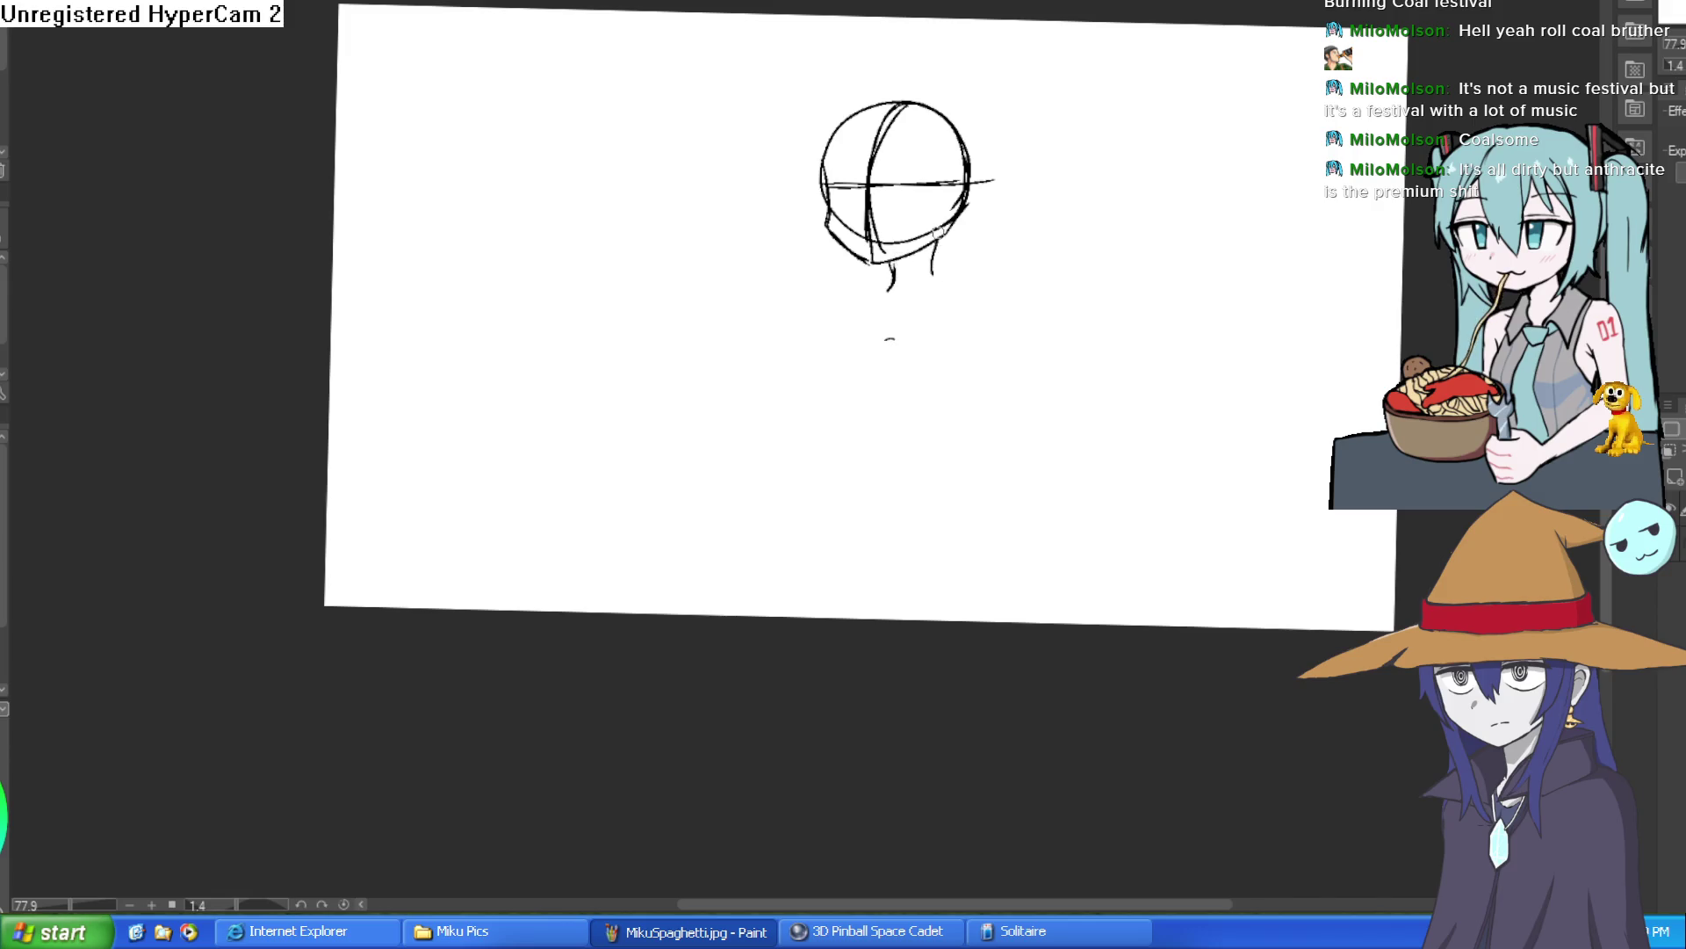
scroll(893, 266, up, 2)
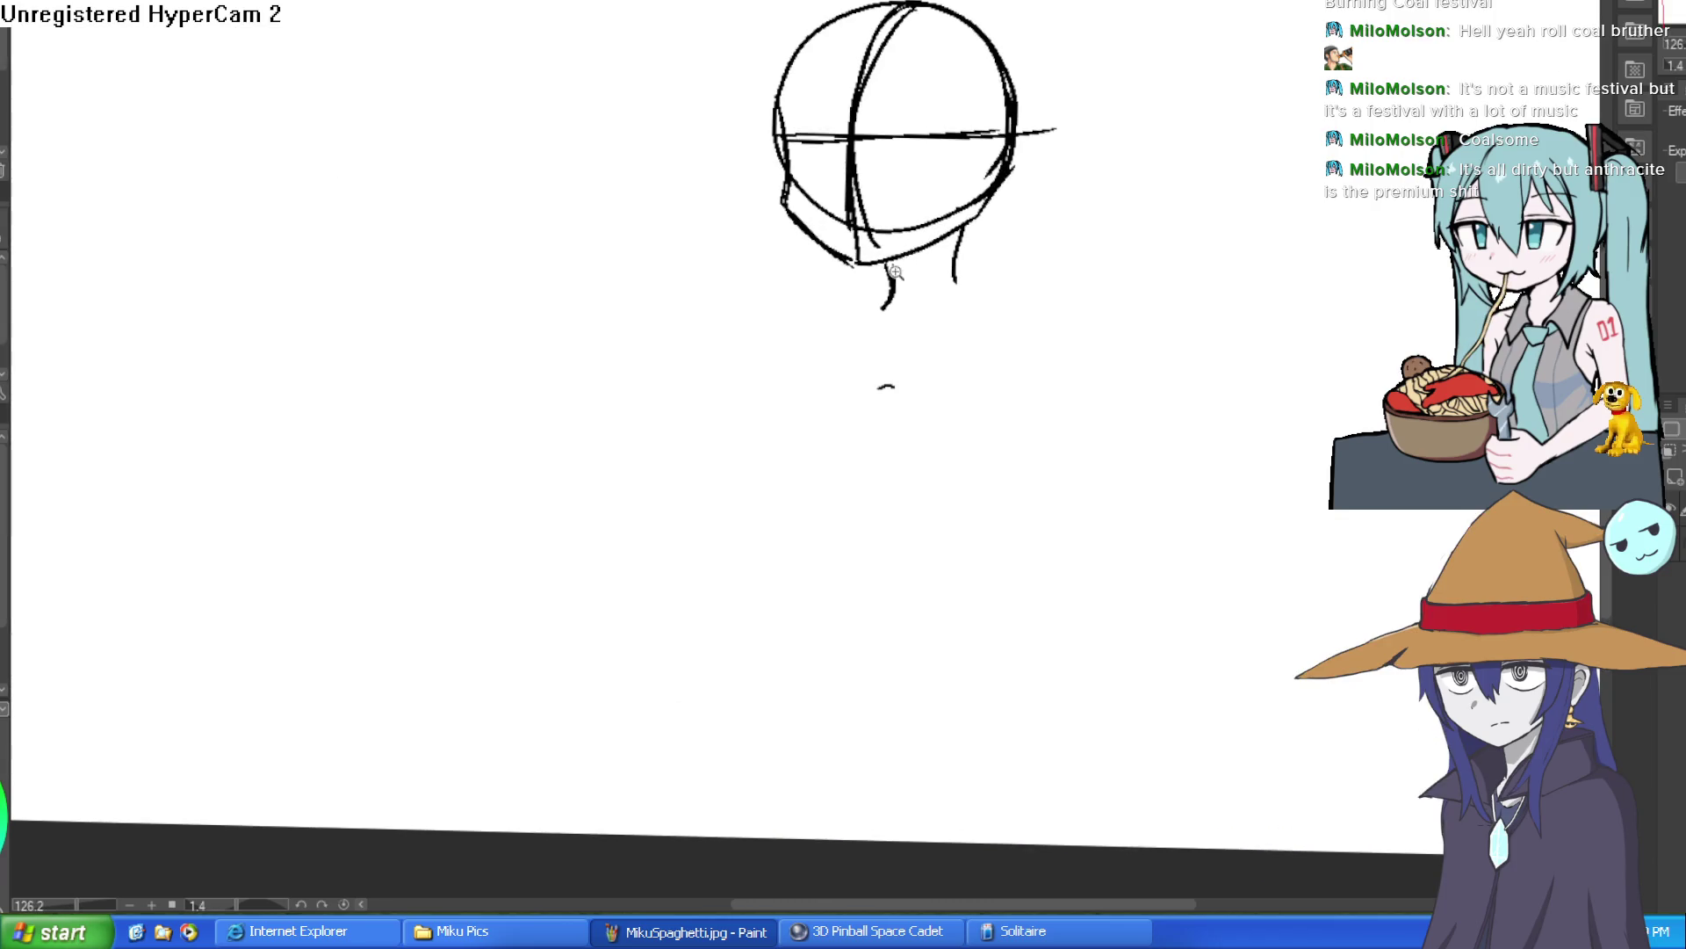
Draw the neck and both shoulder lines below the head.
scroll(895, 271, up, 2)
mouse_move(1001, 195)
mouse_down()
mouse_move(1046, 309)
mouse_move(1168, 334)
mouse_up()
mouse_move(893, 317)
mouse_down()
mouse_move(772, 340)
mouse_move(707, 397)
mouse_up()
mouse_move(1173, 328)
mouse_down()
mouse_move(1215, 361)
mouse_move(1245, 508)
mouse_up()
scroll(1276, 441, down, 3)
drag(1015, 307, 998, 344)
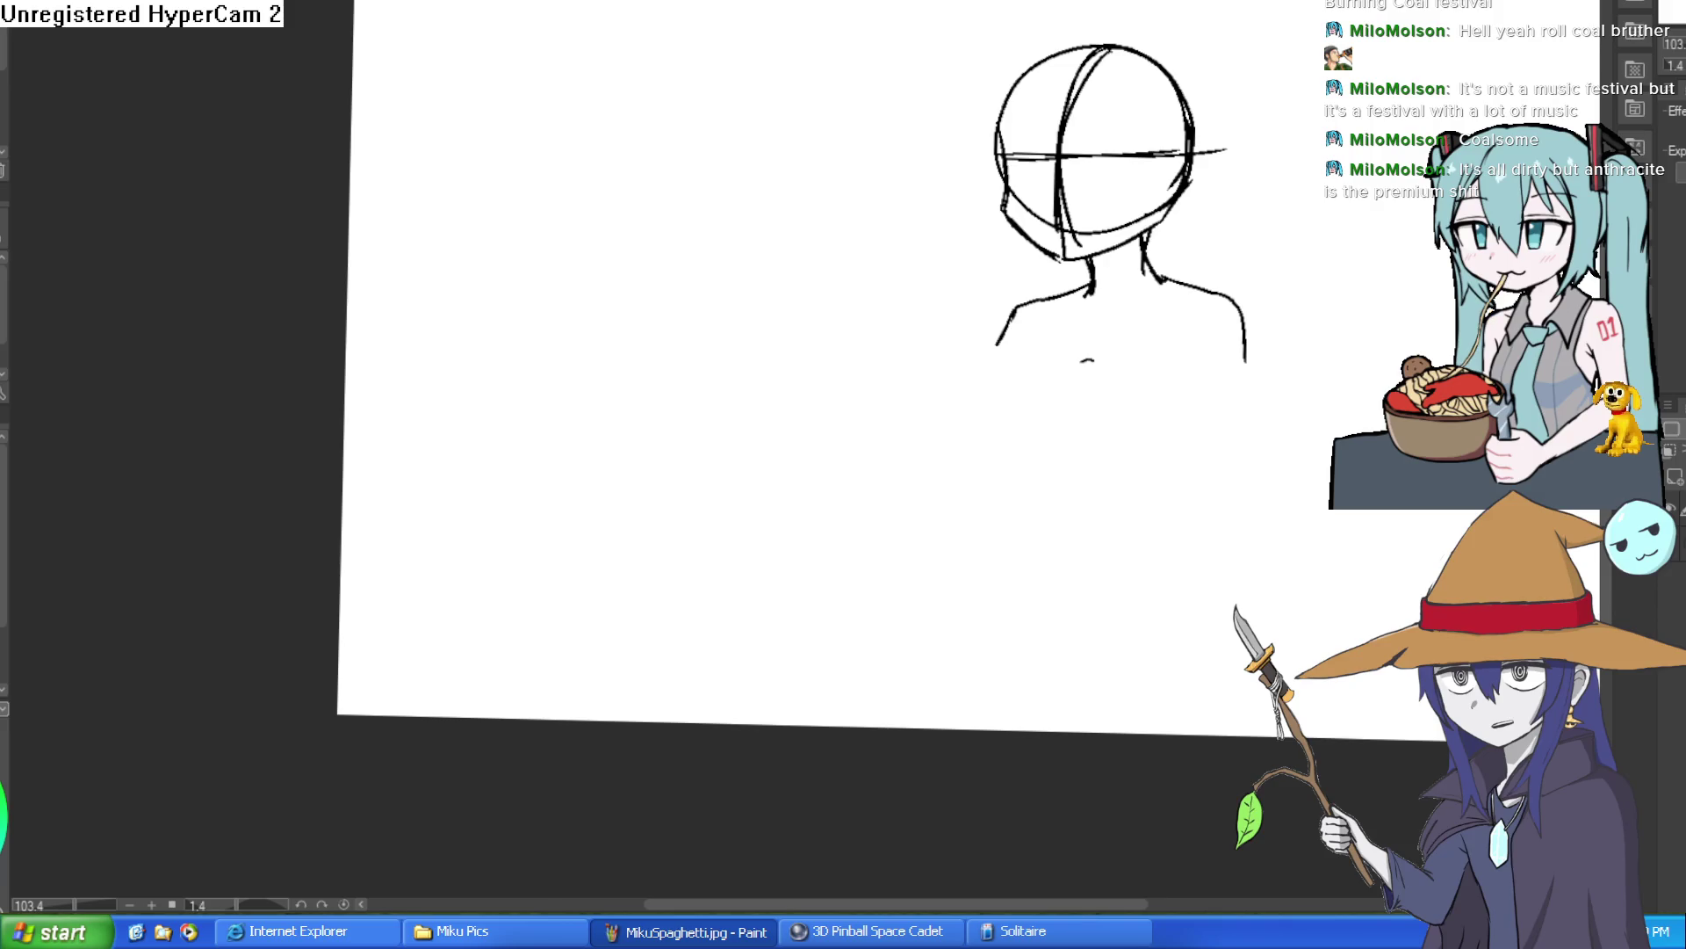
drag(1015, 309, 922, 440)
key(ctrl+z)
drag(1017, 305, 968, 369)
Sweep the left arm out to the left and start a downward-curving chest line.
scroll(983, 354, up, 2)
mouse_move(1008, 321)
mouse_down()
mouse_move(935, 411)
mouse_move(716, 487)
mouse_up()
drag(877, 445, 924, 372)
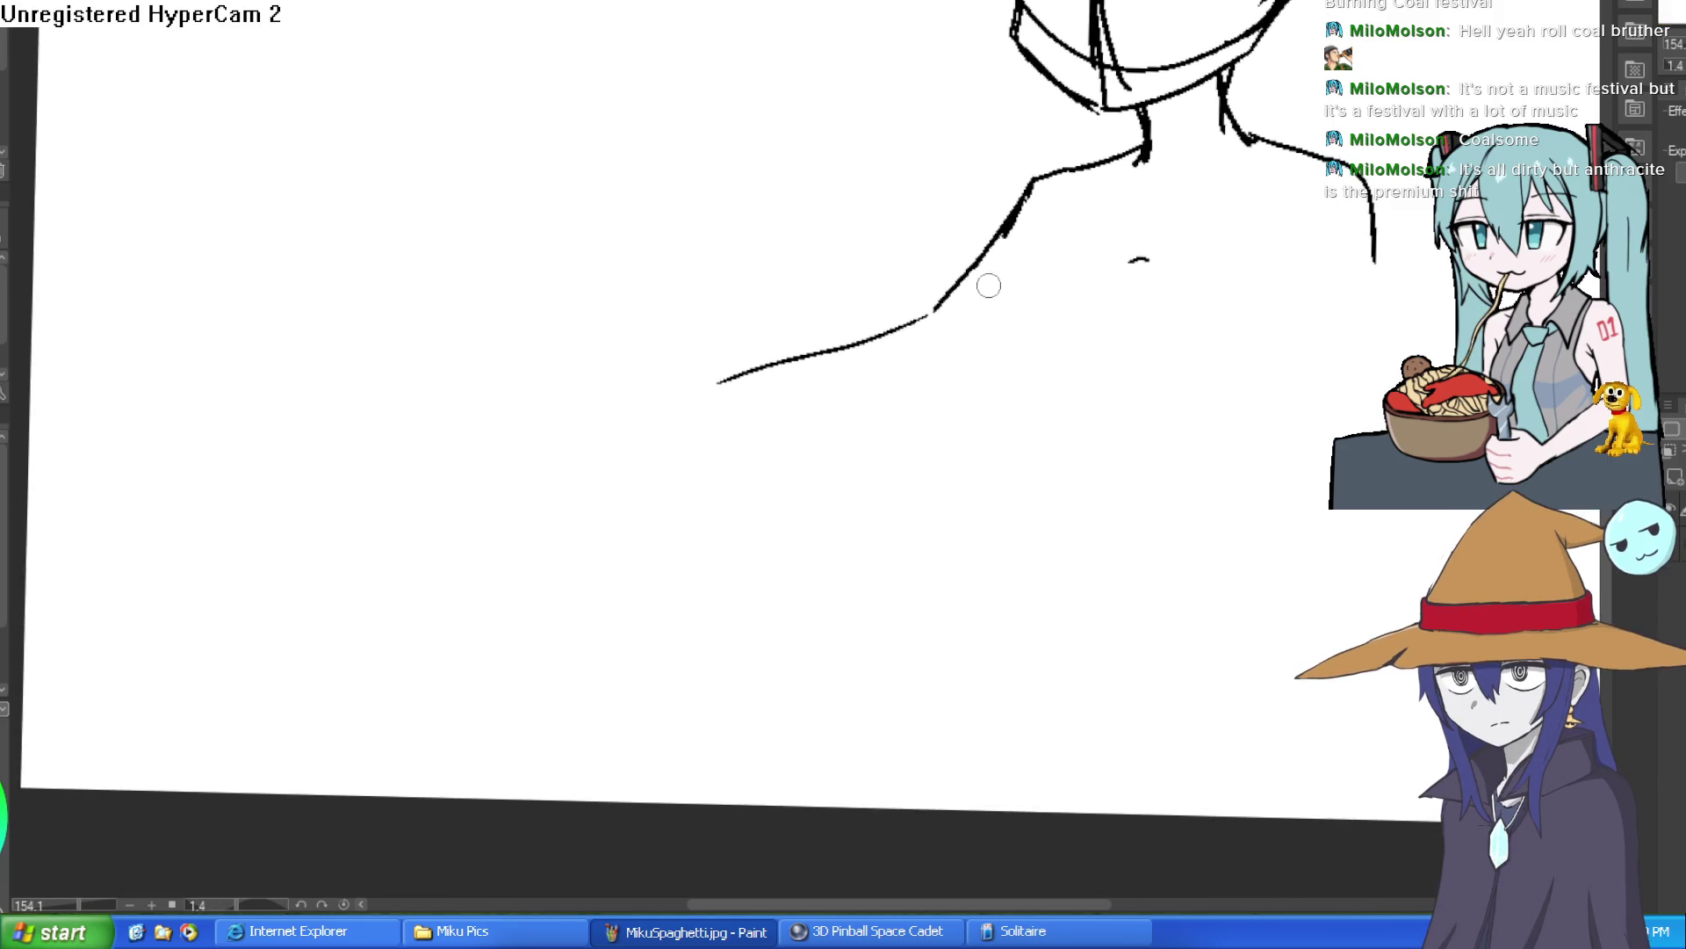
mouse_move(1032, 182)
mouse_down()
mouse_move(953, 288)
mouse_move(735, 378)
mouse_move(751, 411)
mouse_move(967, 351)
mouse_move(1077, 243)
mouse_up()
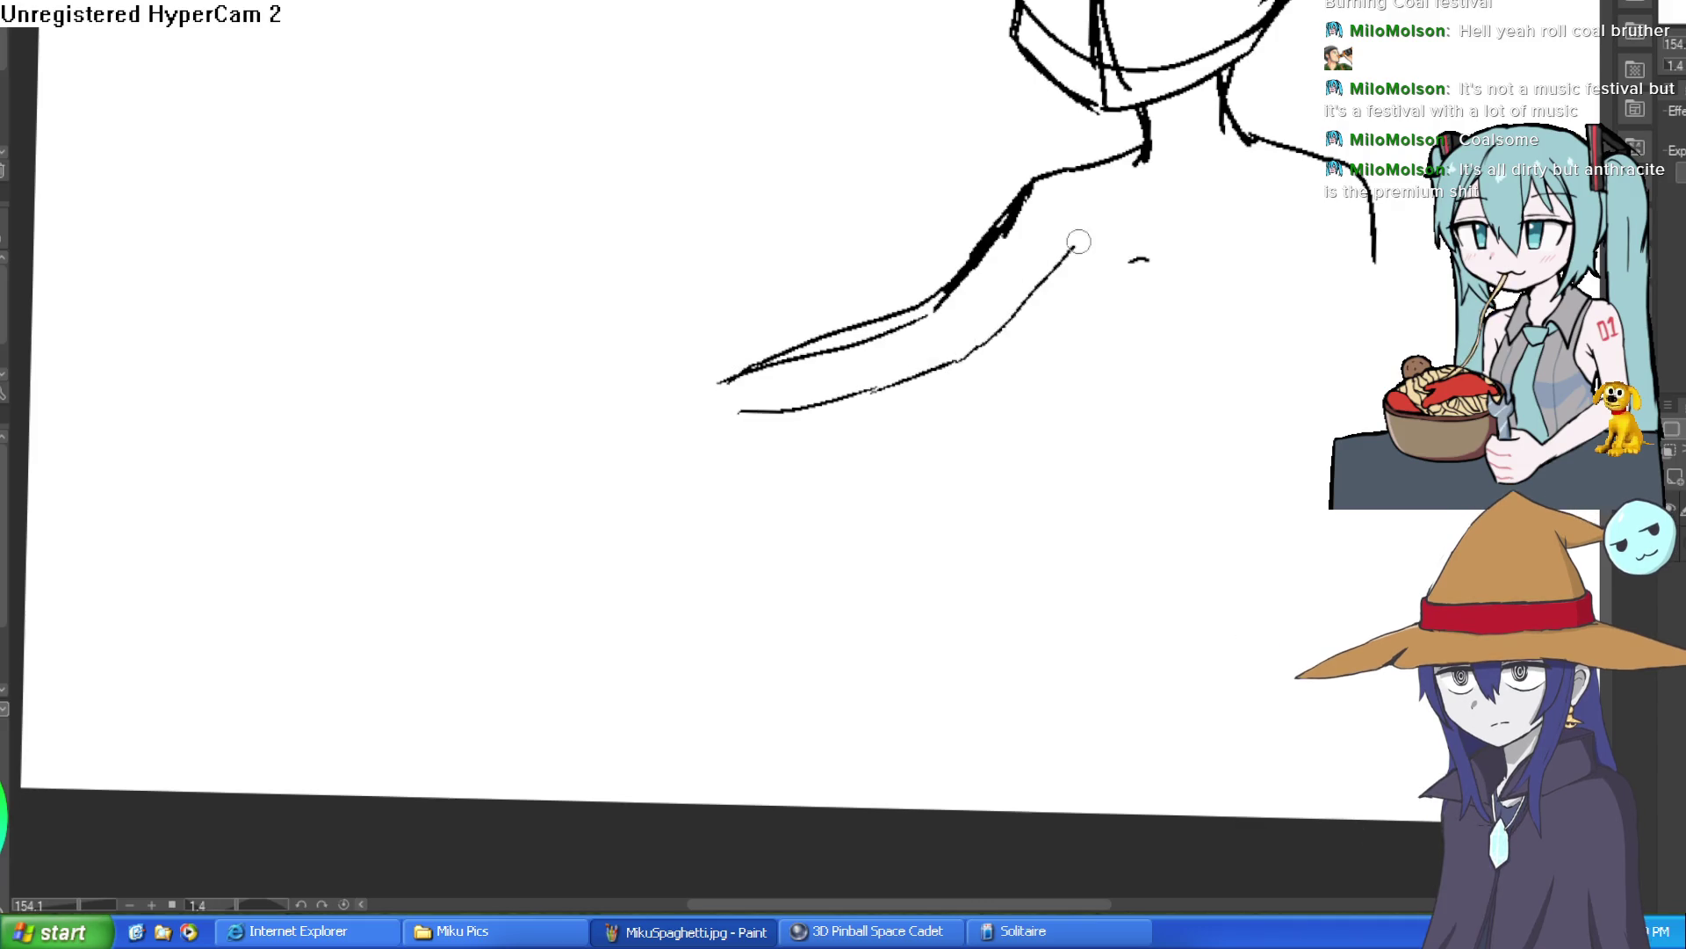
key(ctrl+minus)
key(ctrl+minus)
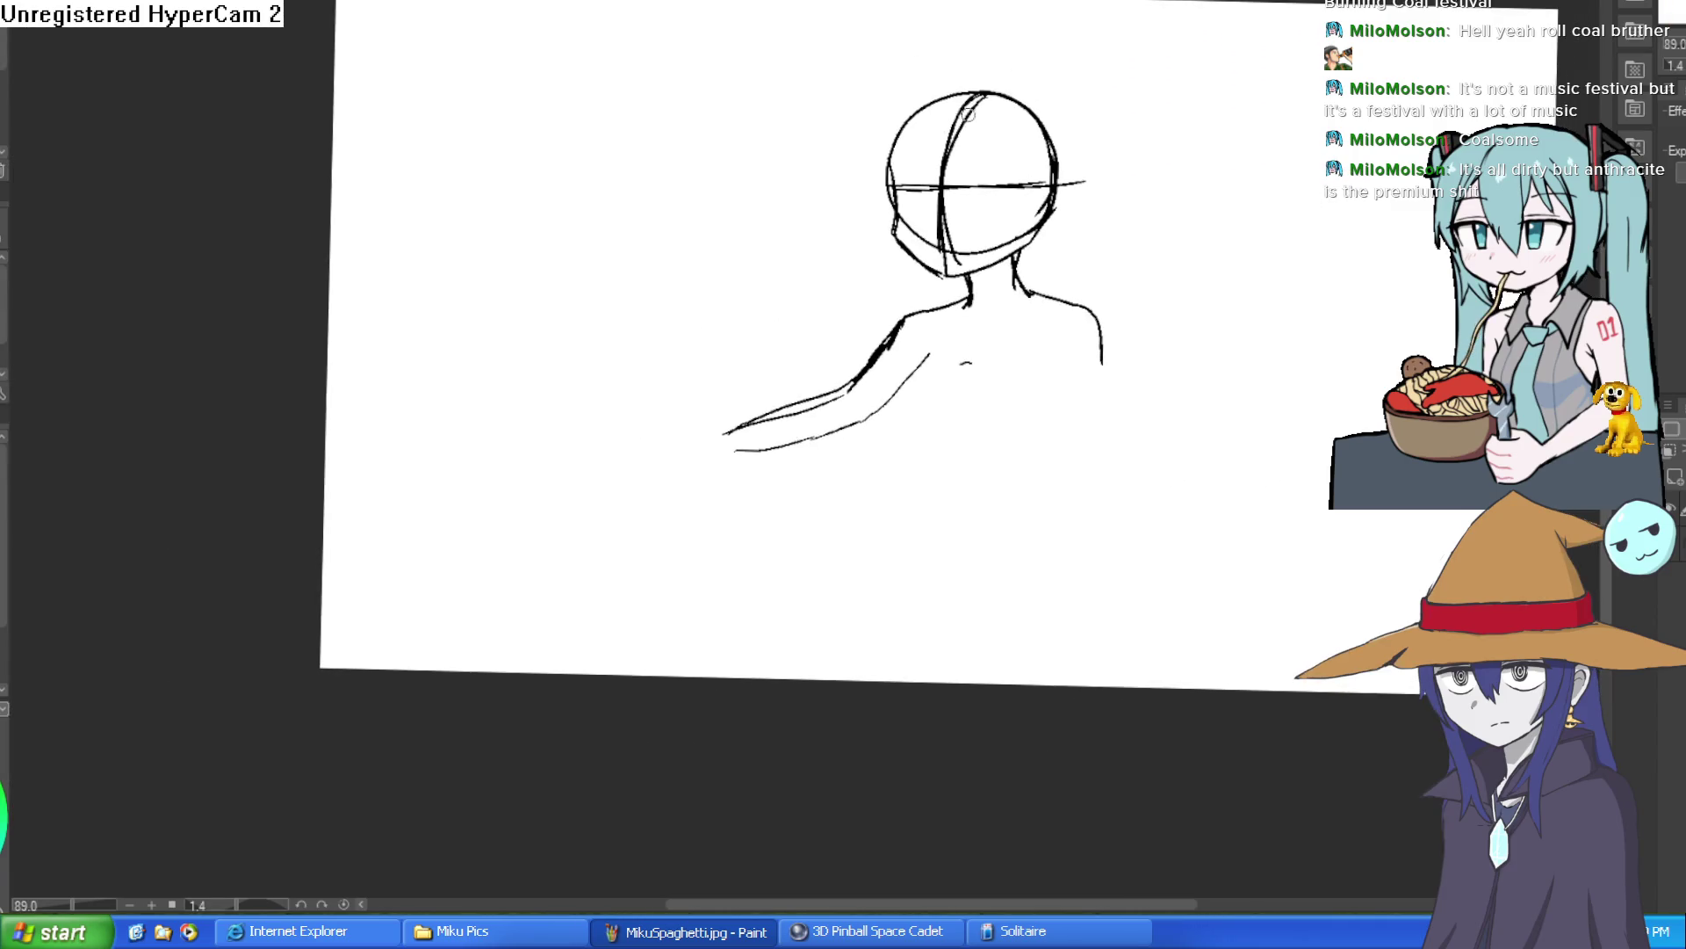
click(971, 360)
mouse_move(926, 288)
mouse_down()
mouse_move(905, 353)
mouse_move(930, 433)
mouse_move(965, 458)
mouse_move(903, 353)
mouse_move(933, 443)
mouse_move(995, 472)
mouse_up()
Retrace the chest line and draw the right arm's outer and inner lines.
drag(1091, 444, 930, 401)
mouse_move(931, 191)
mouse_down()
mouse_move(1019, 217)
mouse_move(1063, 266)
mouse_move(1067, 367)
mouse_up()
drag(1054, 272, 1068, 437)
drag(1062, 369, 1085, 492)
drag(965, 258, 1039, 464)
drag(1009, 381, 1027, 534)
drag(1067, 395, 1084, 531)
drag(1010, 351, 1019, 439)
Darken the left chest line and draw both sides of the torso toward the waist.
drag(742, 294, 740, 367)
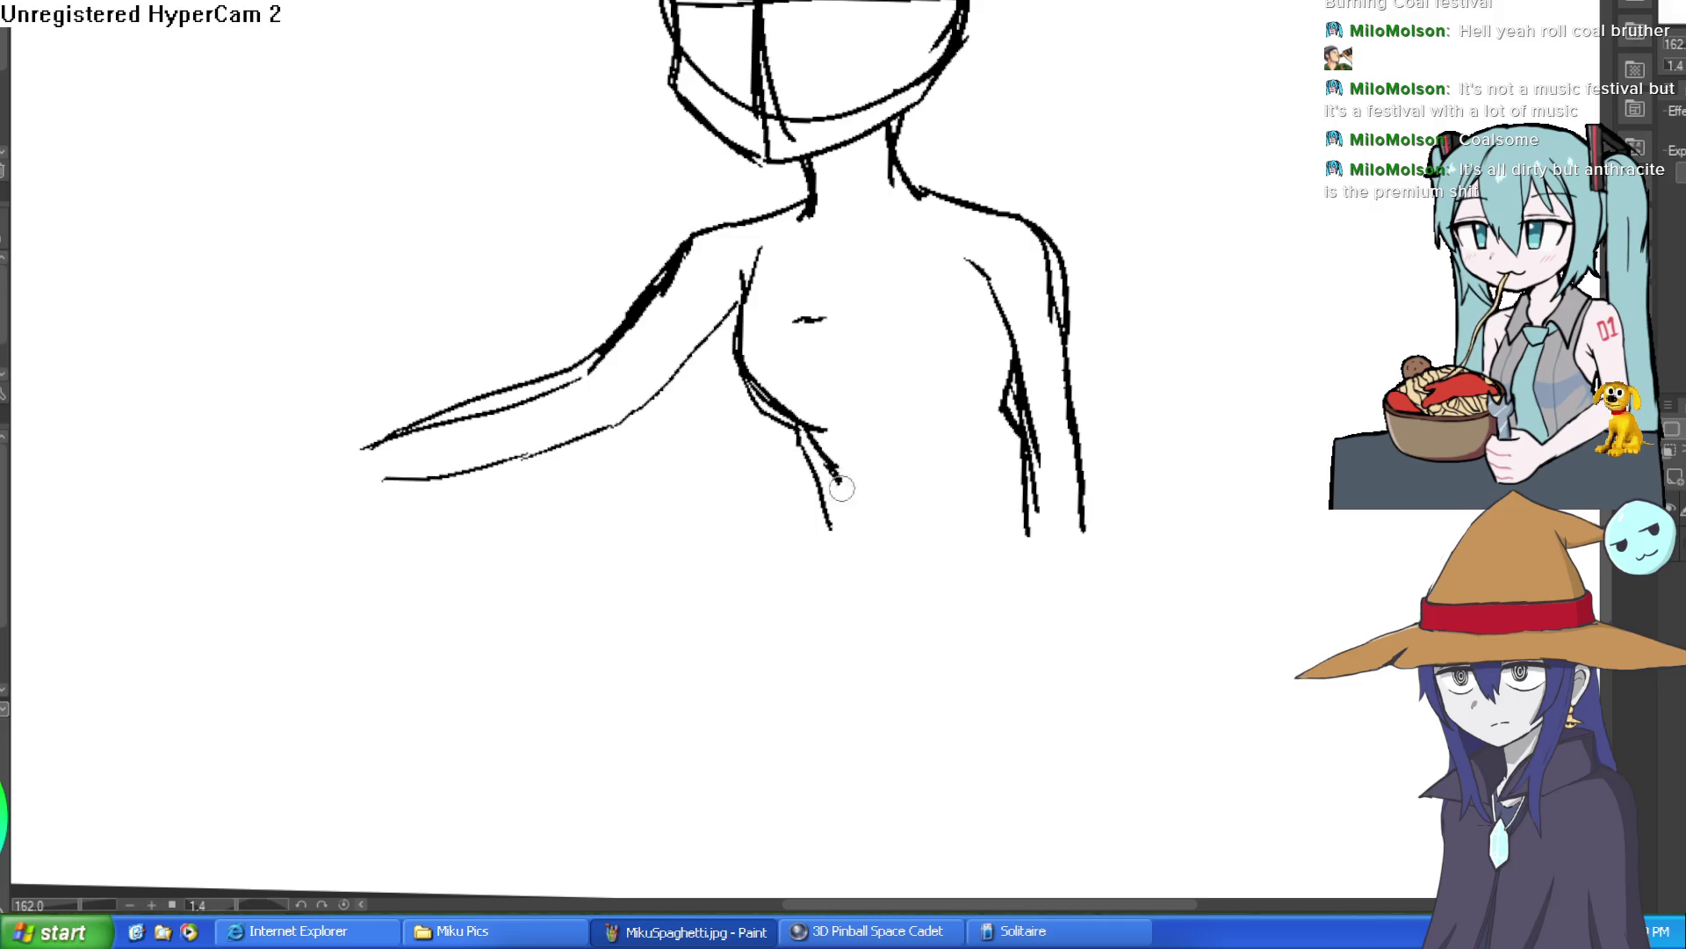
drag(835, 532, 816, 646)
drag(1007, 439, 1089, 537)
drag(1050, 478, 1102, 593)
key(ctrl+alt+0)
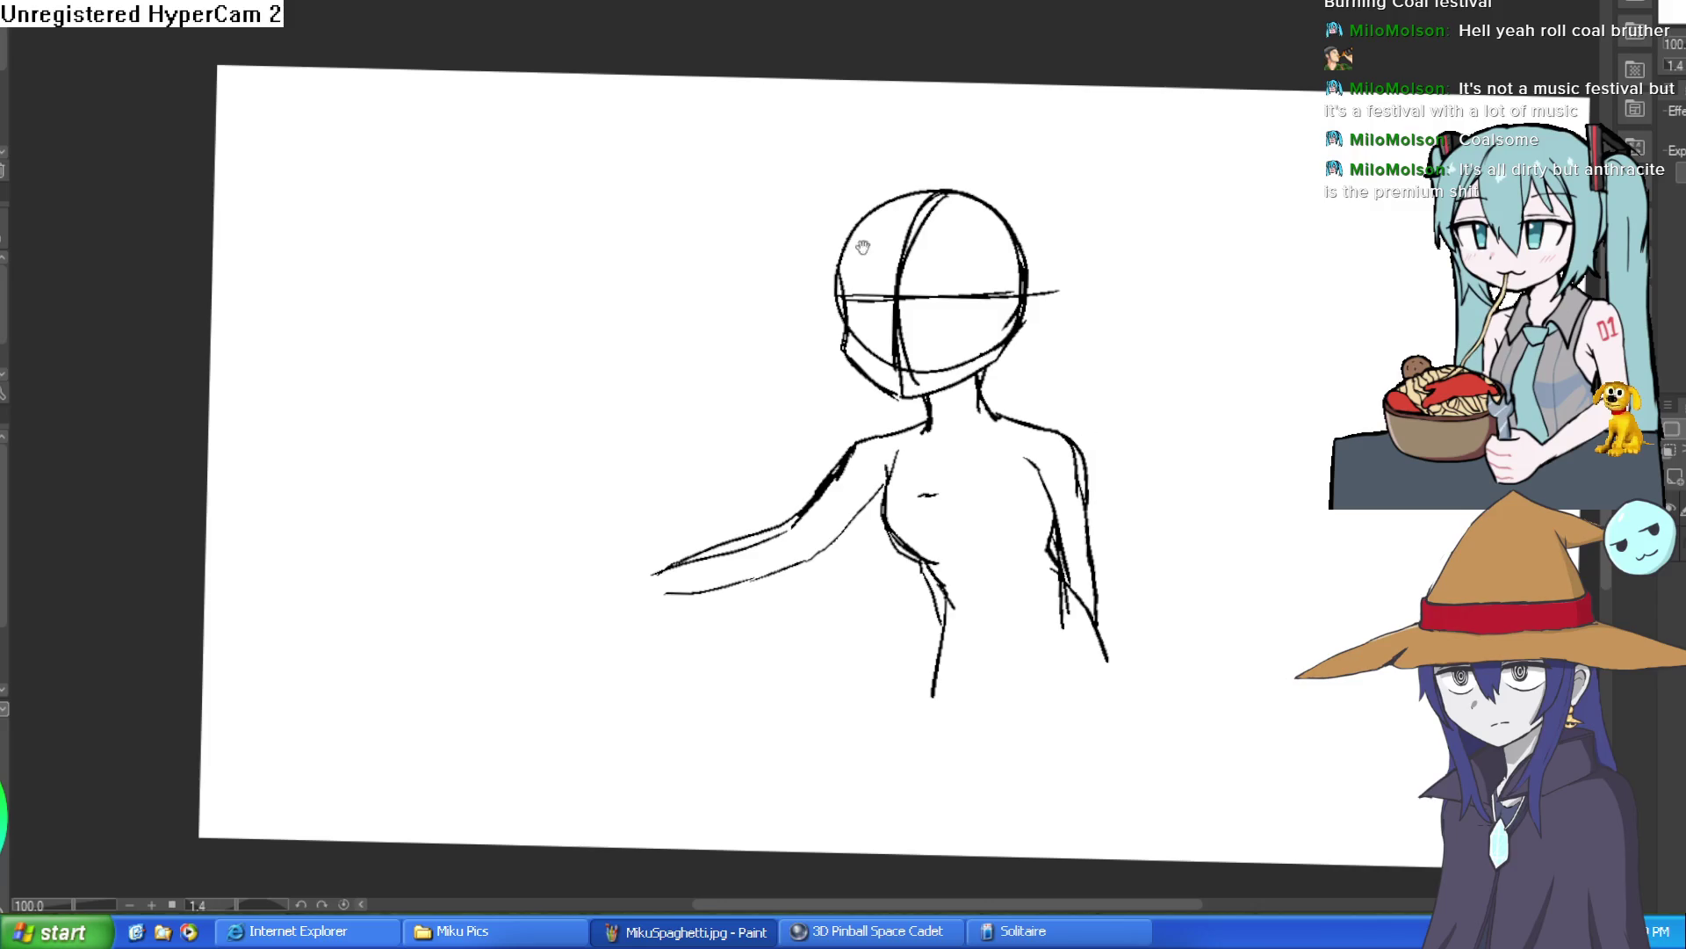
Redraw the face's left edge down the jaw and erase the doubled jaw and neck lines.
scroll(852, 253, up, 8)
mouse_move(742, 162)
mouse_down()
mouse_move(753, 346)
mouse_move(905, 615)
mouse_move(958, 637)
mouse_up()
mouse_move(736, 305)
mouse_down()
mouse_move(809, 557)
mouse_move(944, 668)
mouse_move(1025, 670)
mouse_move(1216, 599)
mouse_up()
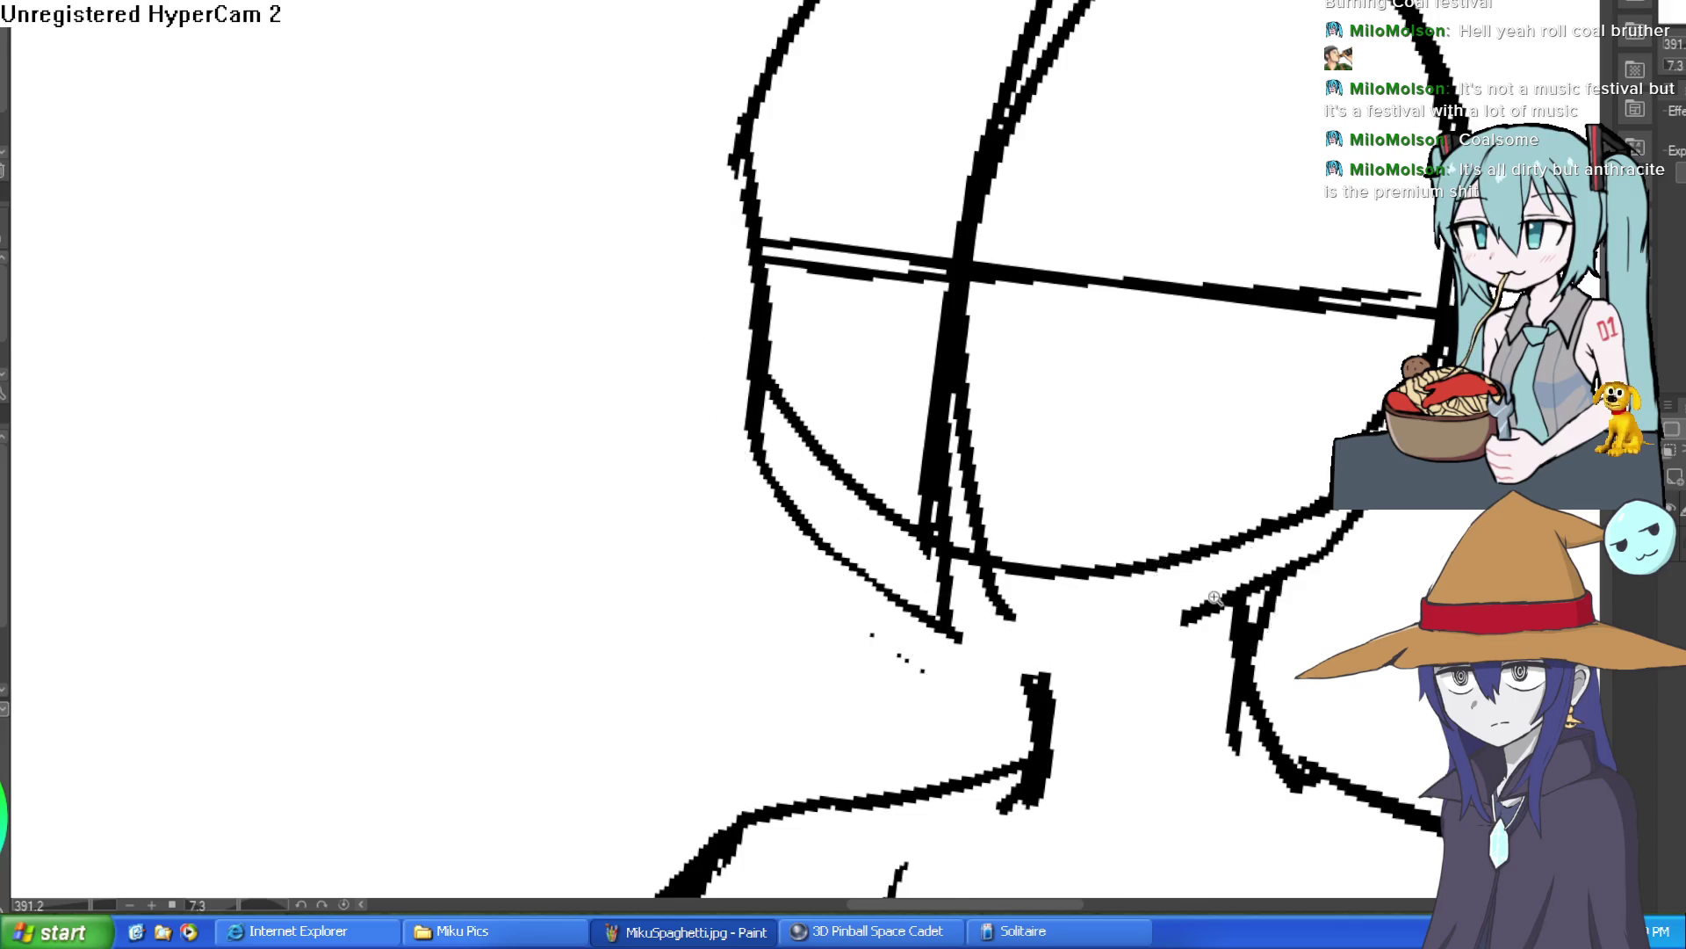
scroll(1216, 599, down, 5)
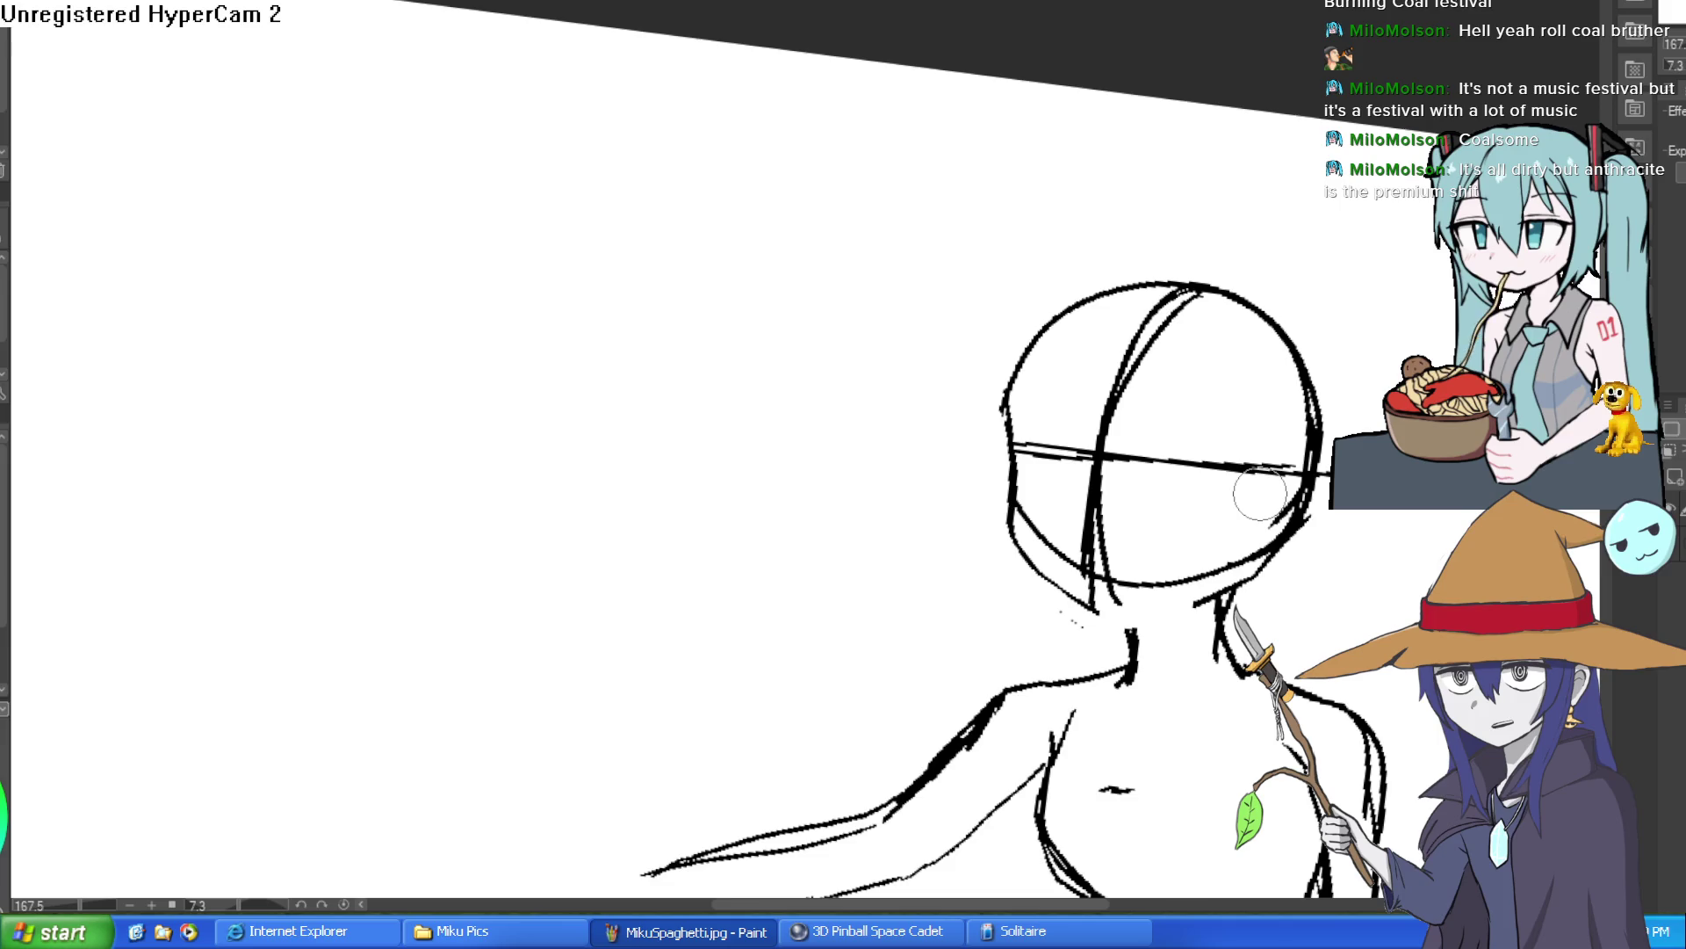
drag(1038, 421, 901, 388)
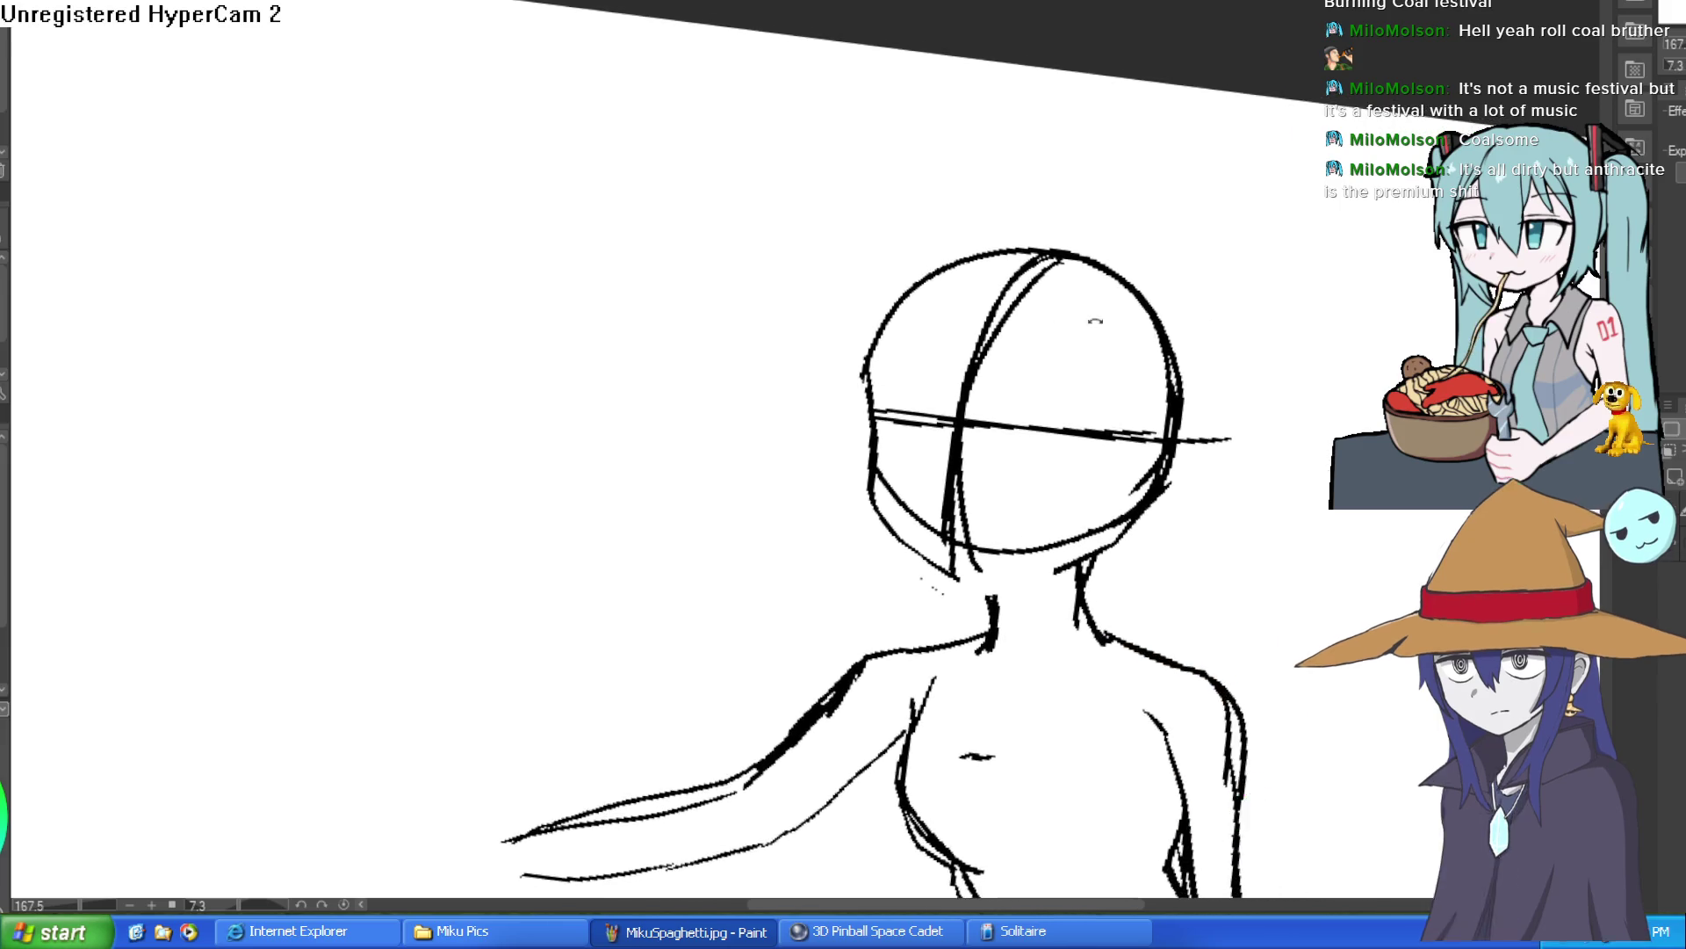
scroll(1100, 325, down, 4)
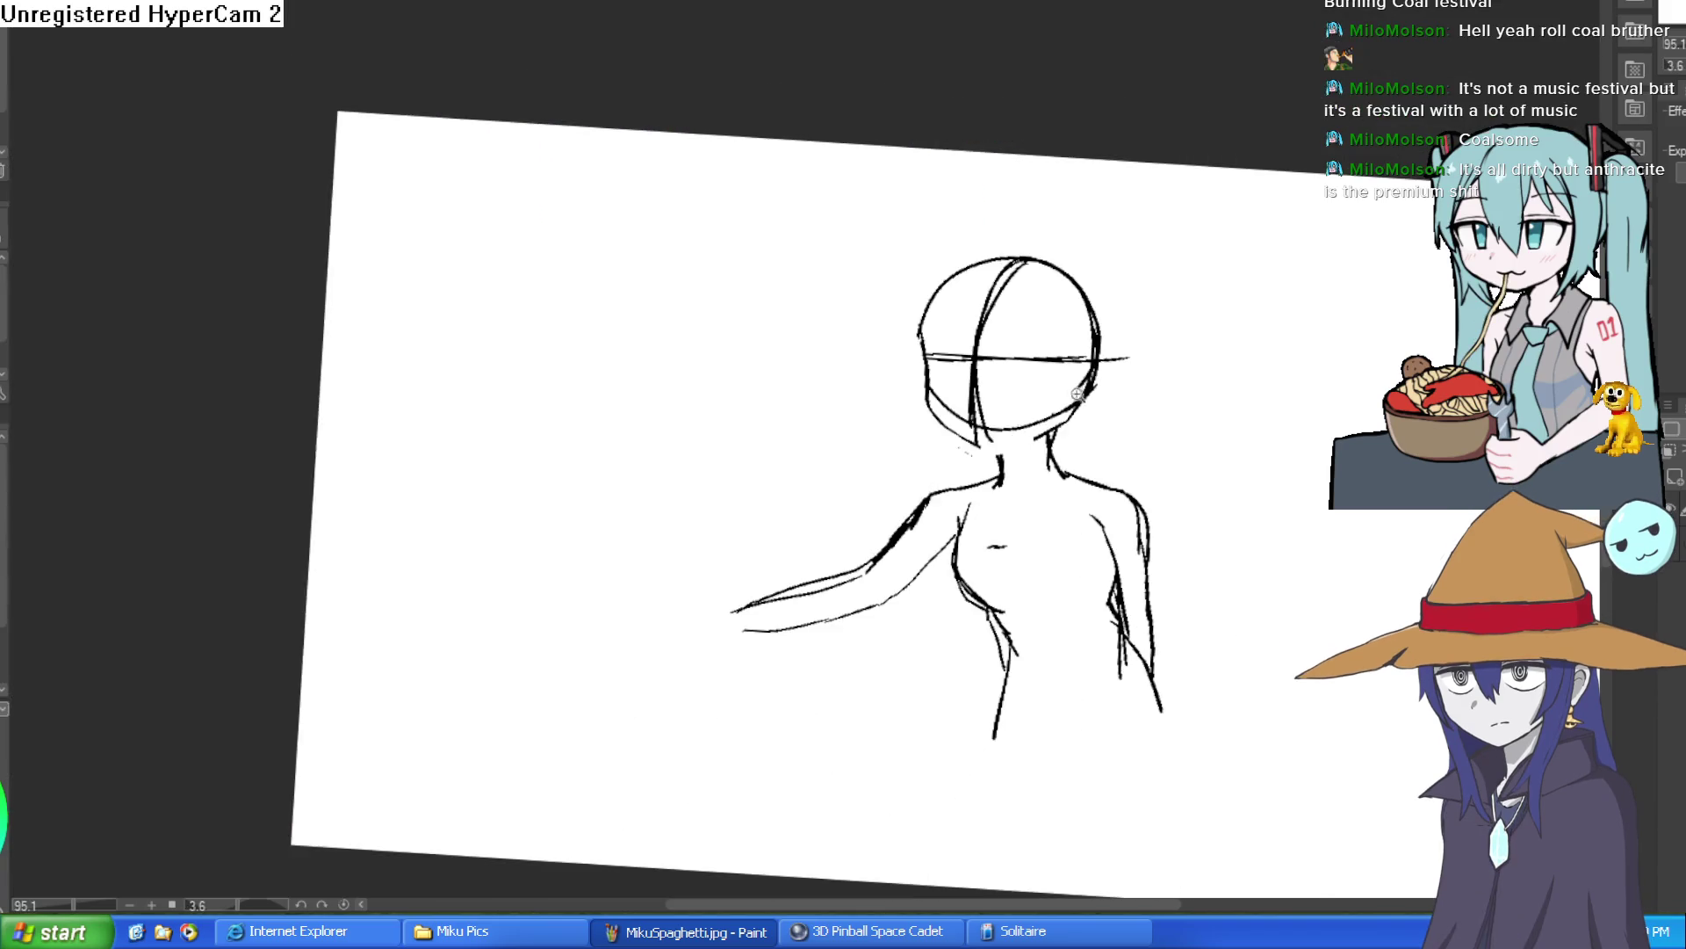
scroll(1077, 389, up, 9)
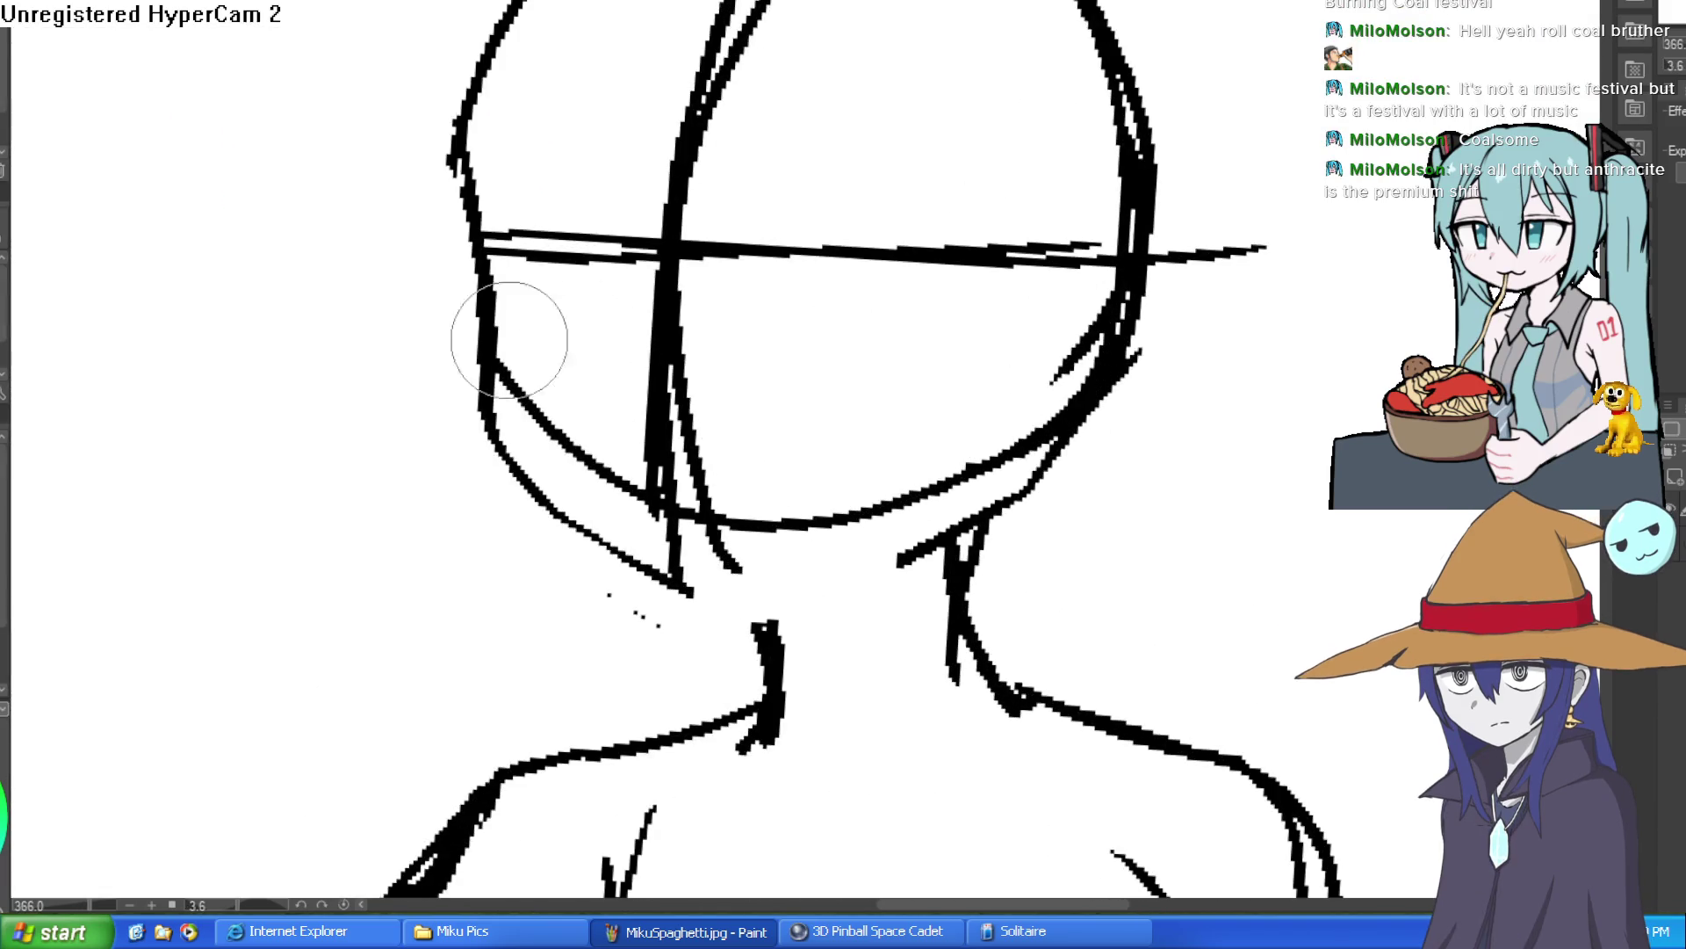
Extend the neck line out toward the left shoulder.
drag(985, 520, 719, 600)
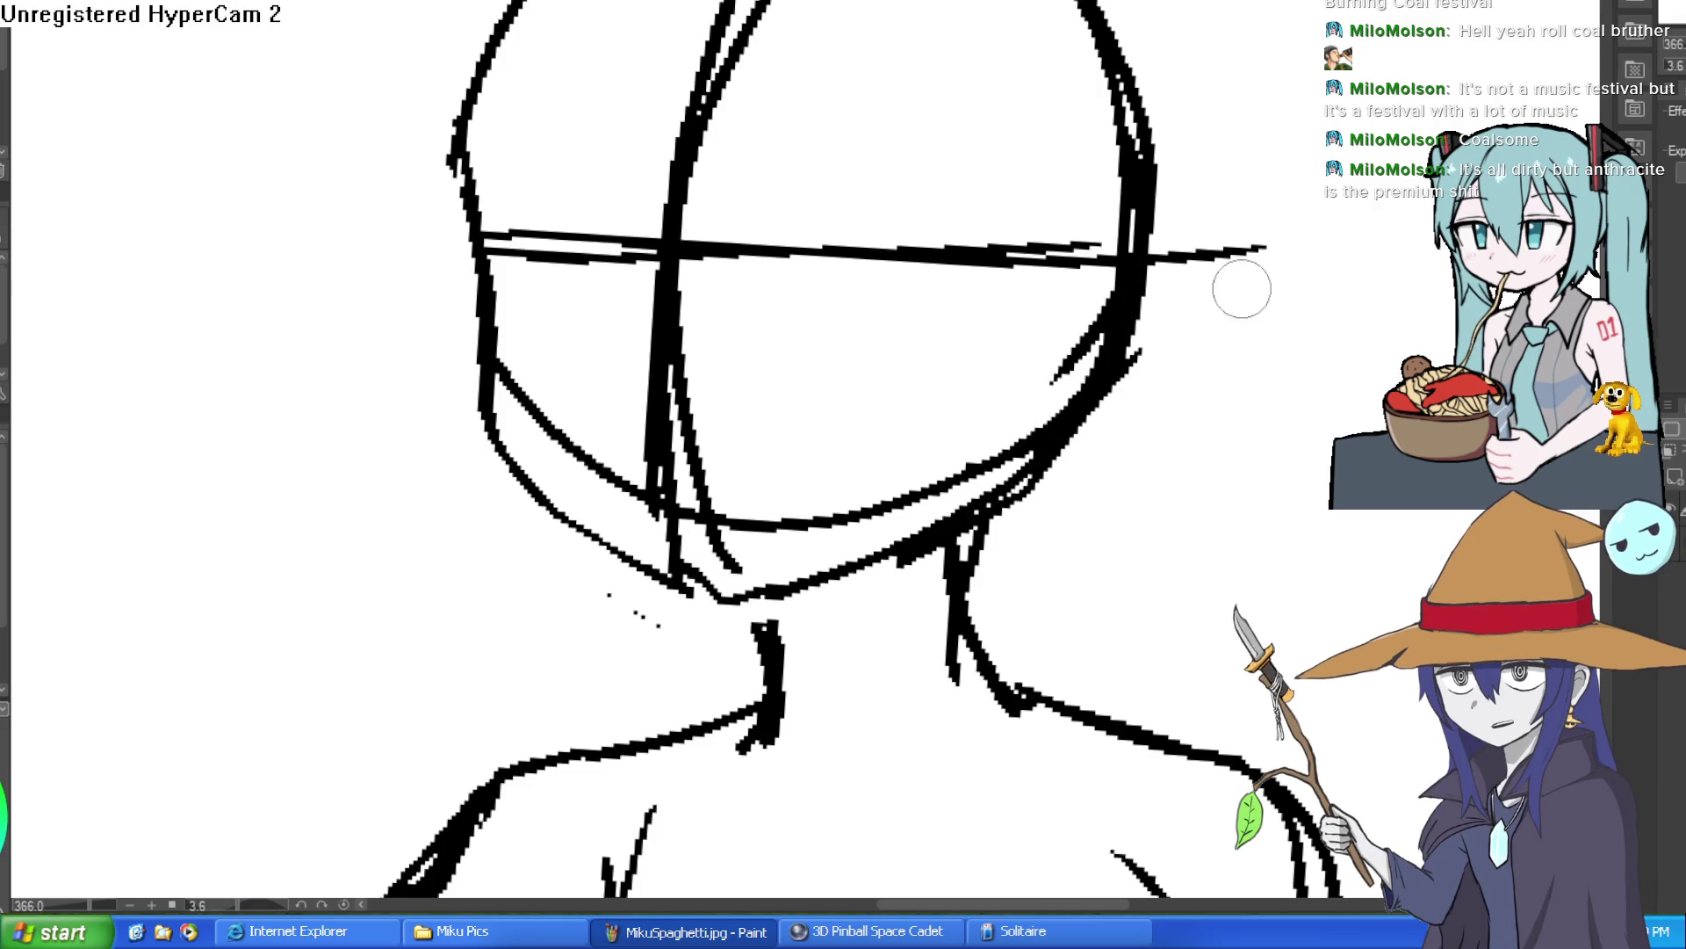
scroll(1198, 378, down, 5)
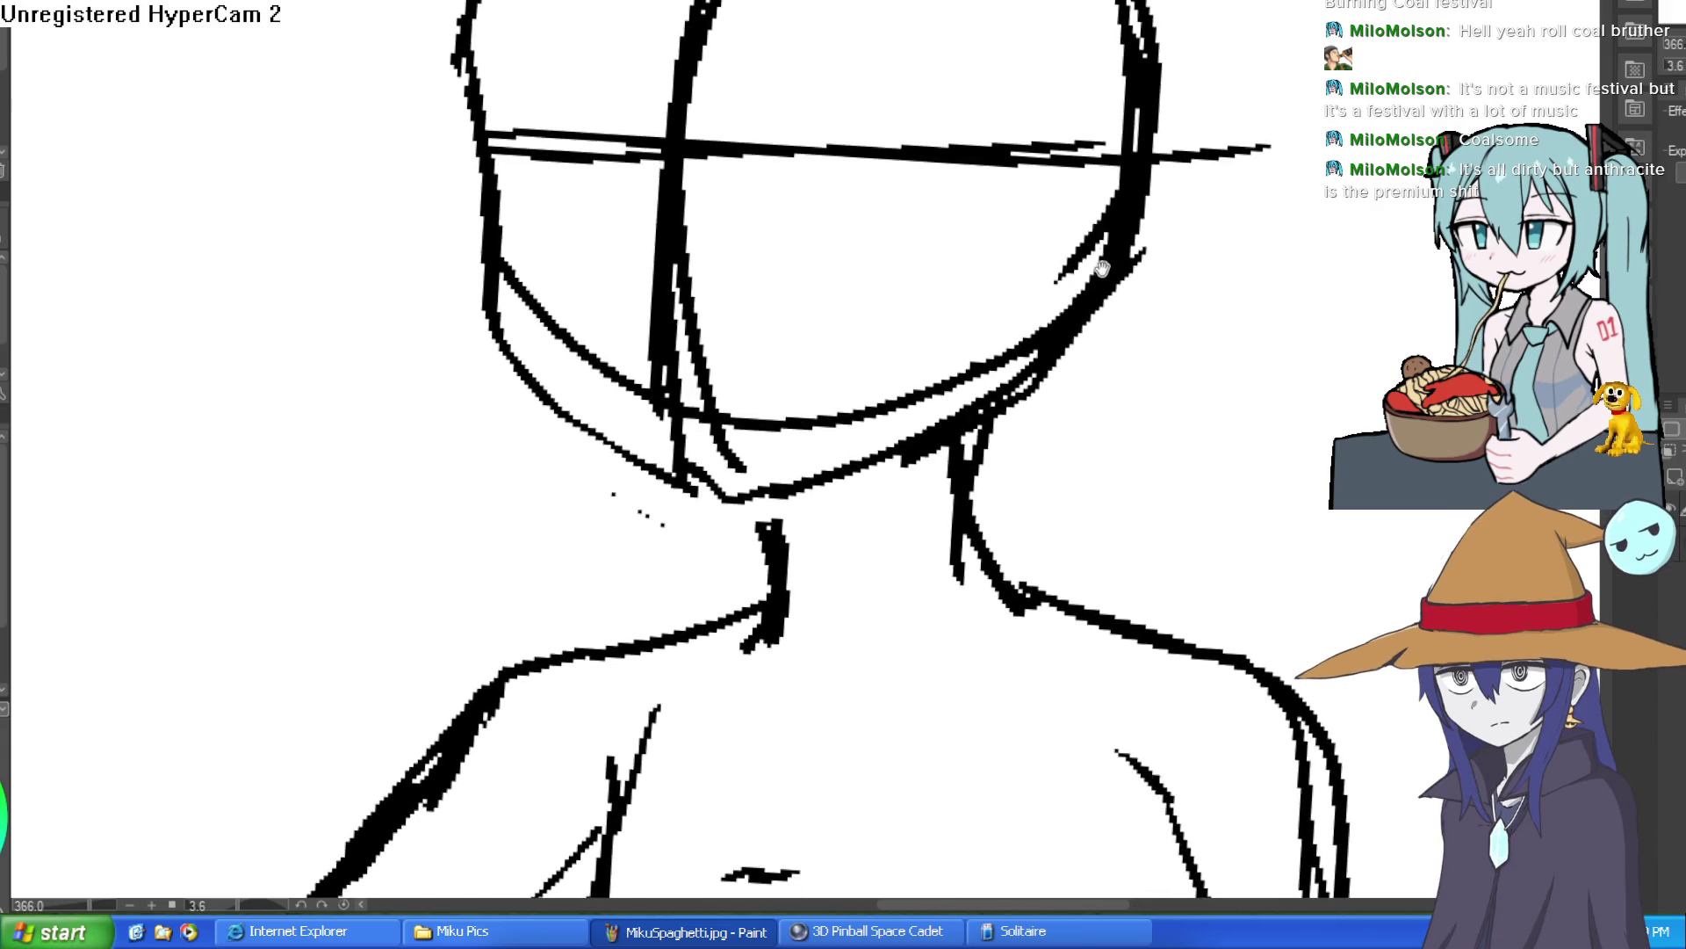
scroll(1212, 317, up, 2)
mouse_move(857, 394)
mouse_down()
mouse_move(897, 459)
mouse_move(977, 416)
mouse_move(948, 373)
mouse_up()
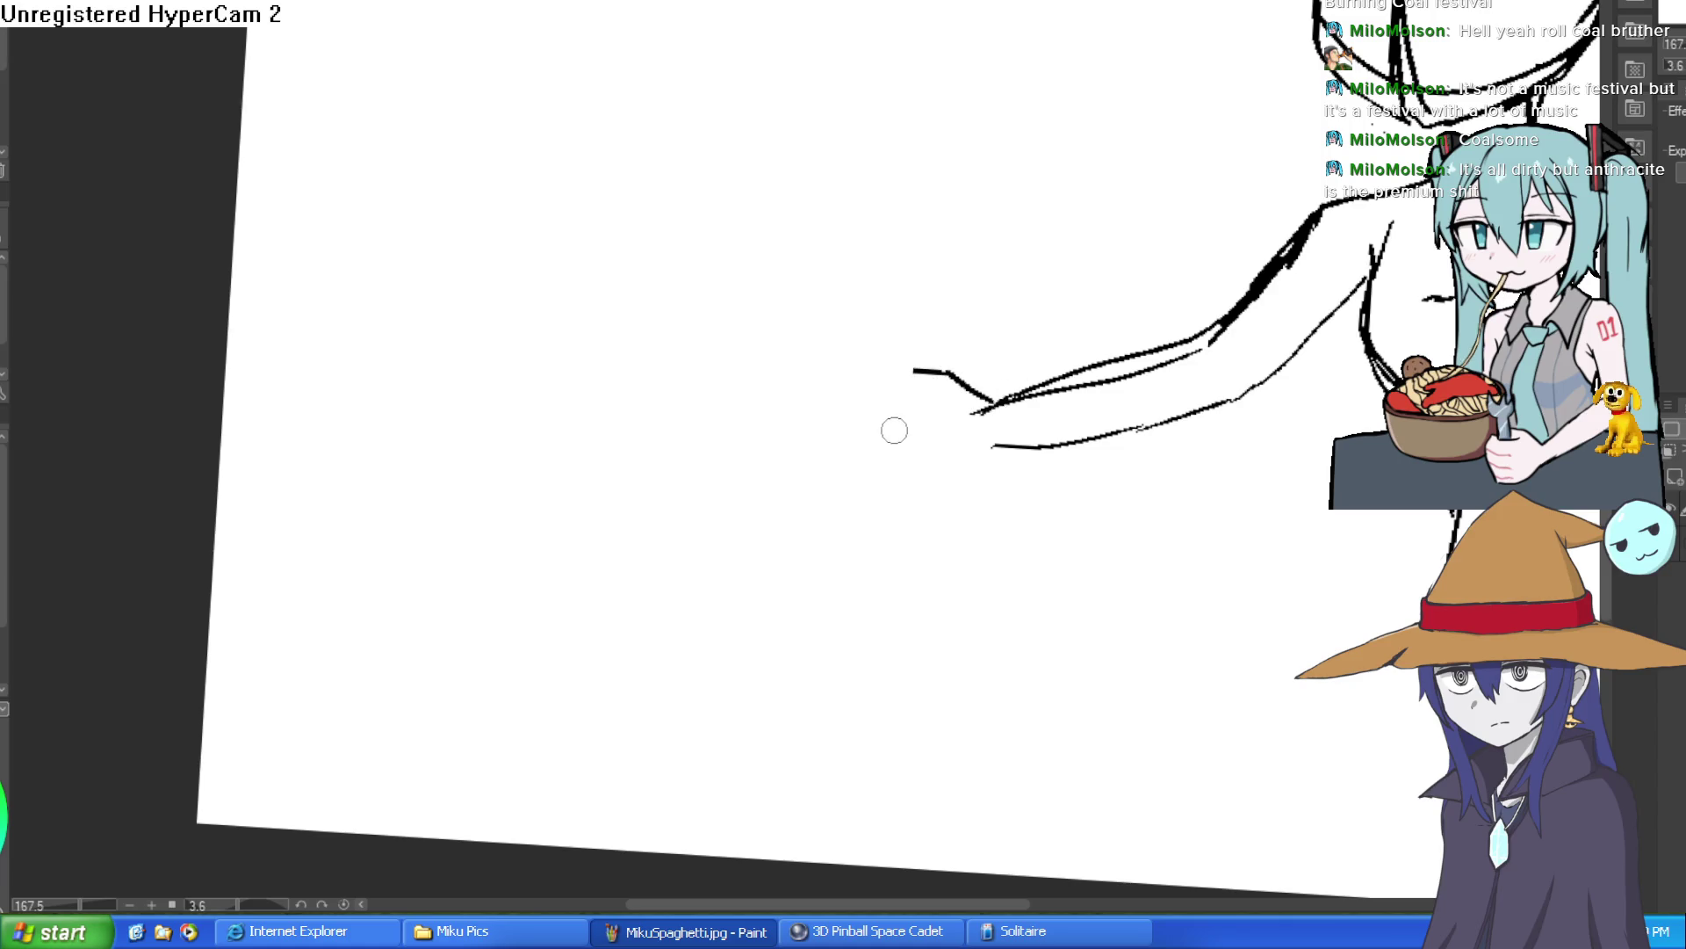
Close the fist outline and try out an outstretched index finger from the knuckles.
mouse_move(939, 445)
mouse_down()
mouse_move(880, 421)
mouse_move(881, 479)
mouse_move(960, 498)
mouse_move(892, 516)
mouse_up()
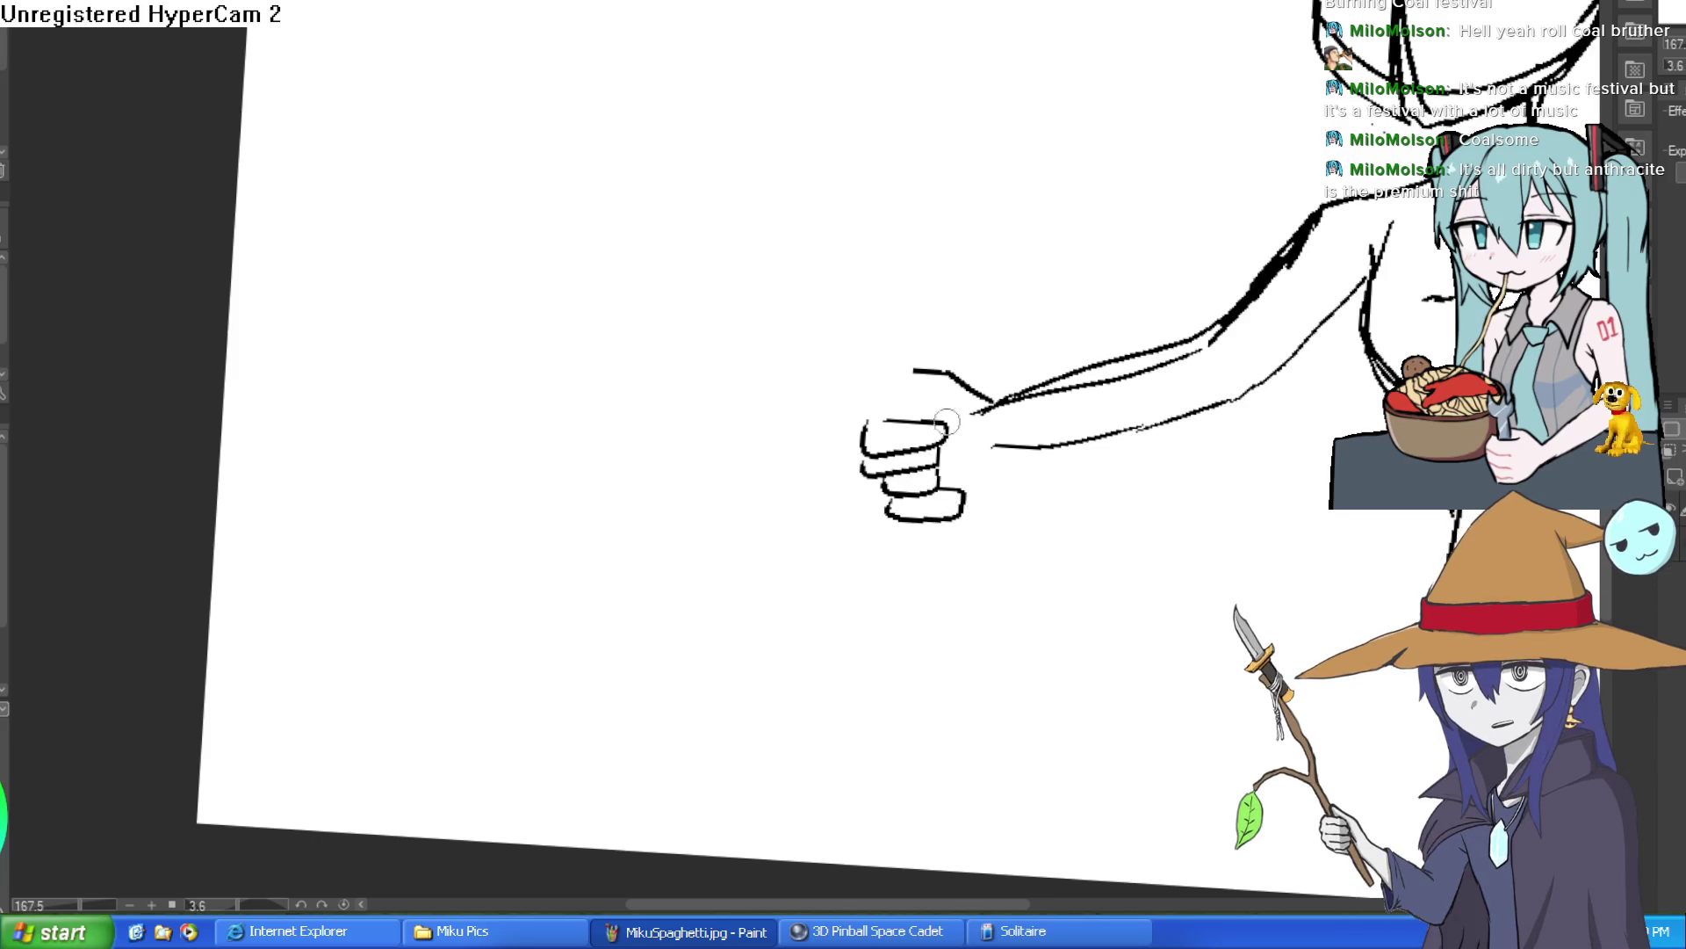
drag(939, 387, 909, 419)
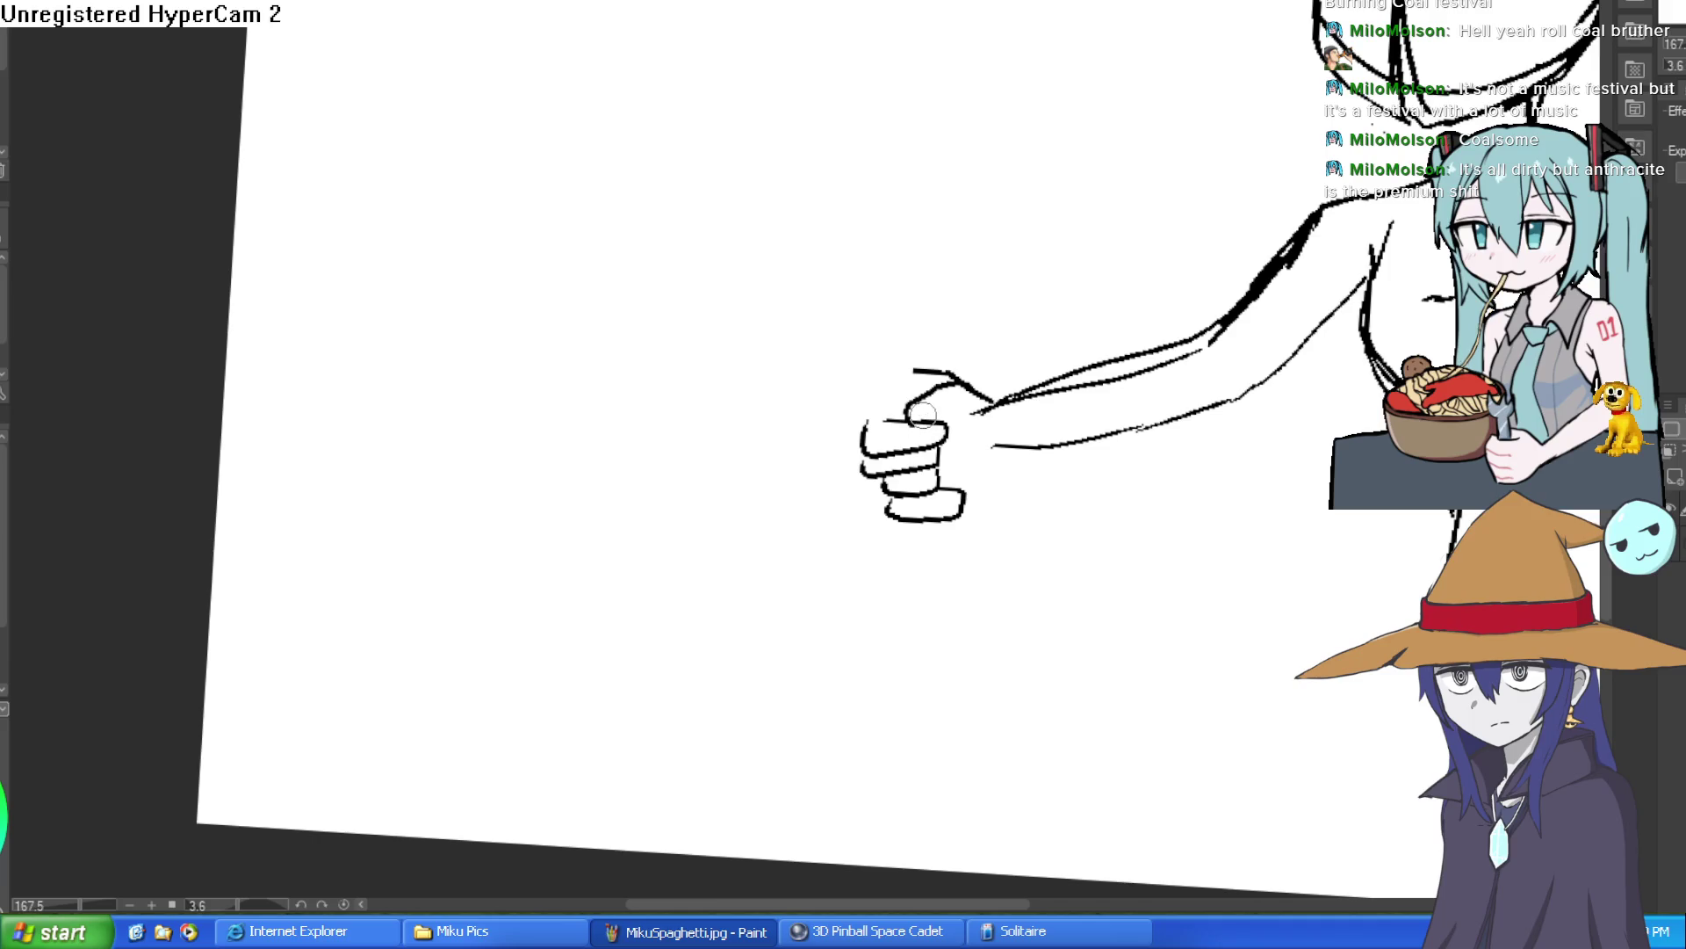
key(ctrl+z)
mouse_move(939, 431)
mouse_down()
mouse_move(937, 364)
mouse_move(746, 369)
mouse_move(750, 433)
mouse_move(878, 419)
mouse_move(918, 370)
mouse_move(718, 365)
mouse_move(688, 417)
mouse_move(704, 432)
mouse_up()
key(ctrl+z)
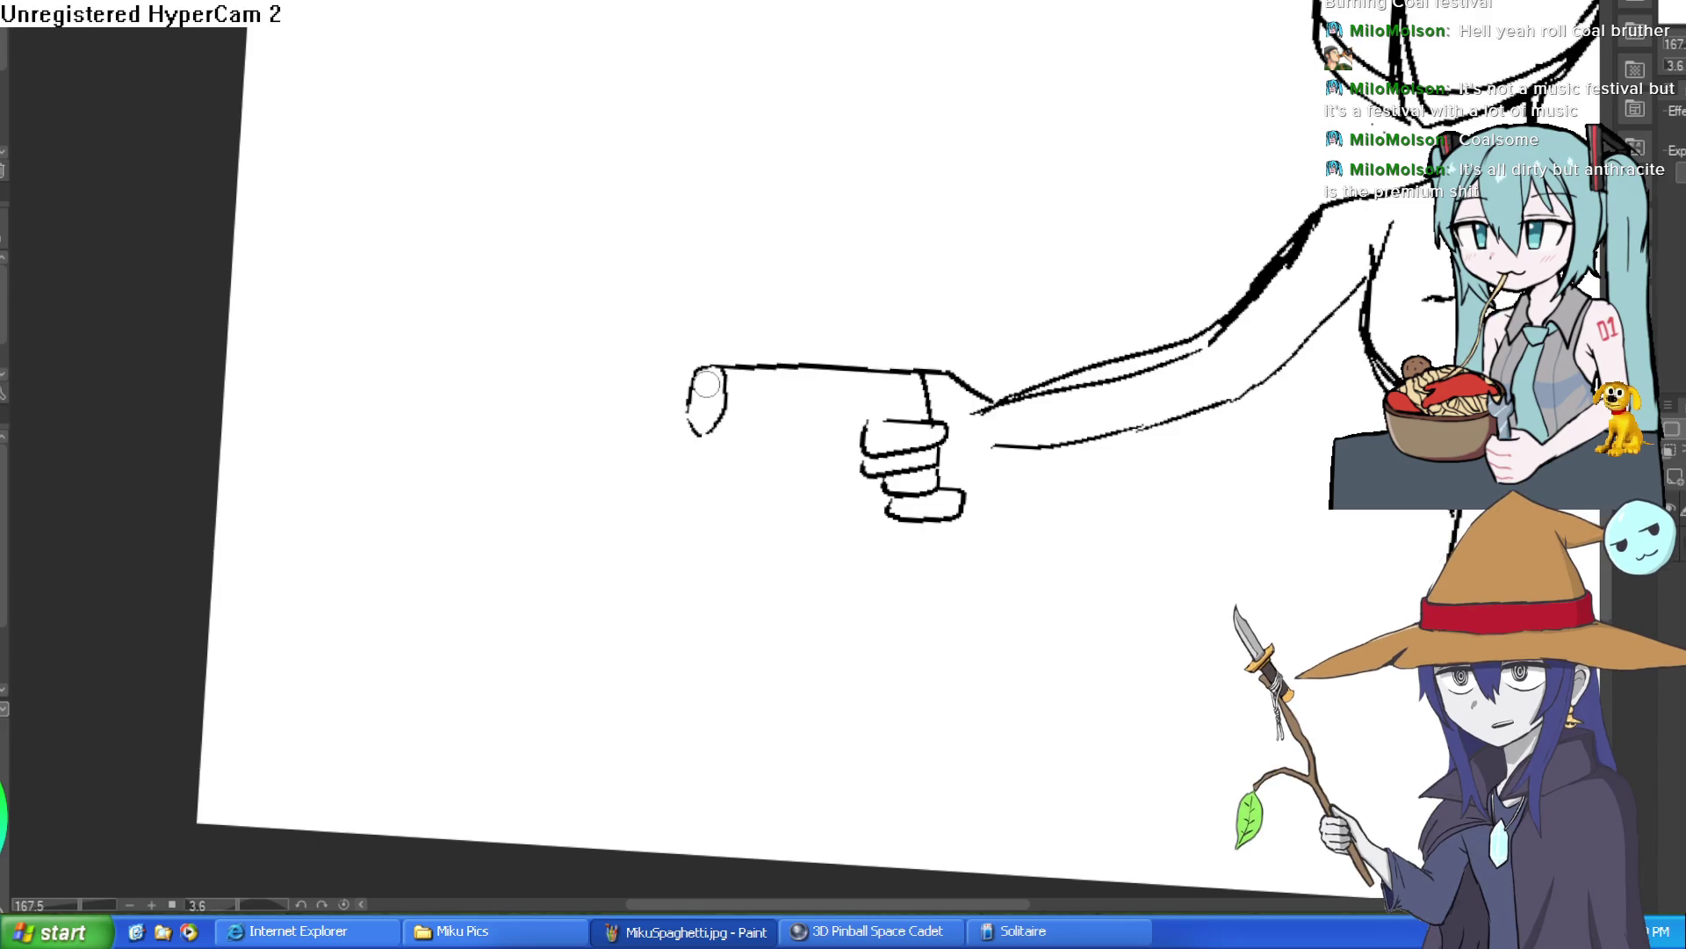
Add a fingernail at the fingertip, remove the trial underside line, and tilt the canvas.
mouse_move(721, 378)
mouse_down()
mouse_move(703, 404)
mouse_move(723, 387)
mouse_move(713, 371)
mouse_up()
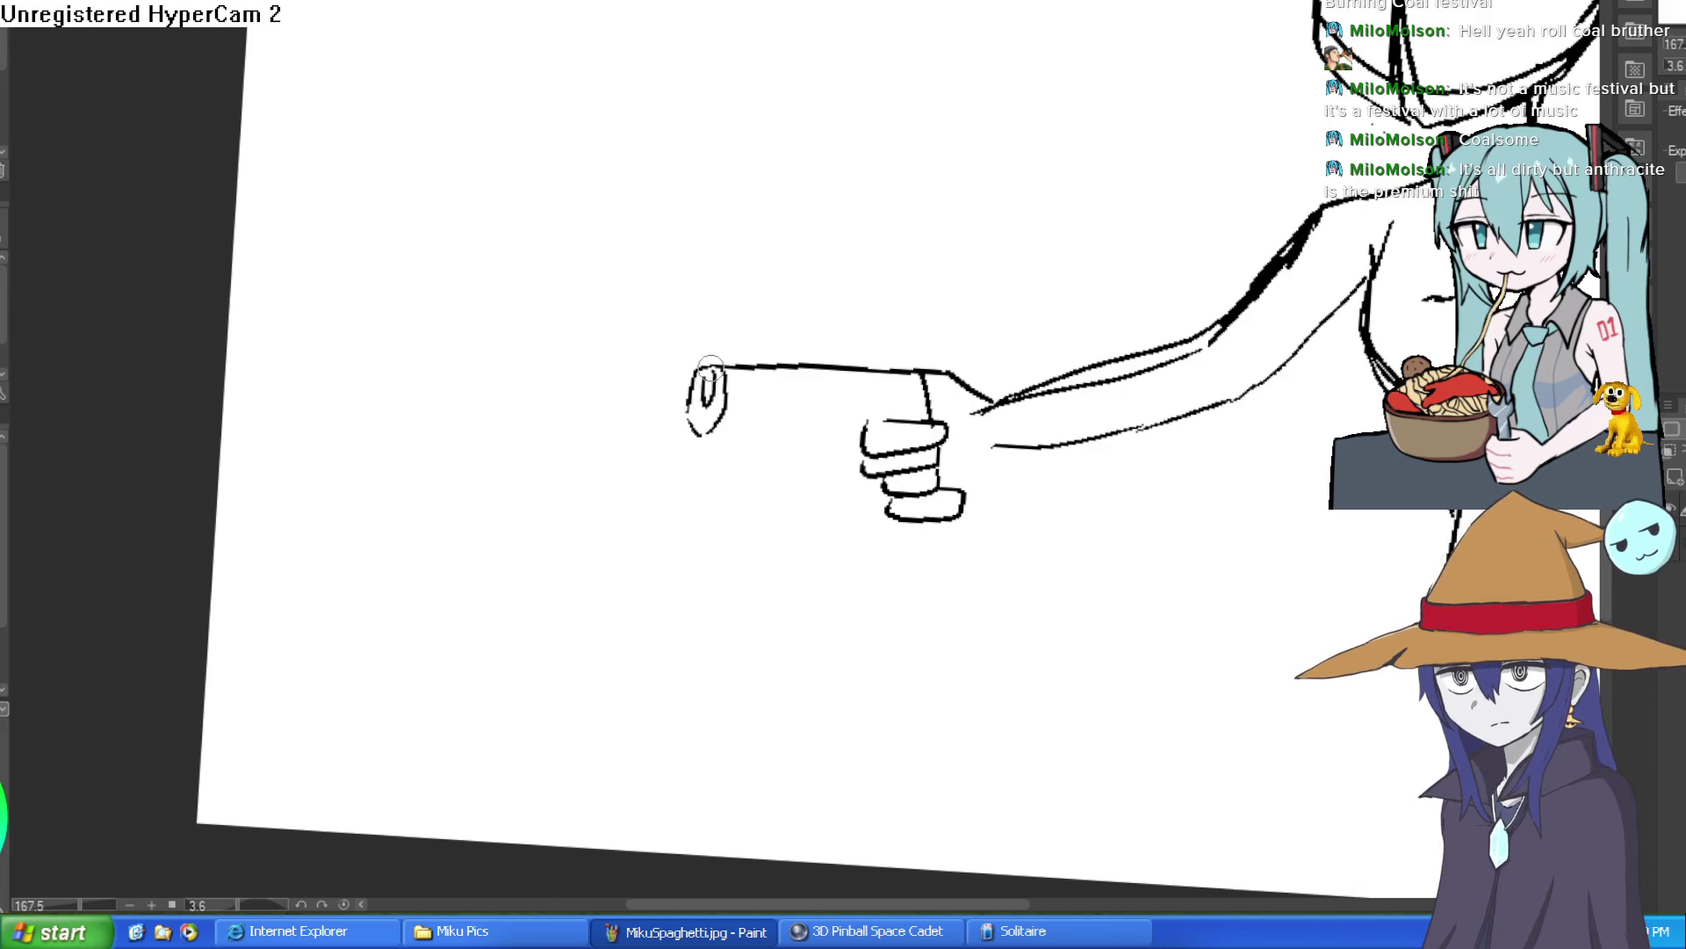
drag(710, 373, 708, 375)
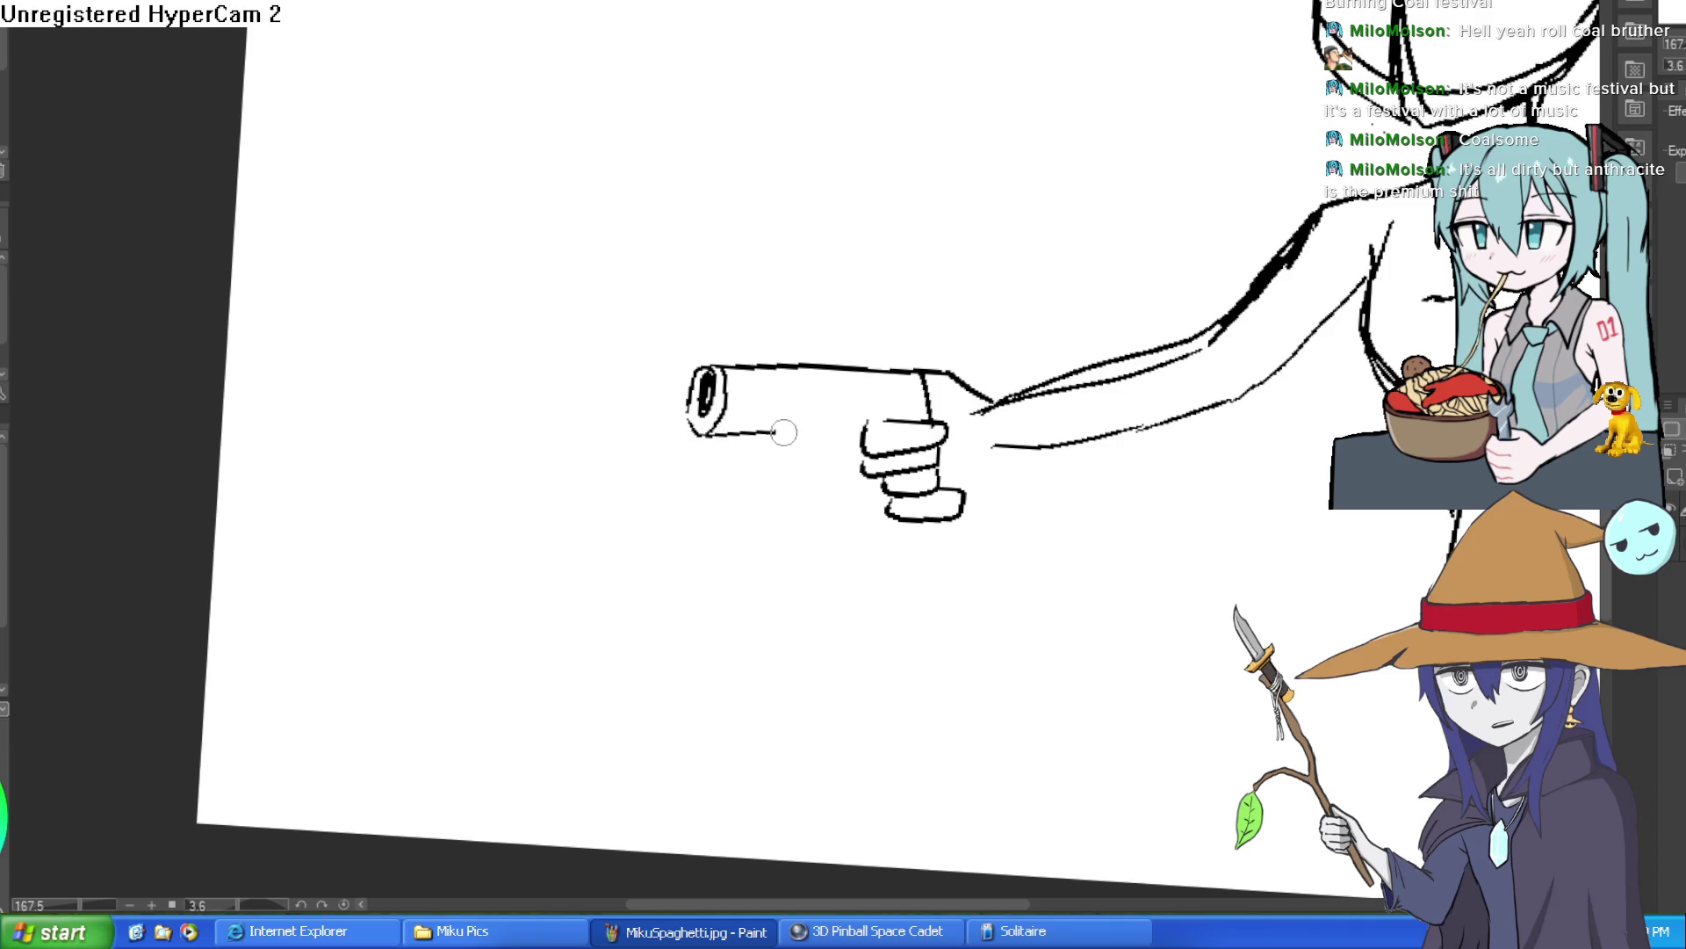
drag(777, 432, 885, 429)
key(ctrl+z)
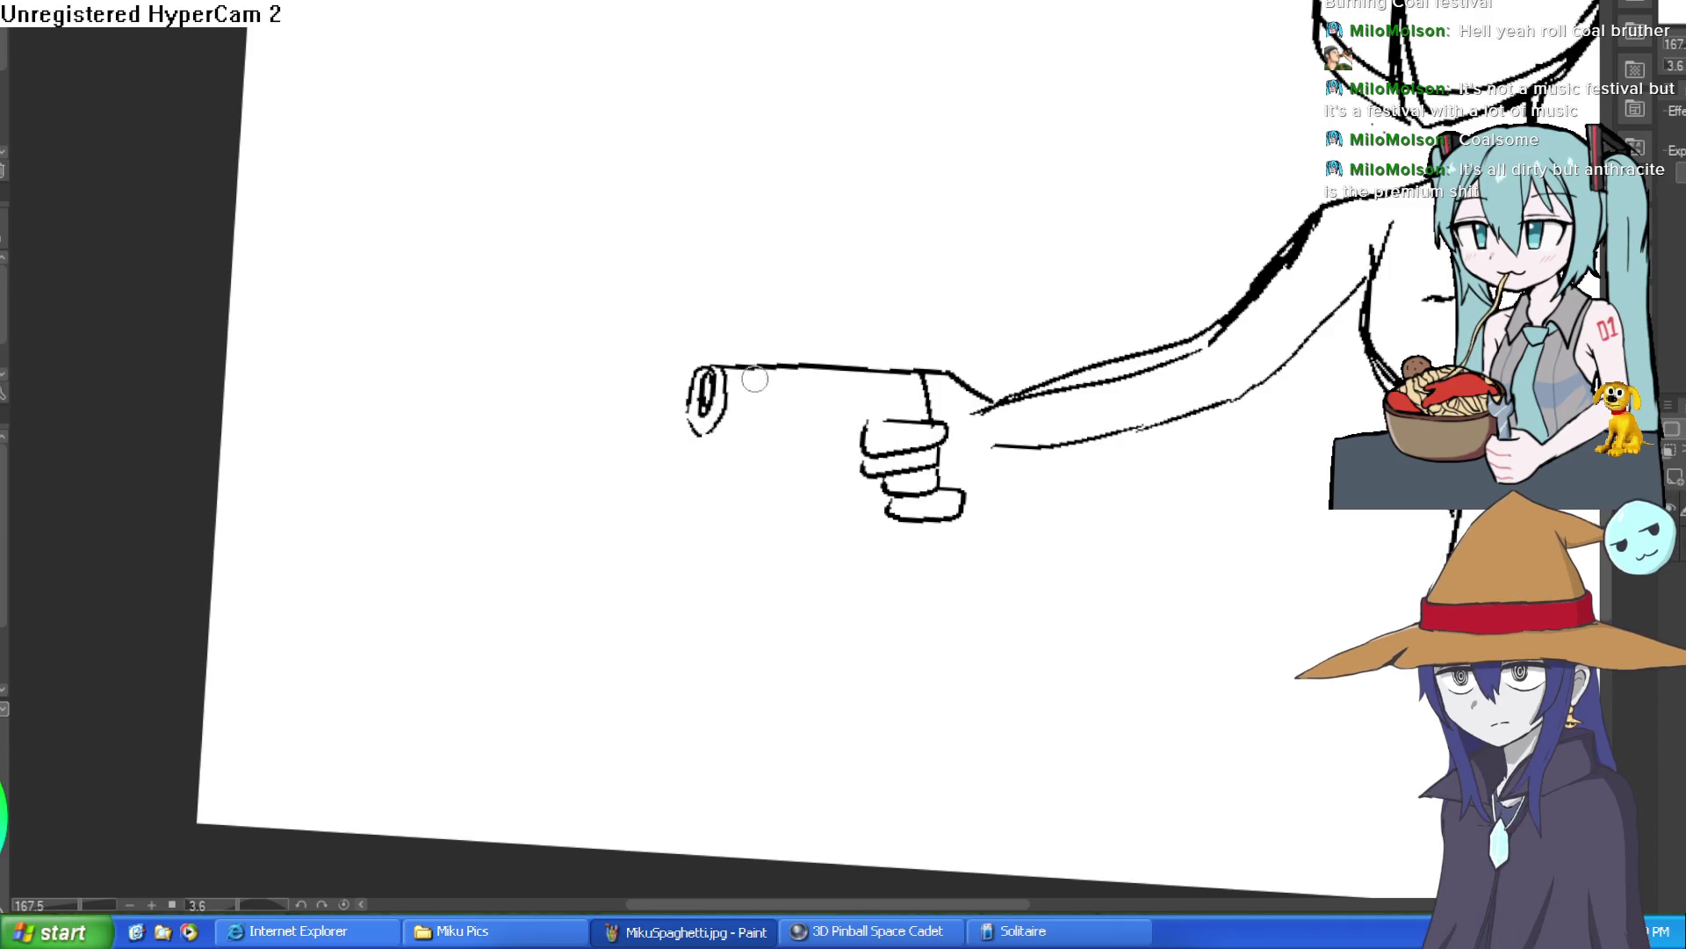
key(ctrl+z)
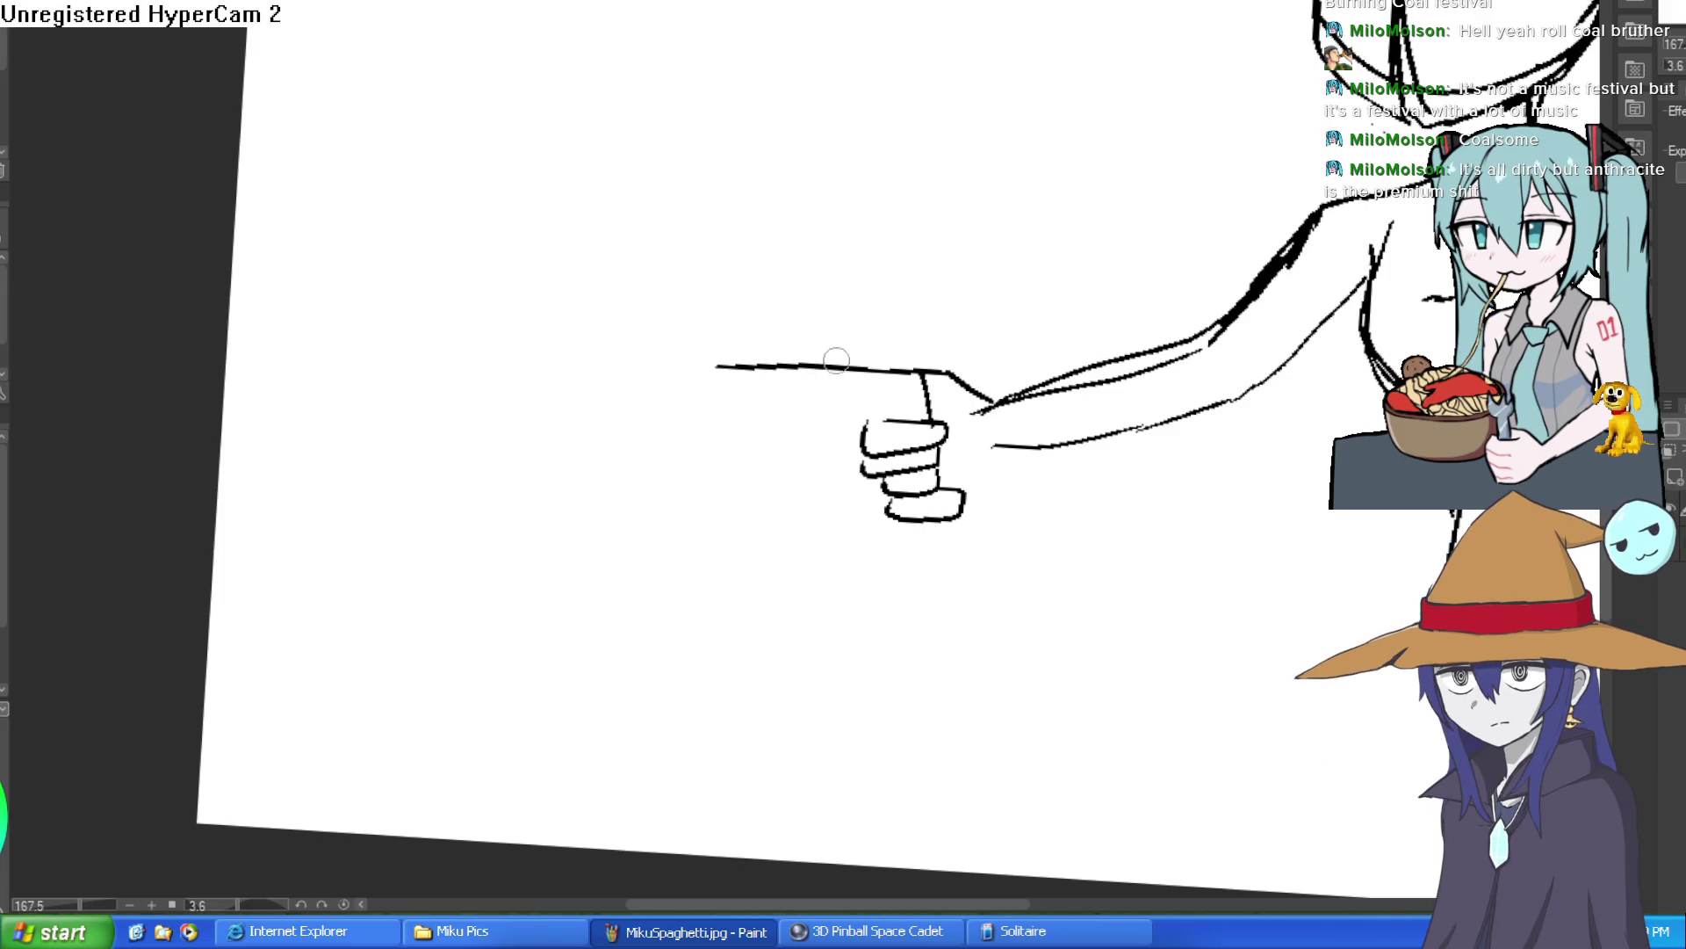
mouse_move(1047, 316)
mouse_down()
mouse_move(952, 325)
mouse_move(695, 412)
mouse_up()
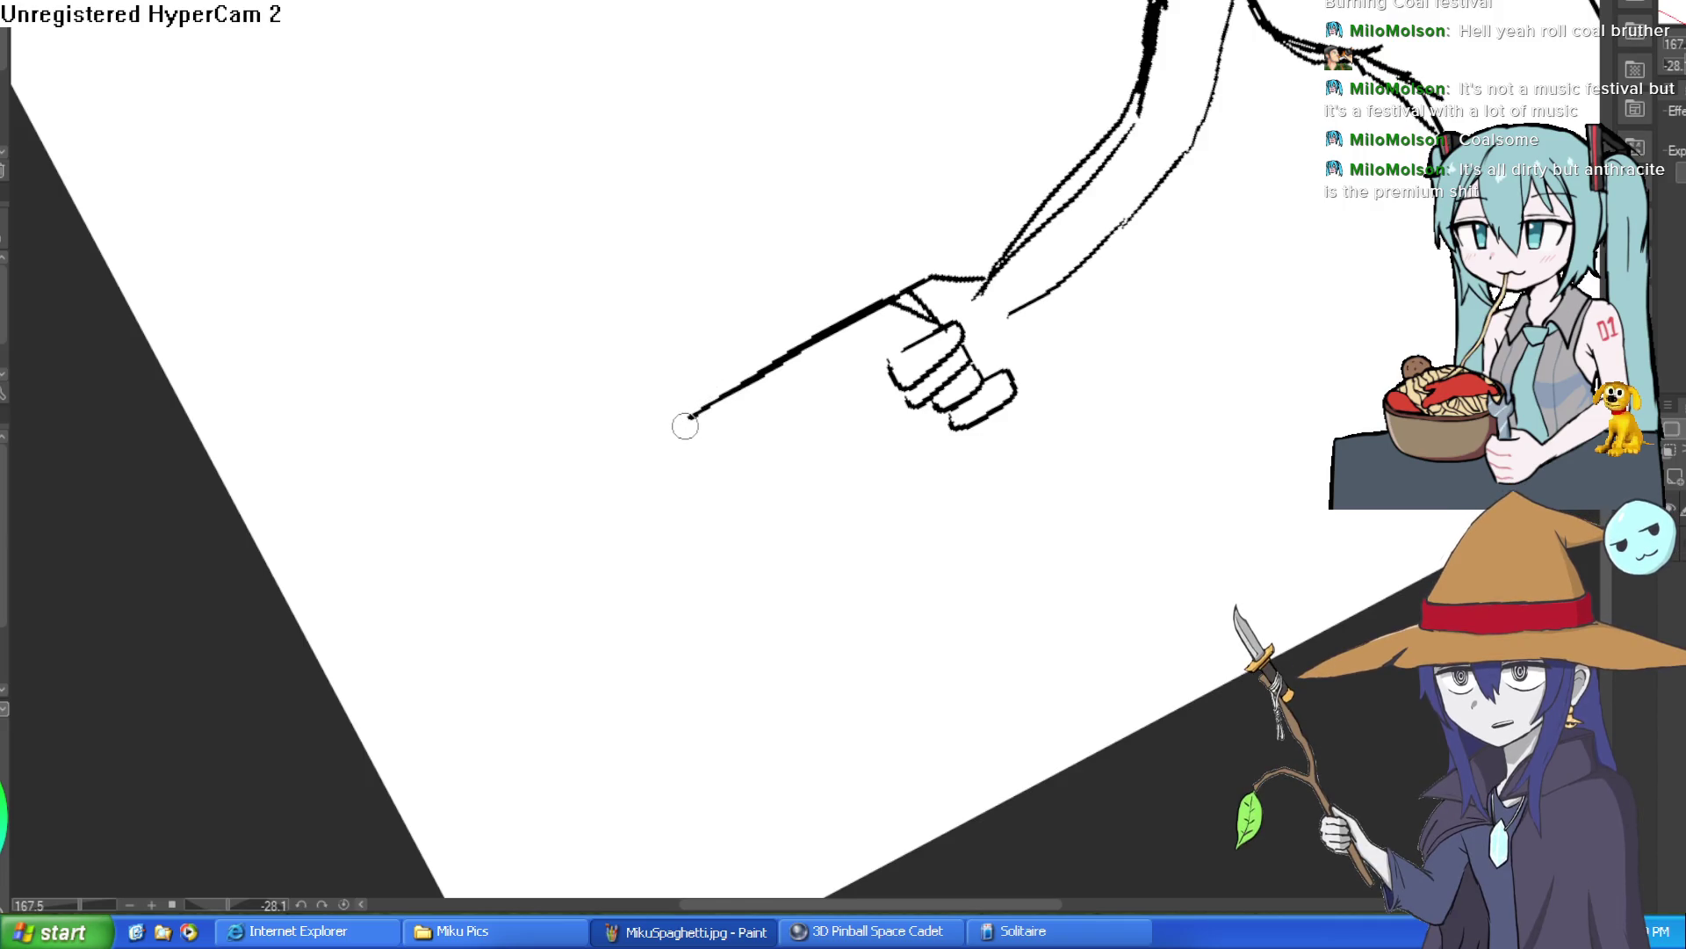
Outline both edges of the long finger with a hooked tip, then trim its bottom outline.
mouse_move(729, 420)
mouse_down()
mouse_move(694, 437)
mouse_move(895, 318)
mouse_up()
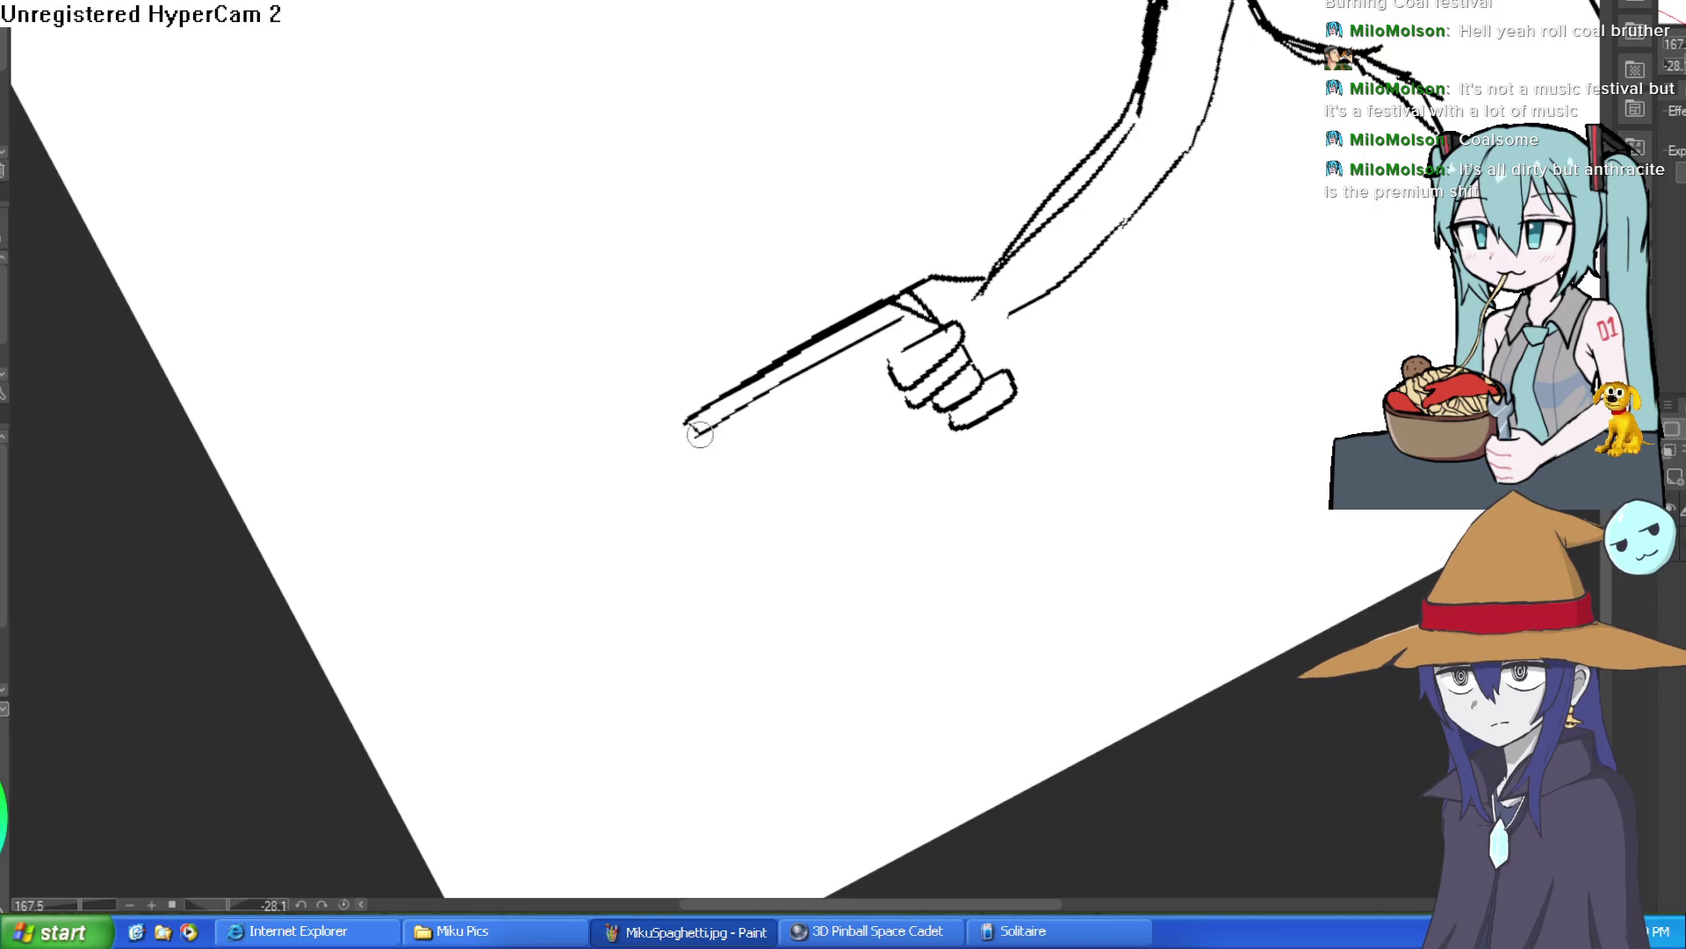
drag(680, 477, 699, 490)
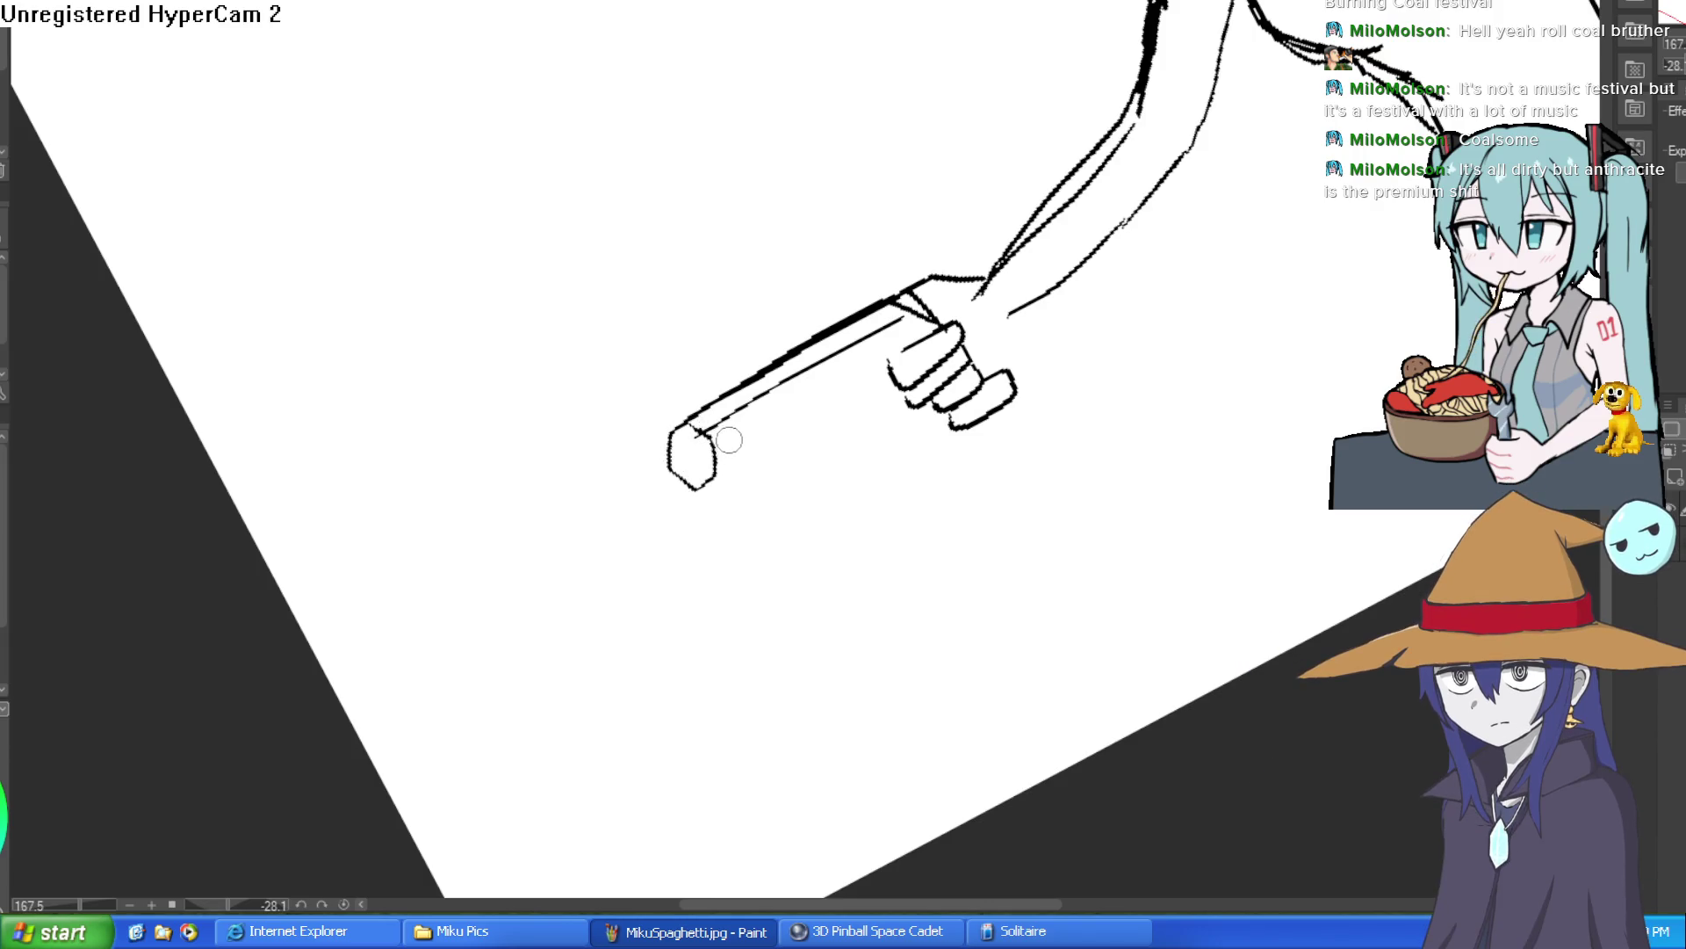
drag(699, 439, 885, 325)
mouse_move(1039, 255)
mouse_down()
mouse_move(1196, 361)
mouse_move(881, 397)
mouse_up()
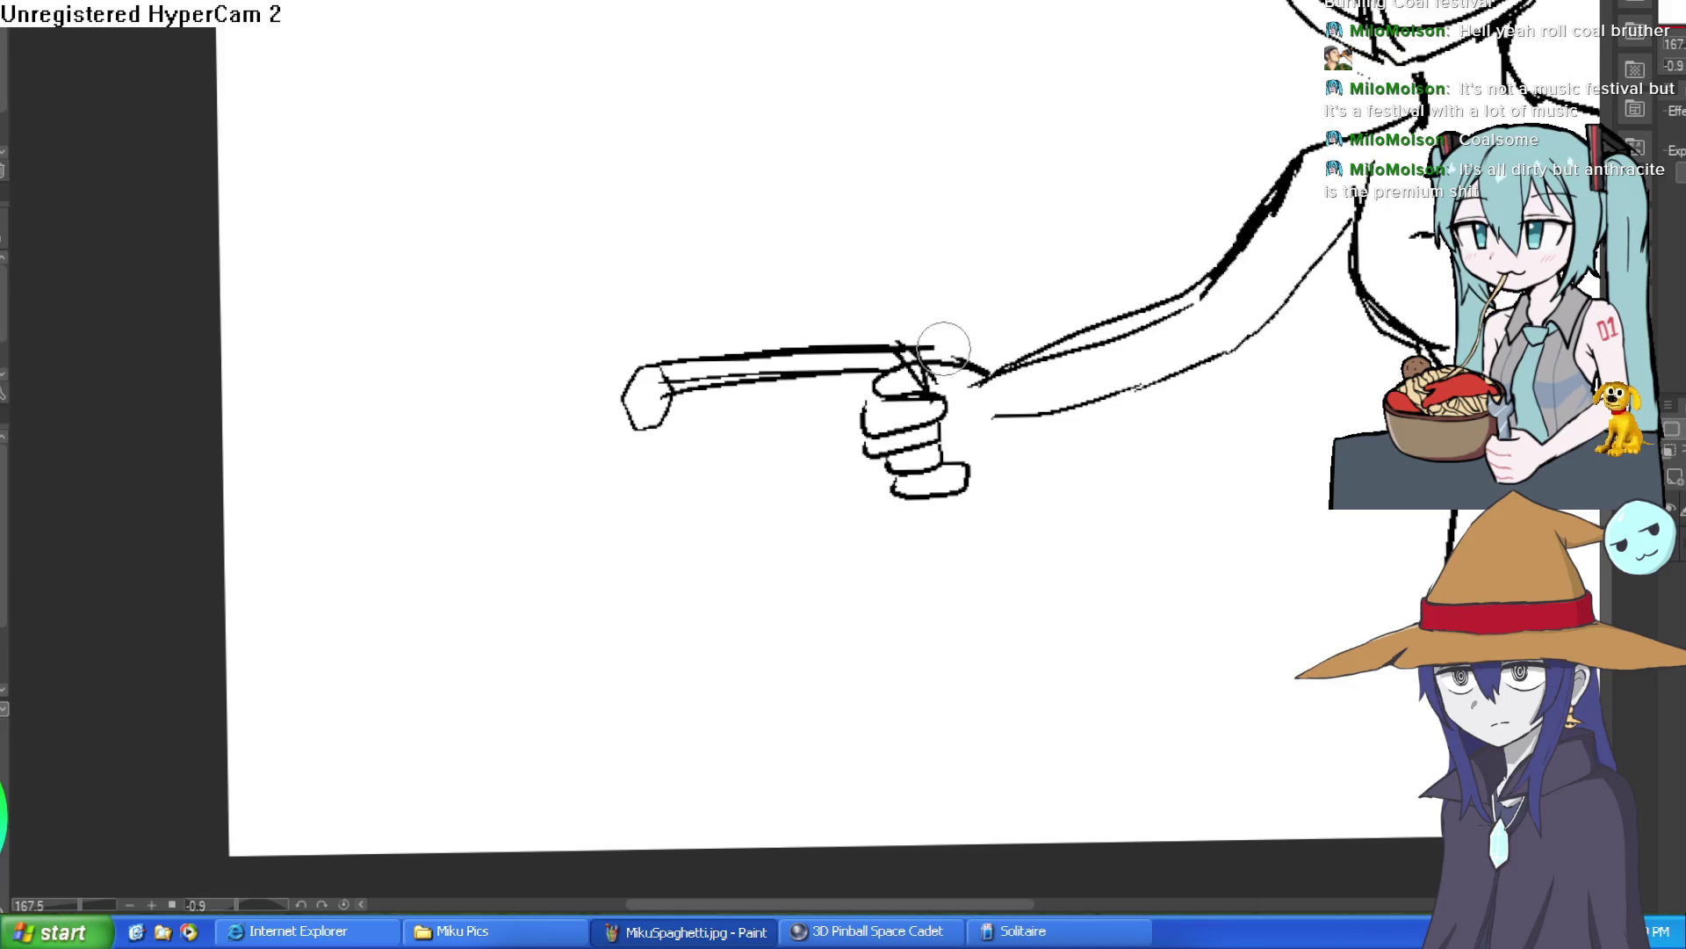
mouse_move(940, 331)
mouse_down()
mouse_move(1016, 361)
mouse_move(994, 343)
mouse_up()
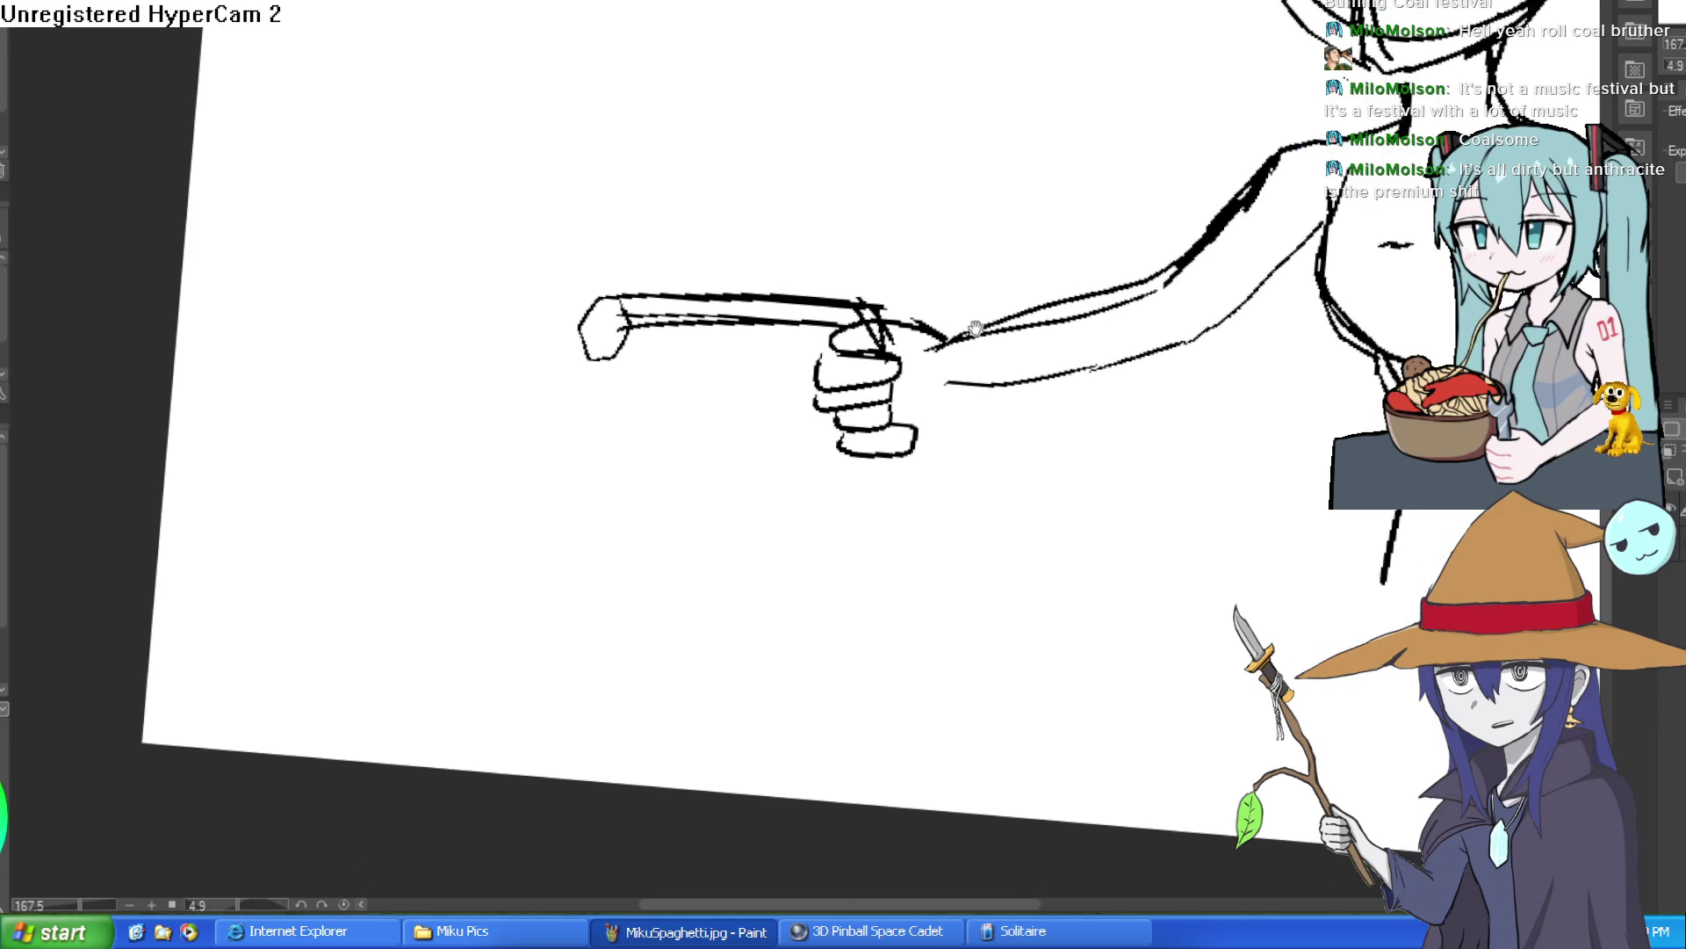
scroll(909, 463, up, 5)
mouse_move(903, 452)
mouse_down()
mouse_move(809, 447)
mouse_move(911, 471)
mouse_move(941, 395)
mouse_move(902, 463)
mouse_up()
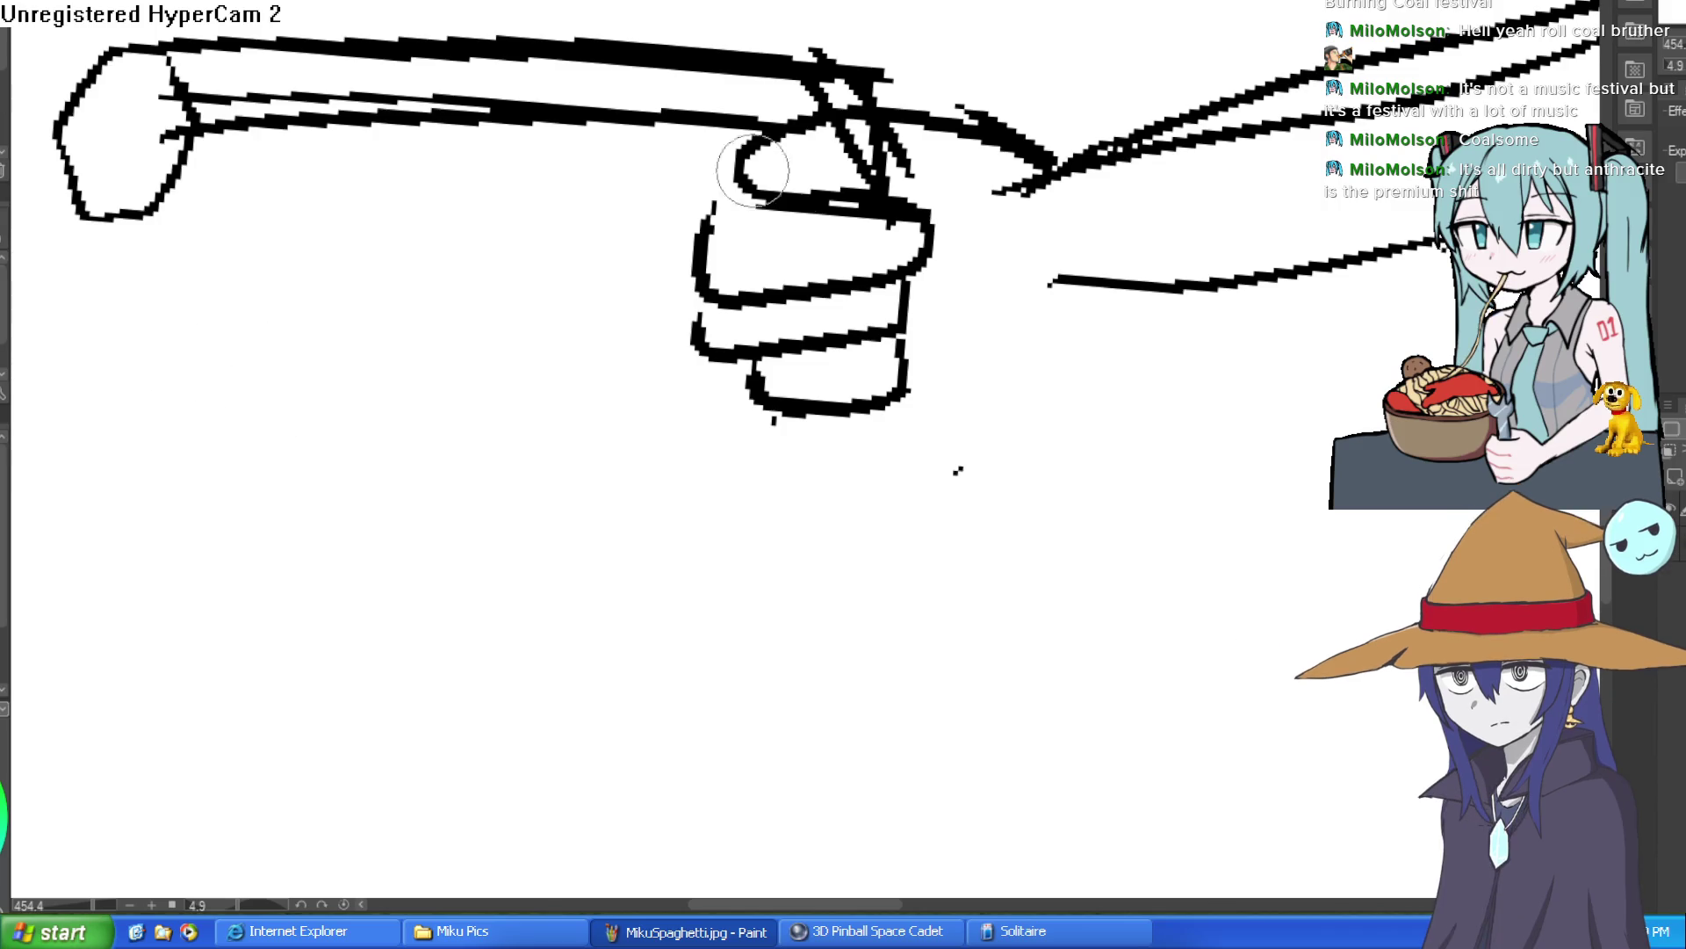
Fill in the finger's top-left corner and redraw the line inside the thumb's curl.
mouse_move(761, 388)
mouse_down()
mouse_move(771, 402)
mouse_move(734, 377)
mouse_move(903, 377)
mouse_move(959, 277)
mouse_move(877, 101)
mouse_move(846, 114)
mouse_move(890, 61)
mouse_up()
scroll(725, 386, up, 2)
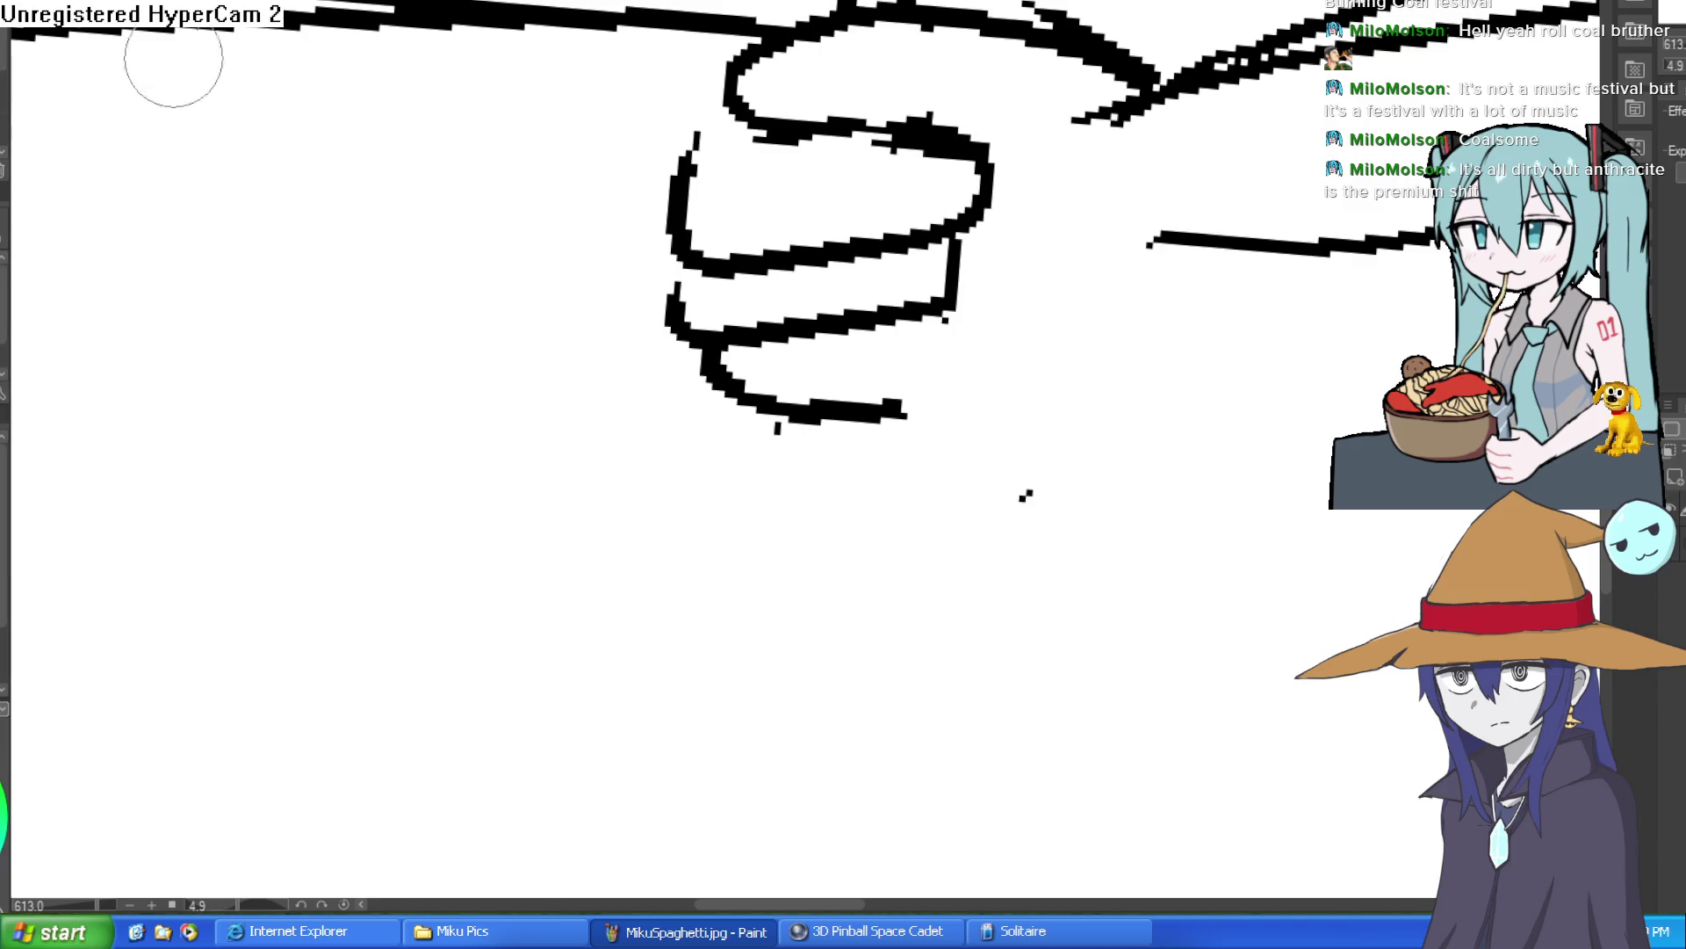
scroll(112, 68, up, 2)
mouse_move(841, 134)
mouse_down()
mouse_move(668, 272)
mouse_move(839, 308)
mouse_move(865, 226)
mouse_move(604, 270)
mouse_move(790, 181)
mouse_move(968, 267)
mouse_up()
scroll(968, 267, down, 5)
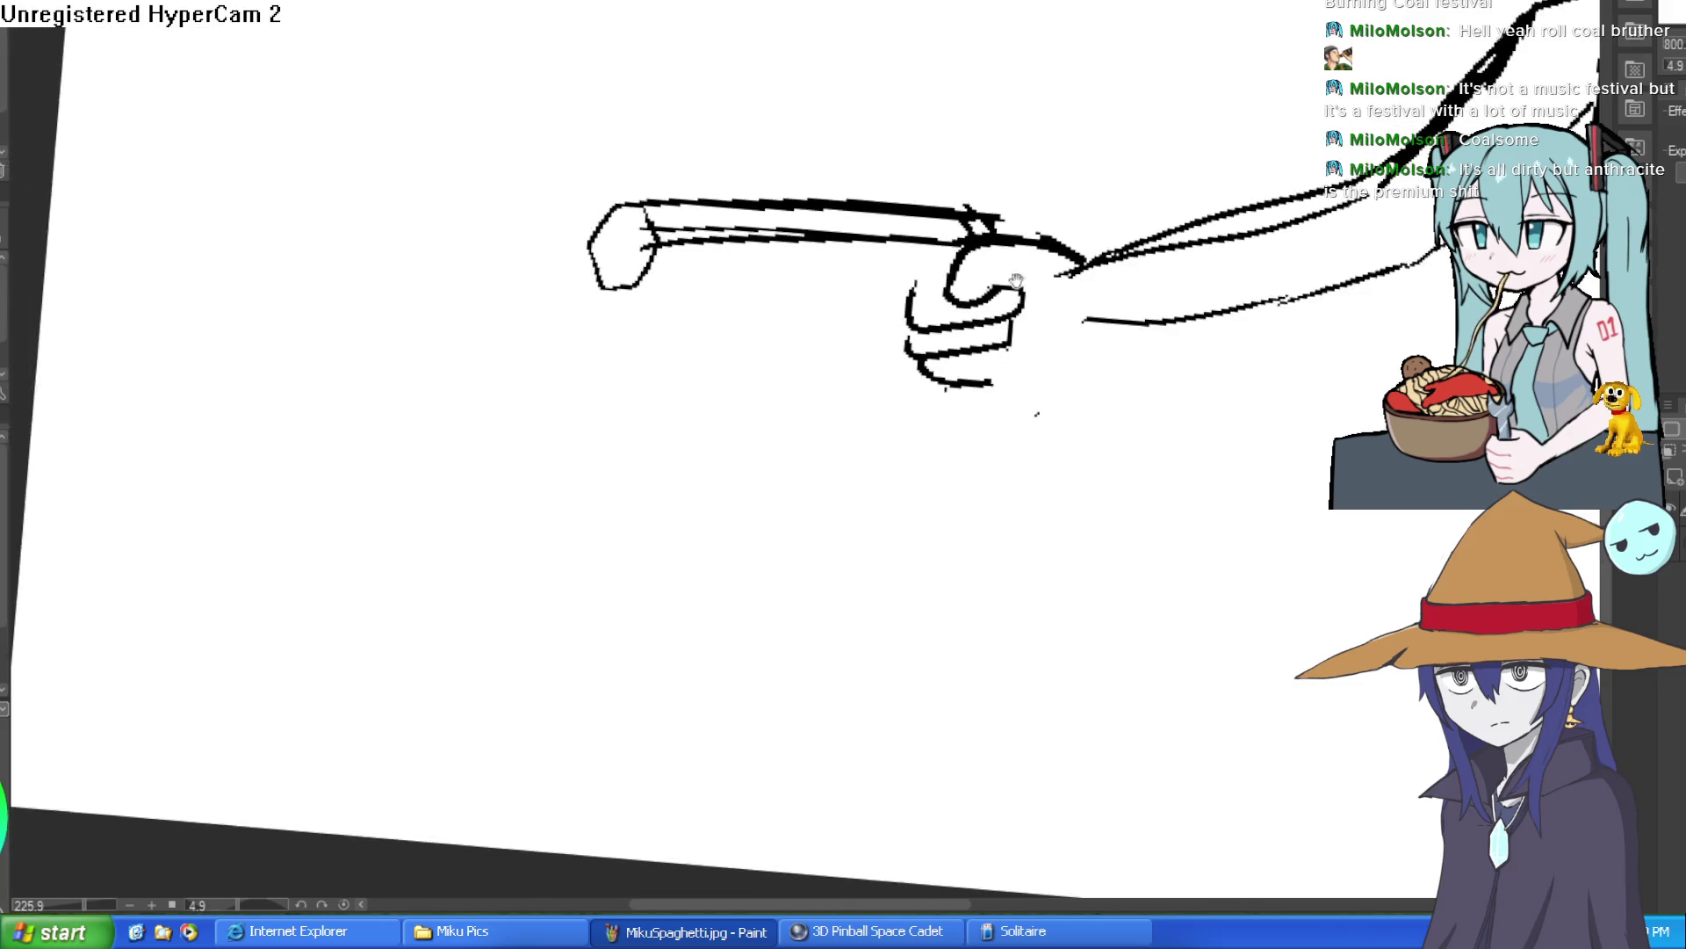
mouse_move(1040, 332)
mouse_down()
mouse_move(1028, 376)
mouse_move(1202, 12)
mouse_move(1189, 82)
mouse_move(1072, 223)
mouse_move(896, 351)
mouse_move(833, 361)
mouse_move(832, 331)
mouse_up()
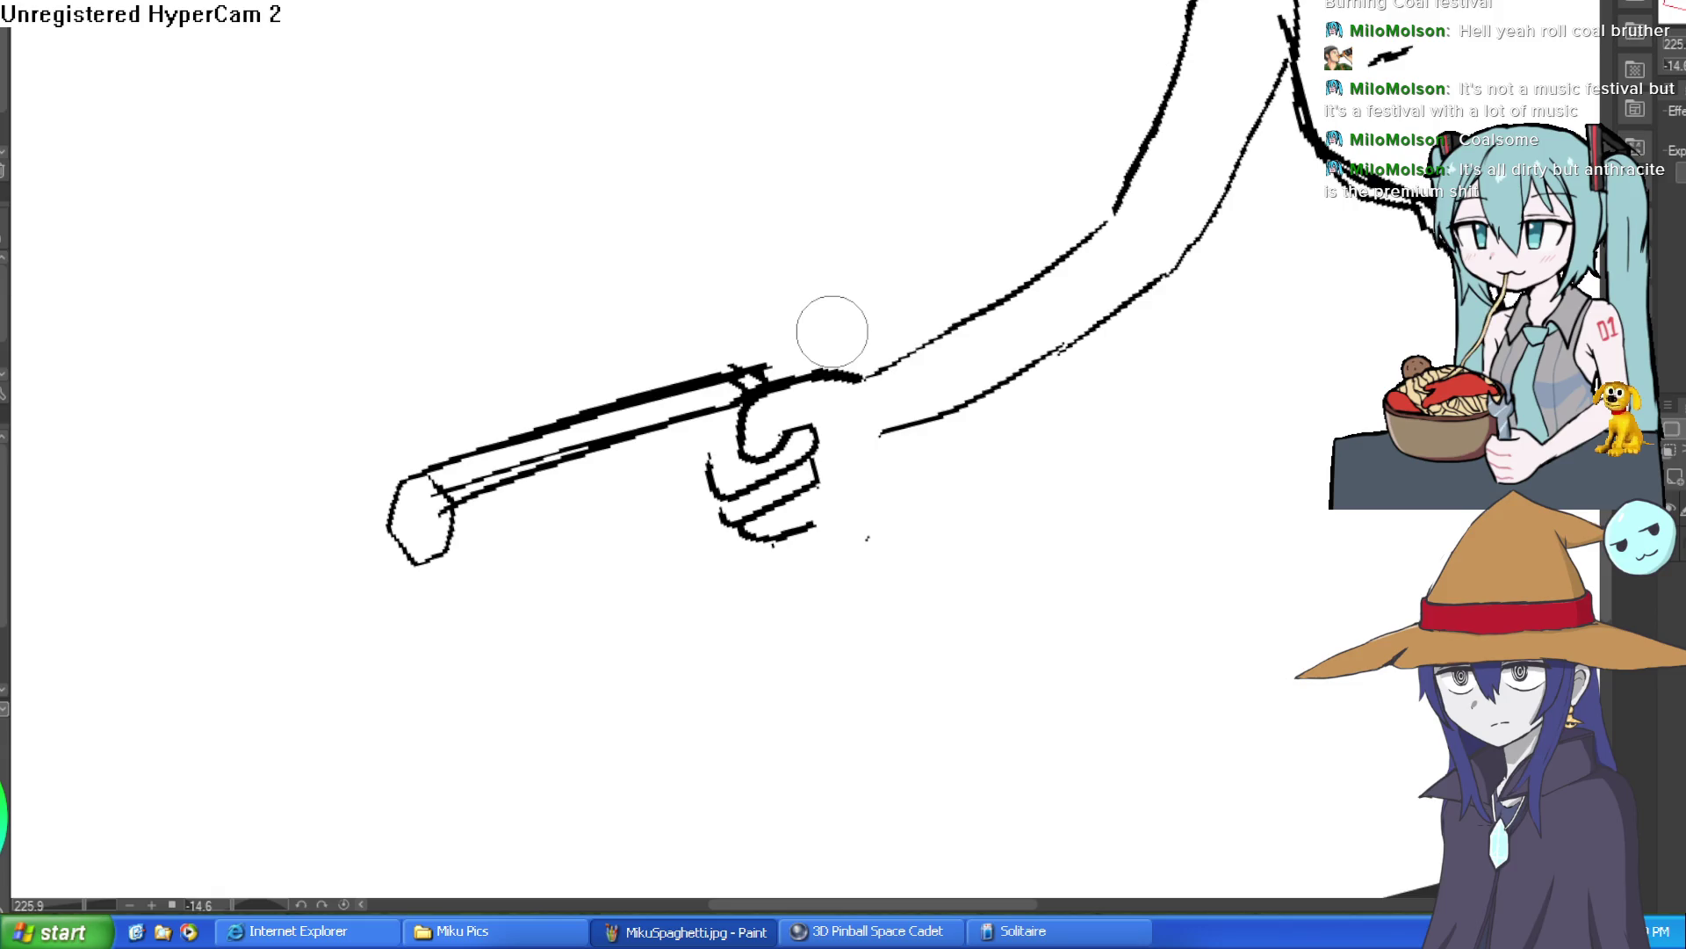
click(909, 448)
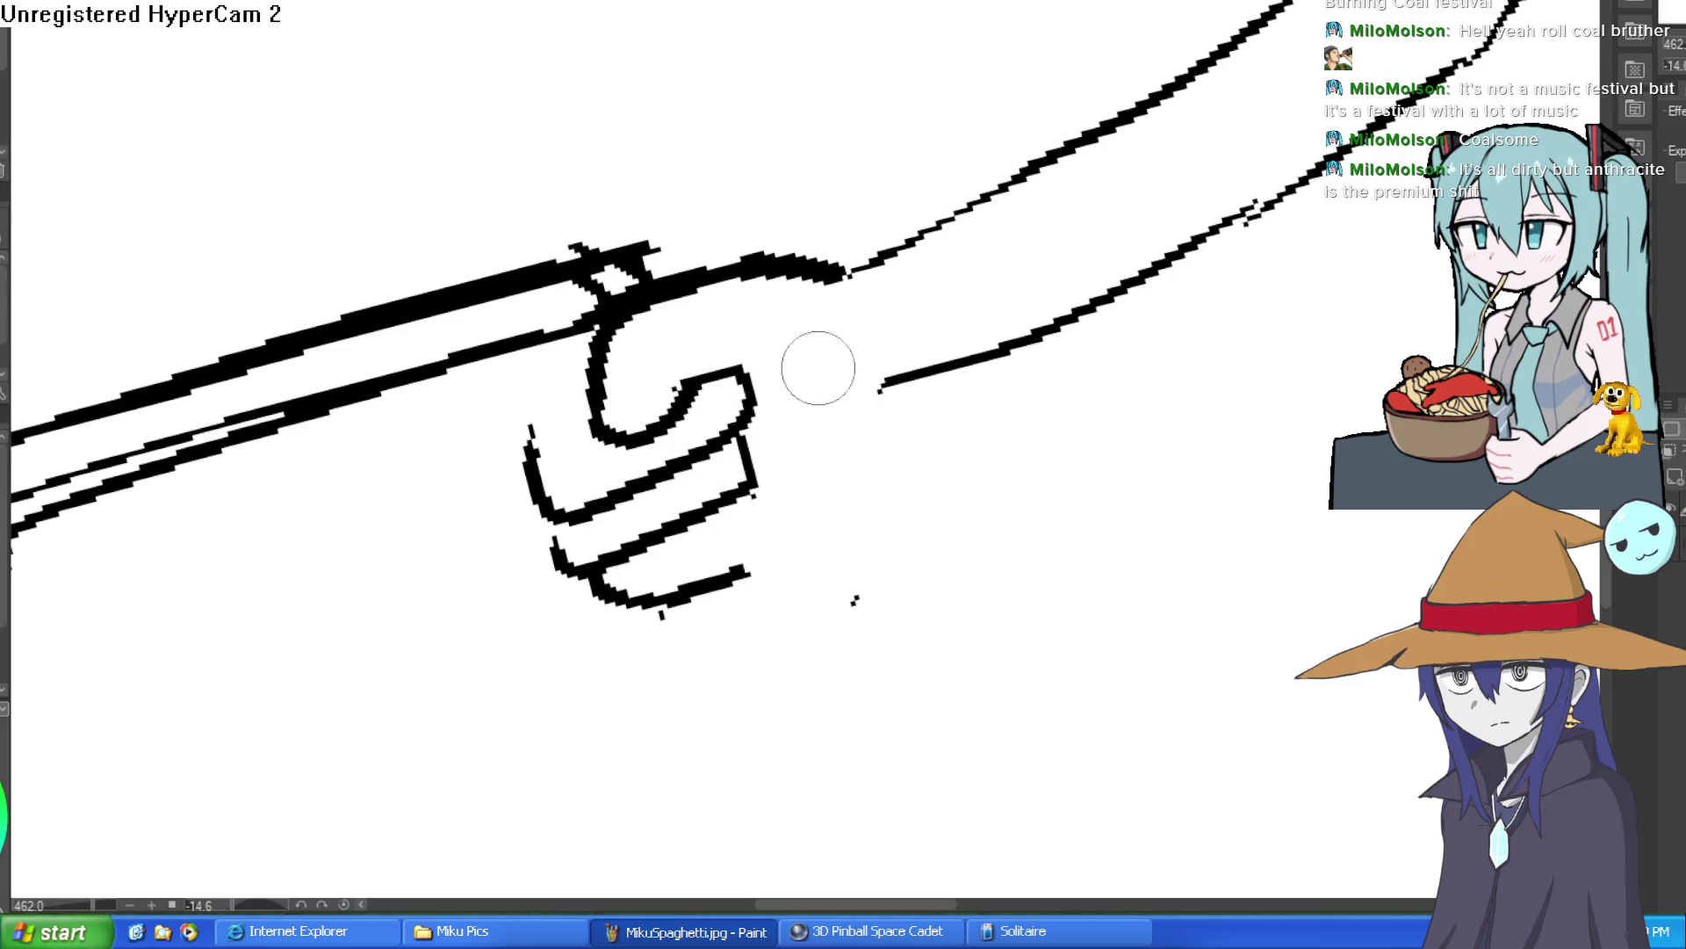
Retrace the oval at the end of the finger as a clean ellipse.
scroll(998, 387, down, 2)
mouse_move(975, 376)
mouse_down()
mouse_move(884, 316)
mouse_move(975, 268)
mouse_up()
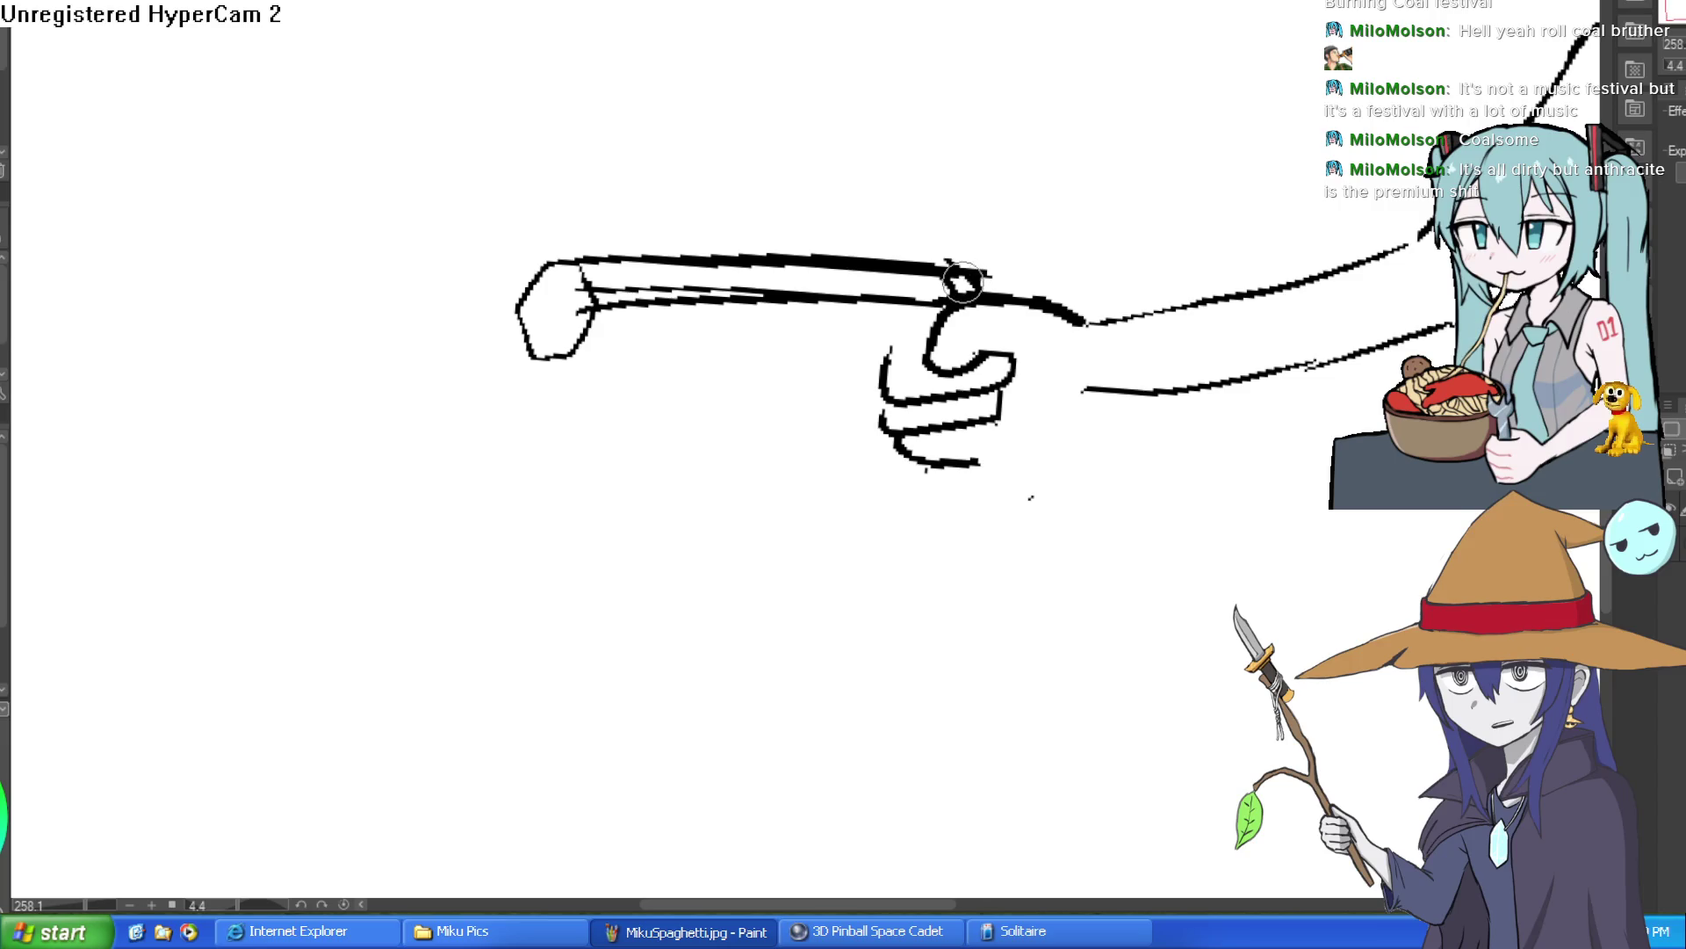
scroll(643, 303, up, 2)
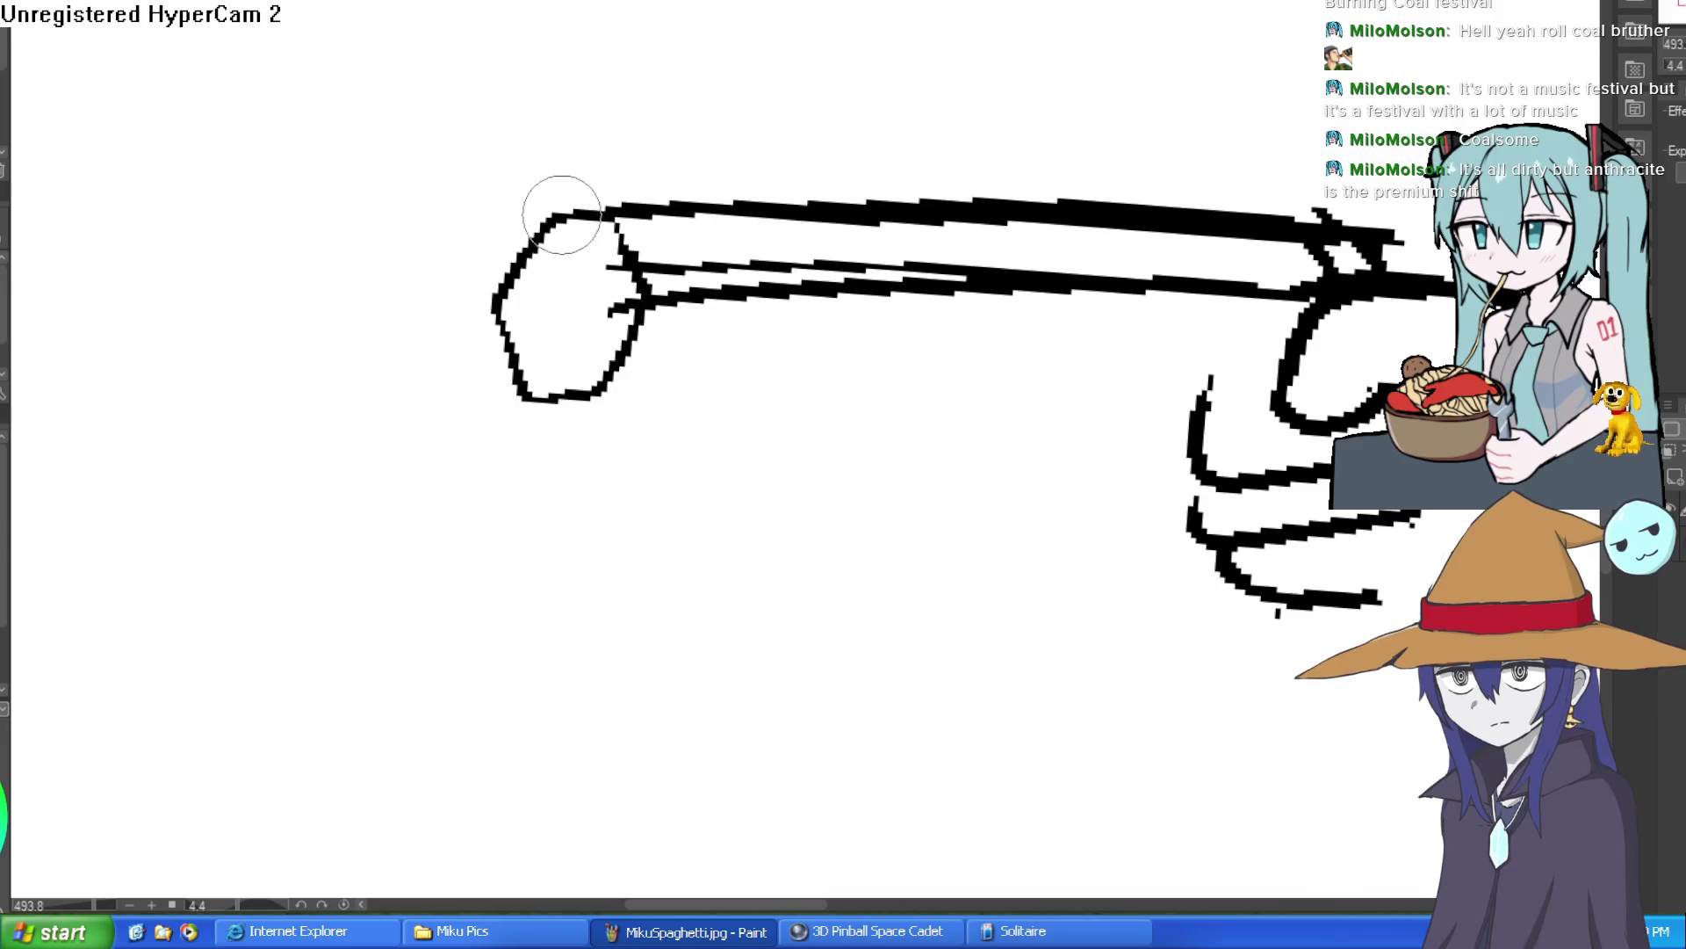
mouse_move(630, 264)
mouse_down()
mouse_move(553, 188)
mouse_move(519, 331)
mouse_move(602, 361)
mouse_move(611, 235)
mouse_move(527, 395)
mouse_up()
Erase the long finger lines and hooks near the fist, leaving the oval tip separate.
key(e)
mouse_move(643, 312)
mouse_down()
mouse_move(648, 211)
mouse_move(594, 214)
mouse_up()
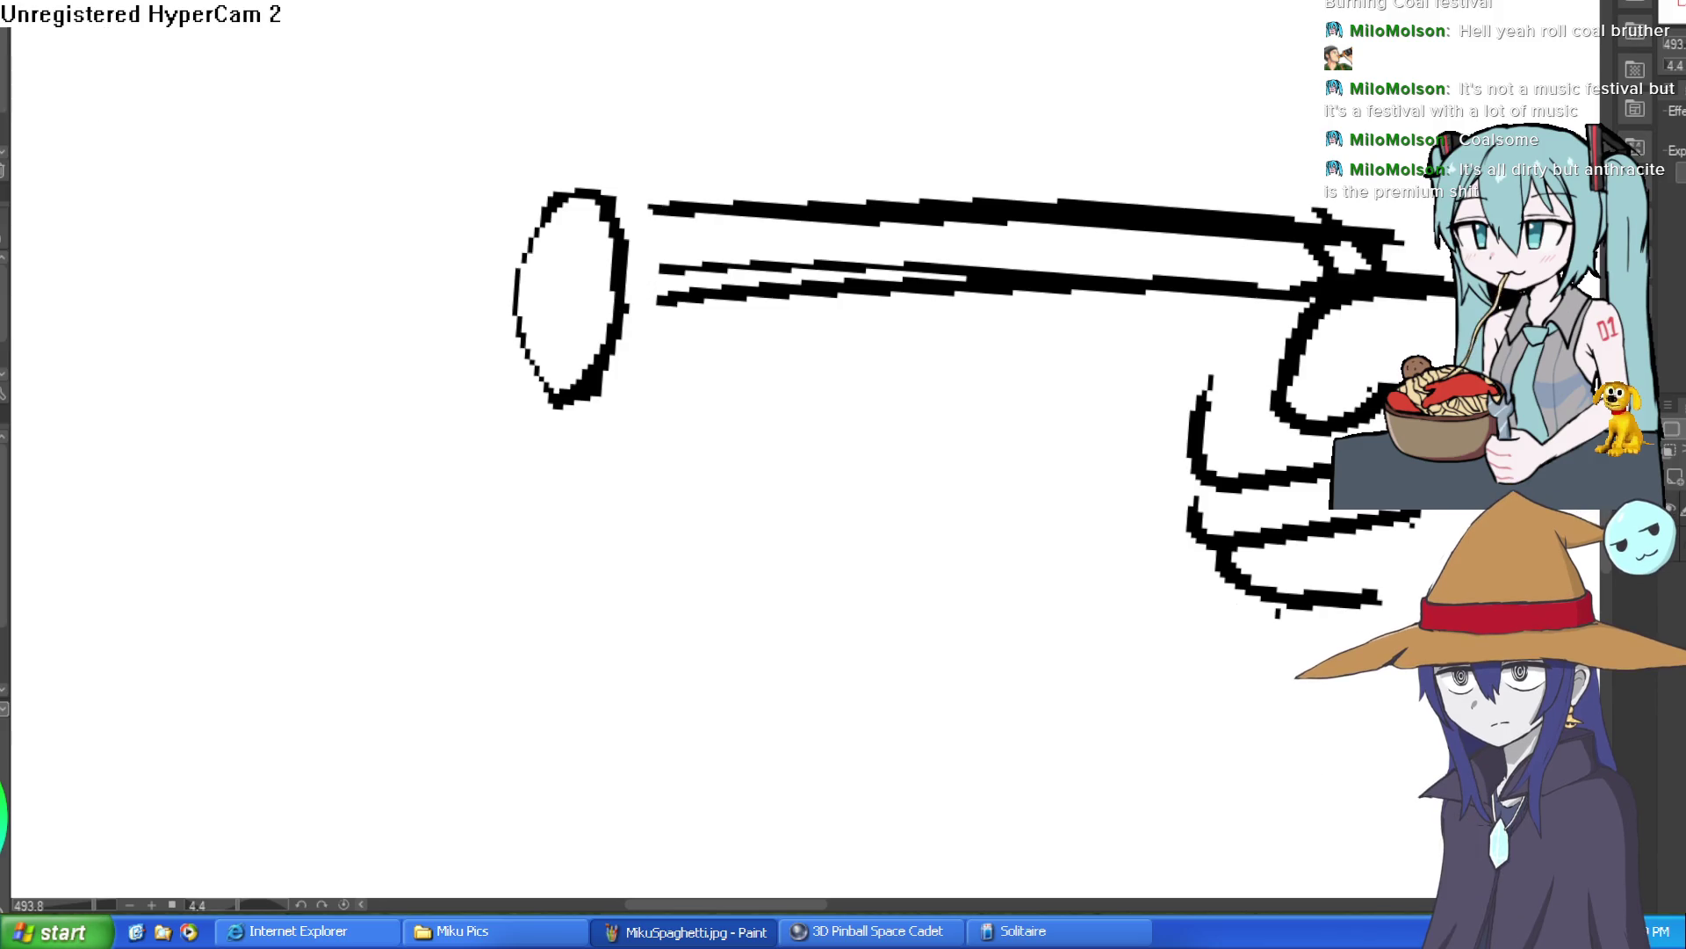
drag(591, 402, 602, 444)
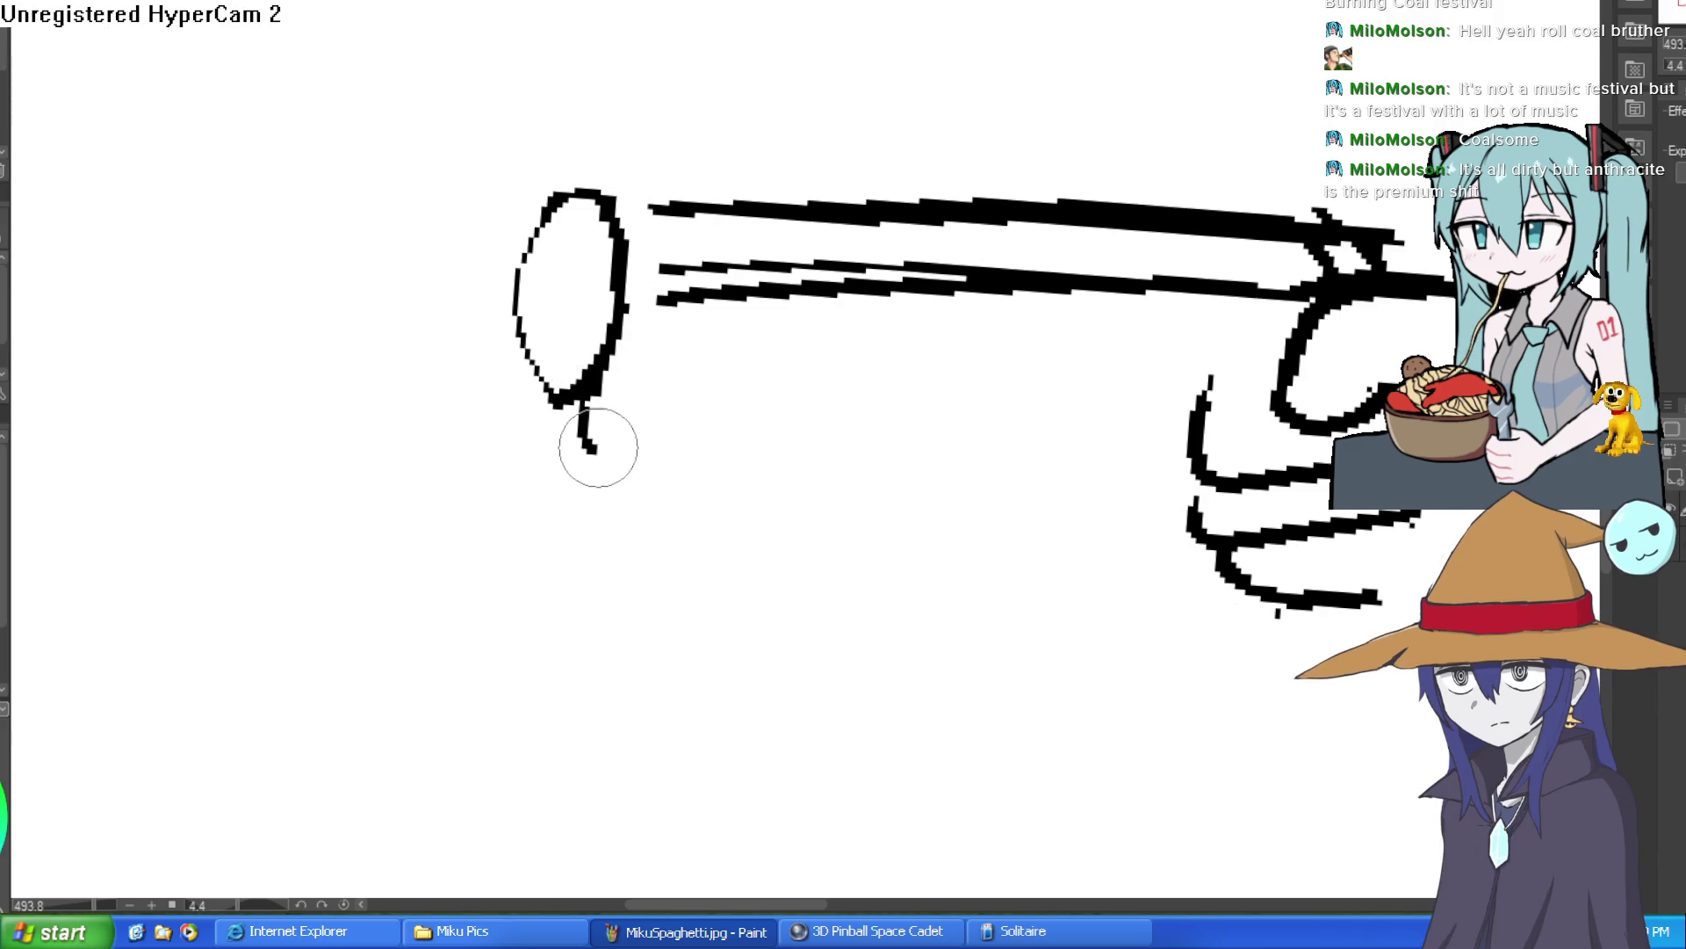
key(ctrl+z)
mouse_move(1335, 290)
mouse_down()
mouse_move(1353, 246)
mouse_move(1242, 320)
mouse_move(1401, 254)
mouse_move(1405, 272)
mouse_move(1250, 234)
mouse_move(1303, 271)
mouse_move(1148, 181)
mouse_move(930, 196)
mouse_move(715, 249)
mouse_move(737, 173)
mouse_move(1005, 226)
mouse_up()
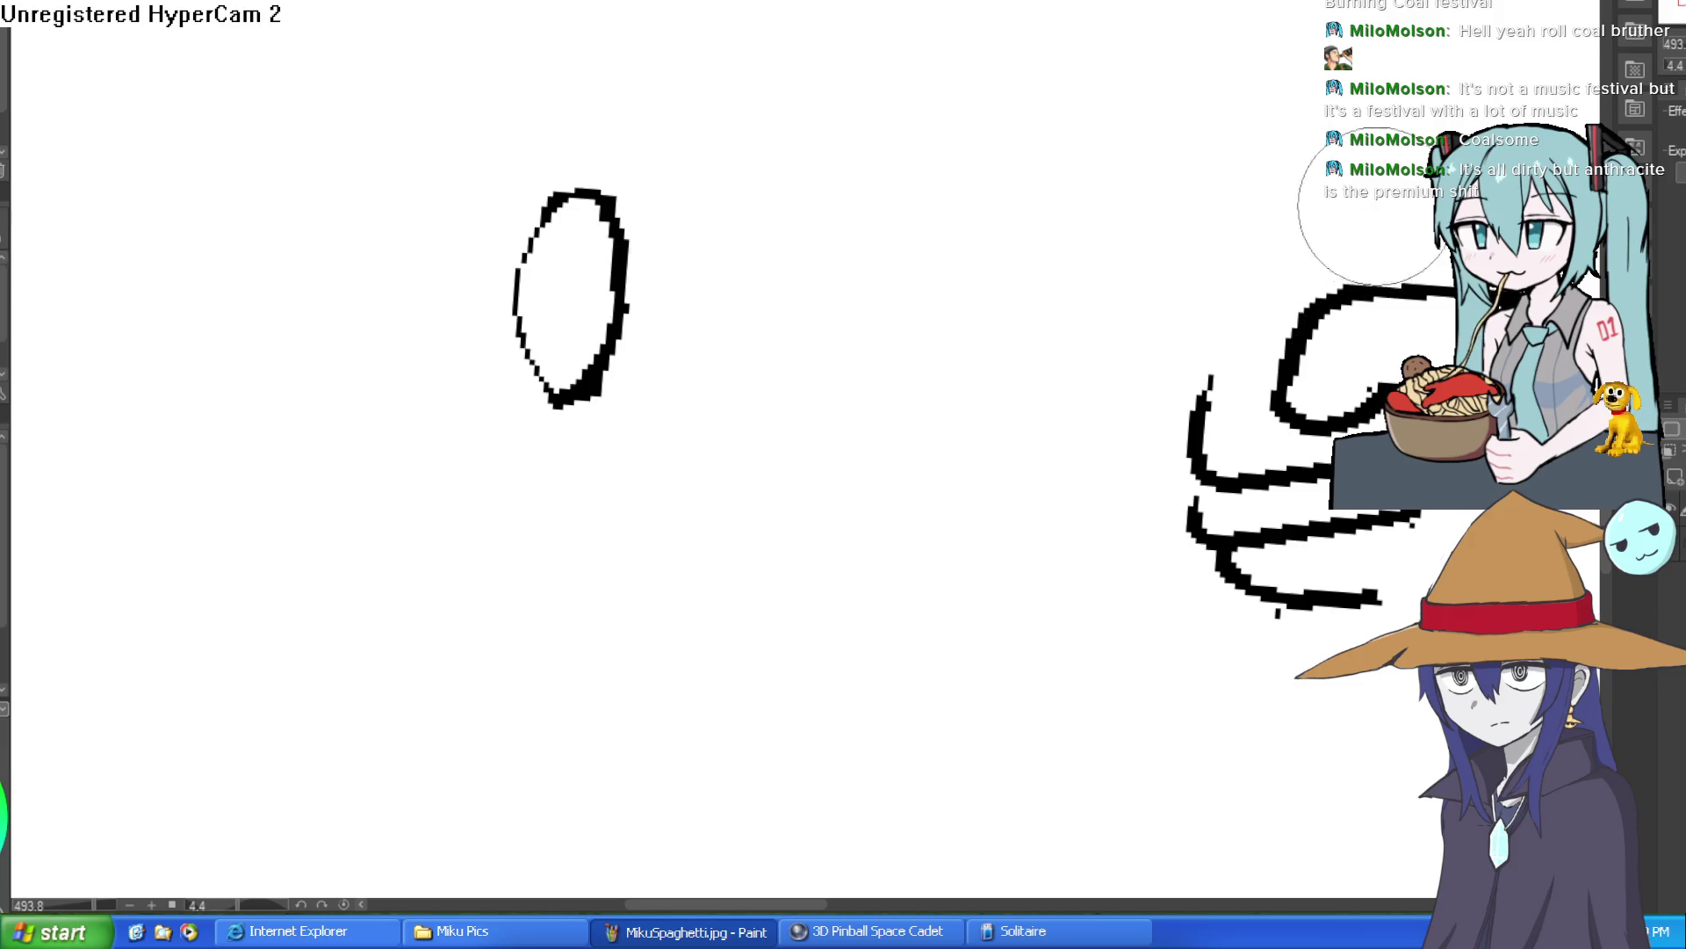
scroll(1078, 238, down, 5)
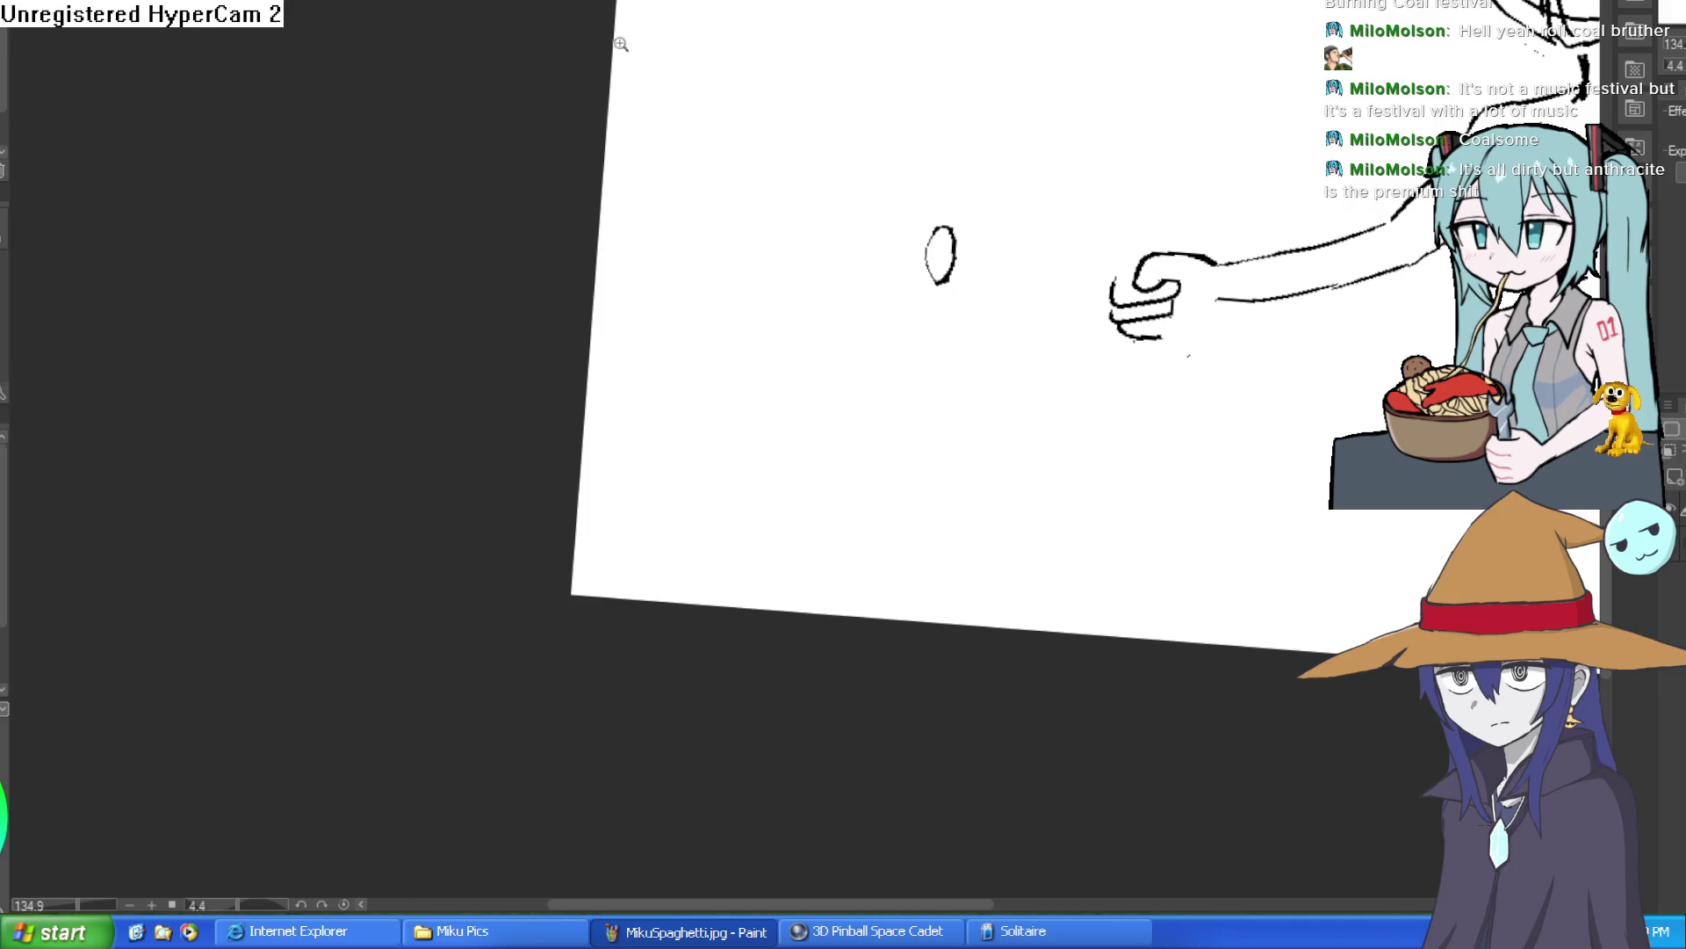
Lasso the oval fingertip and move it up slightly.
scroll(873, 240, up, 3)
mouse_move(947, 192)
mouse_down()
mouse_move(1062, 346)
mouse_move(1010, 167)
mouse_up()
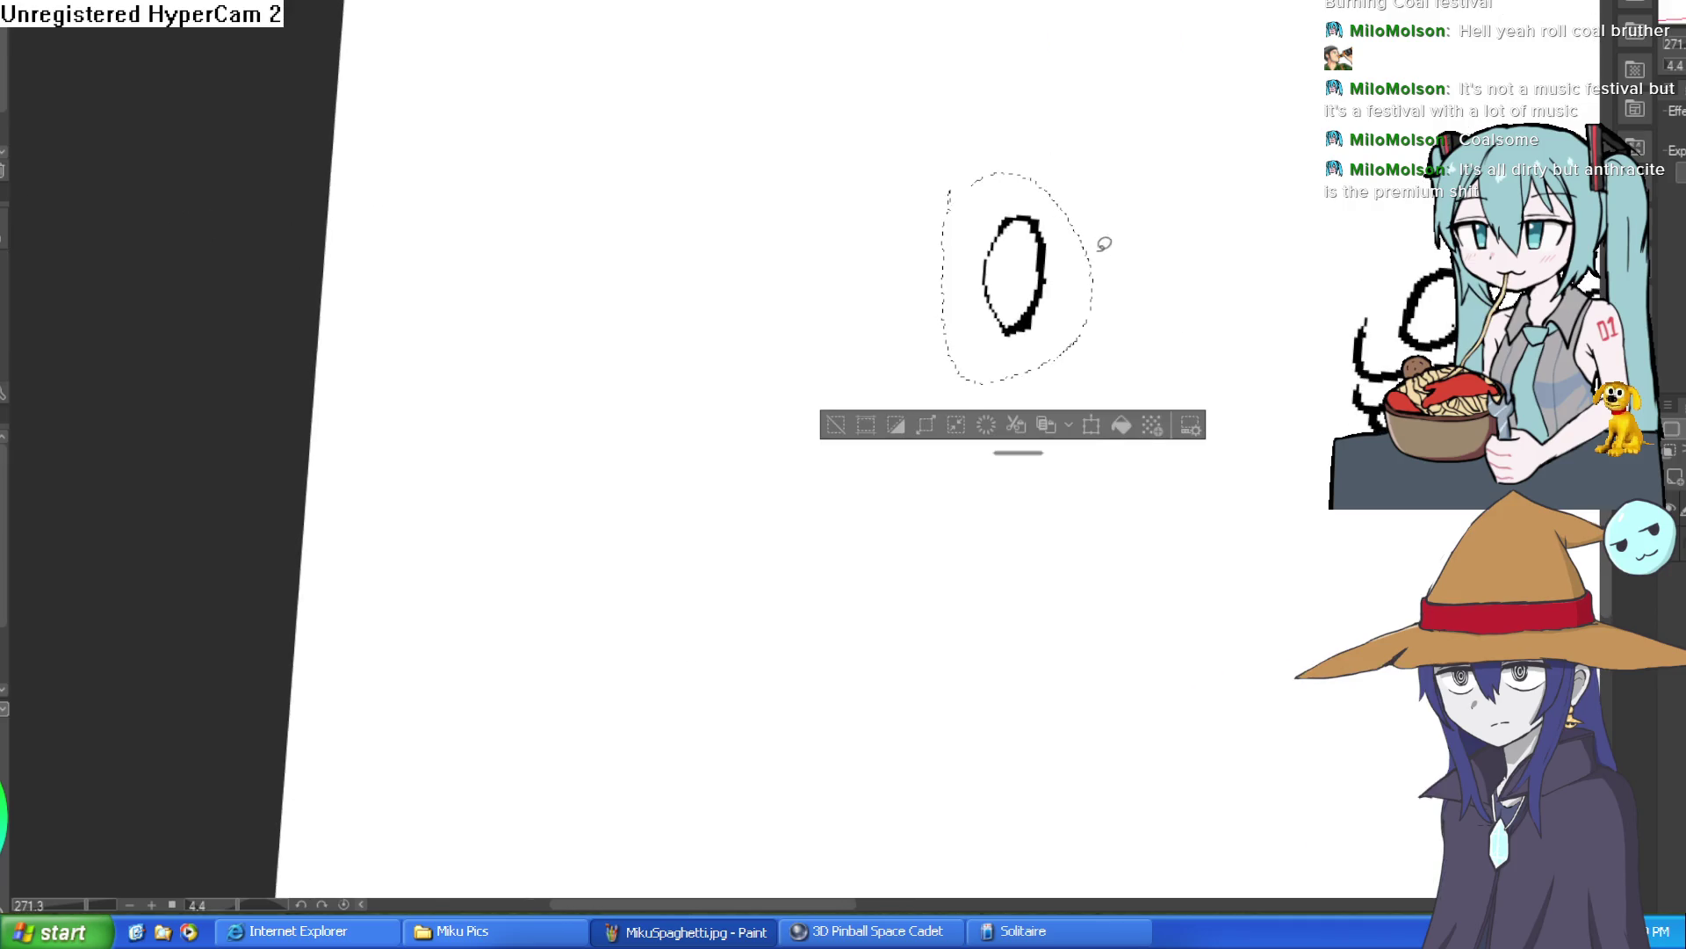
key(ctrl+t)
drag(1050, 320, 1050, 297)
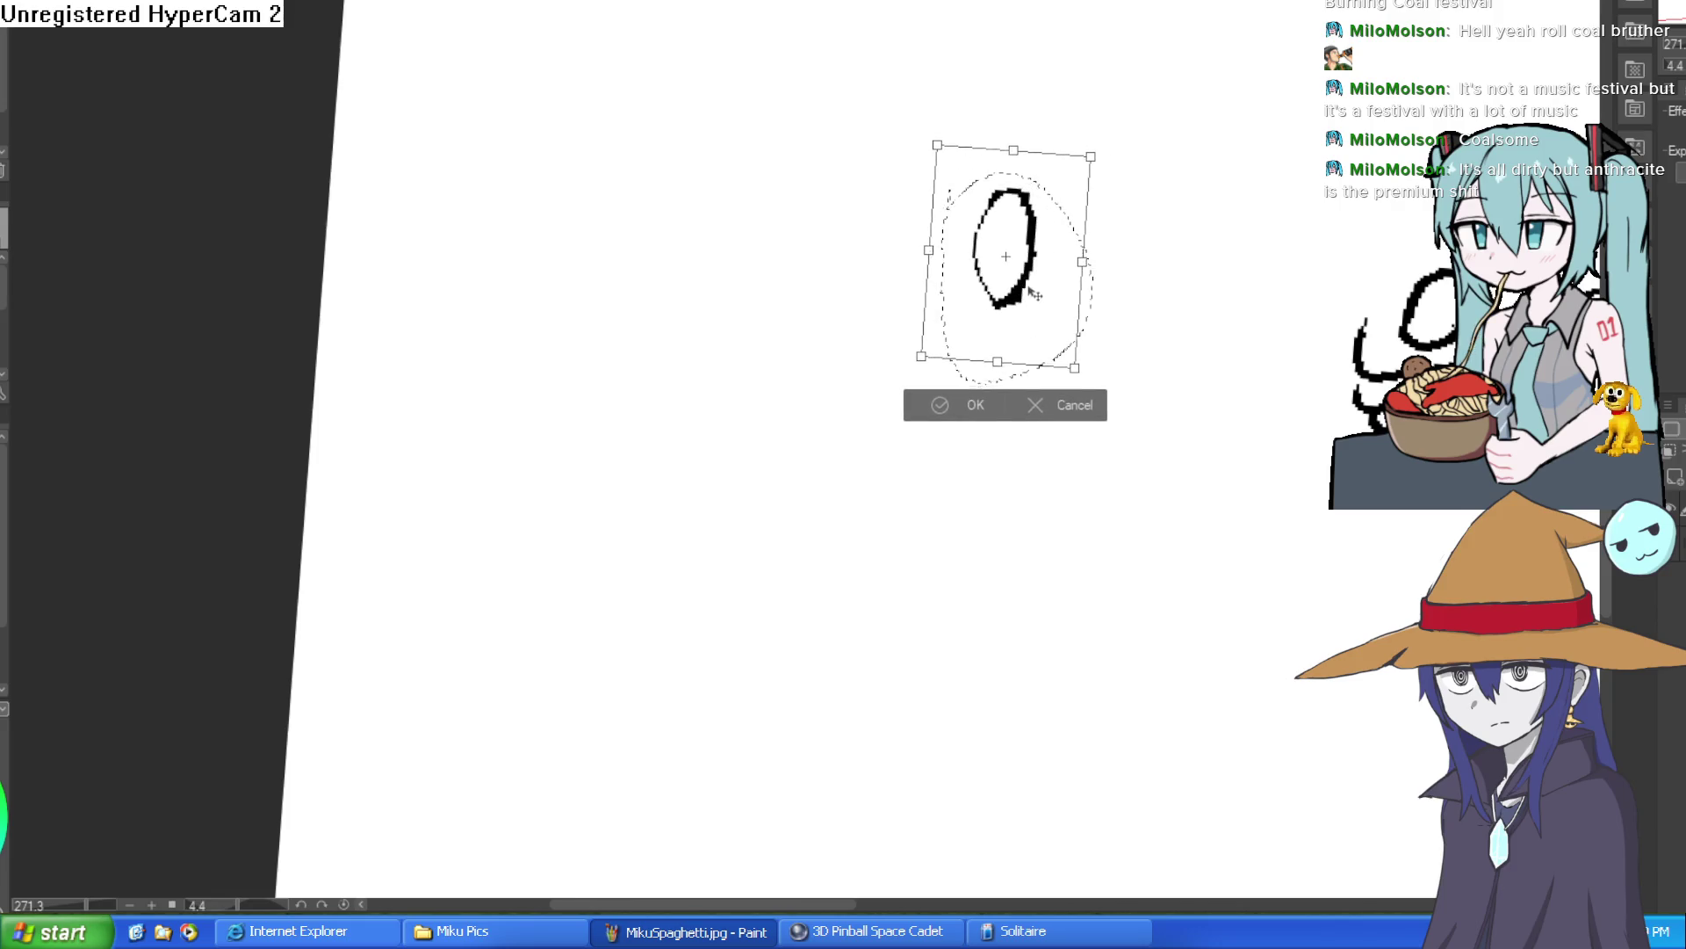
click(962, 406)
click(824, 402)
Draw a new line from the oval's top edge toward the fist.
mouse_move(246, 178)
mouse_down()
mouse_move(1008, 144)
mouse_move(1005, 215)
mouse_up()
scroll(1004, 214, up, 2)
drag(695, 367, 1370, 48)
key(ctrl+z)
drag(1009, 280, 872, 327)
drag(489, 428, 543, 404)
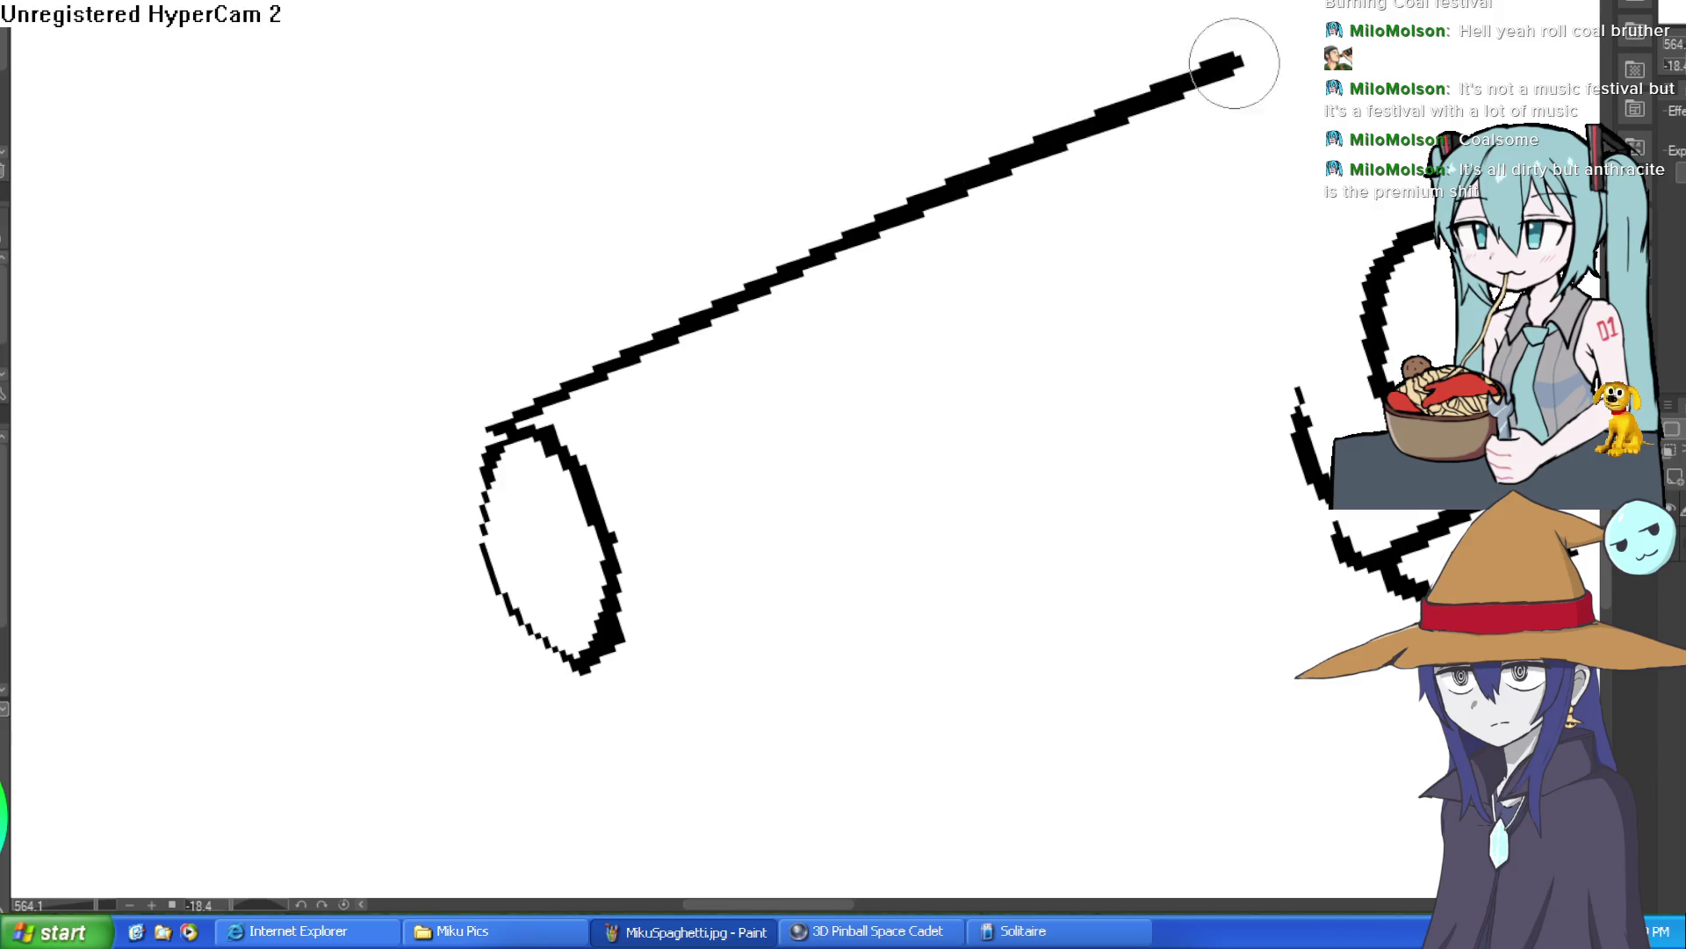
mouse_move(1326, 37)
mouse_down()
mouse_move(1322, 468)
mouse_move(1253, 580)
mouse_move(1156, 475)
mouse_up()
mouse_move(1113, 564)
mouse_down()
mouse_move(1120, 420)
mouse_move(647, 282)
mouse_move(180, 191)
mouse_move(256, 169)
mouse_move(973, 325)
mouse_move(753, 234)
mouse_move(1156, 384)
mouse_move(846, 272)
mouse_move(954, 212)
mouse_up()
Erase the old top line and draw the barrel's lower edge.
key(e)
scroll(1010, 228, down, 3)
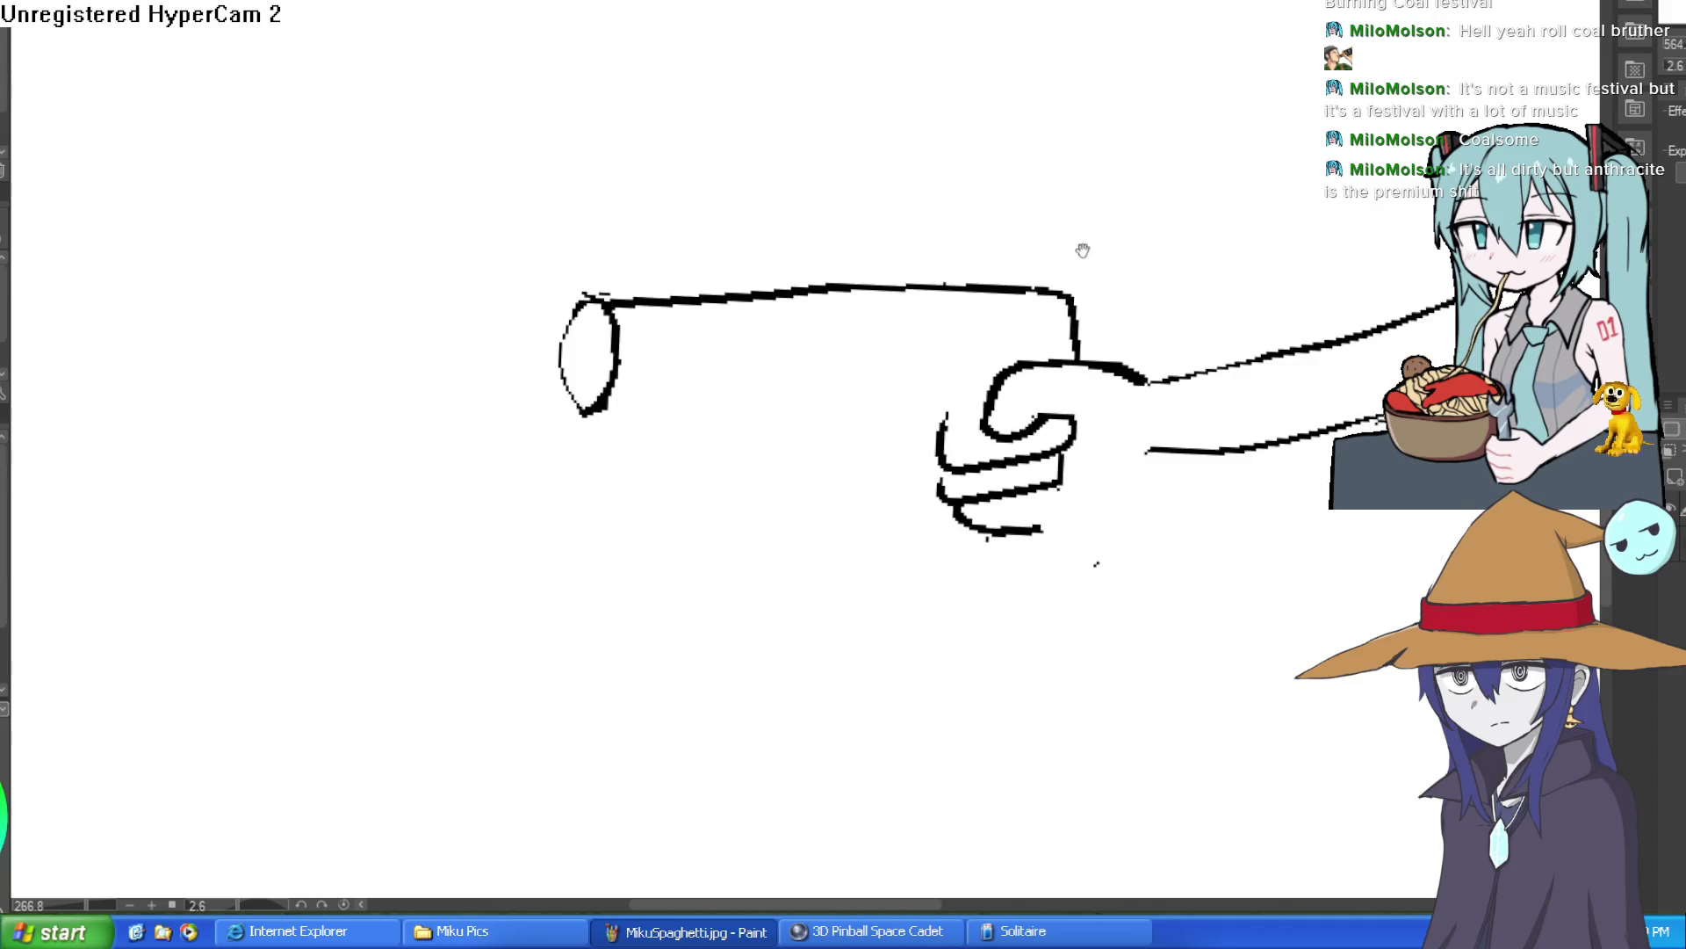
mouse_move(1079, 238)
mouse_down()
mouse_move(1081, 214)
mouse_move(1095, 245)
mouse_move(1062, 181)
mouse_up()
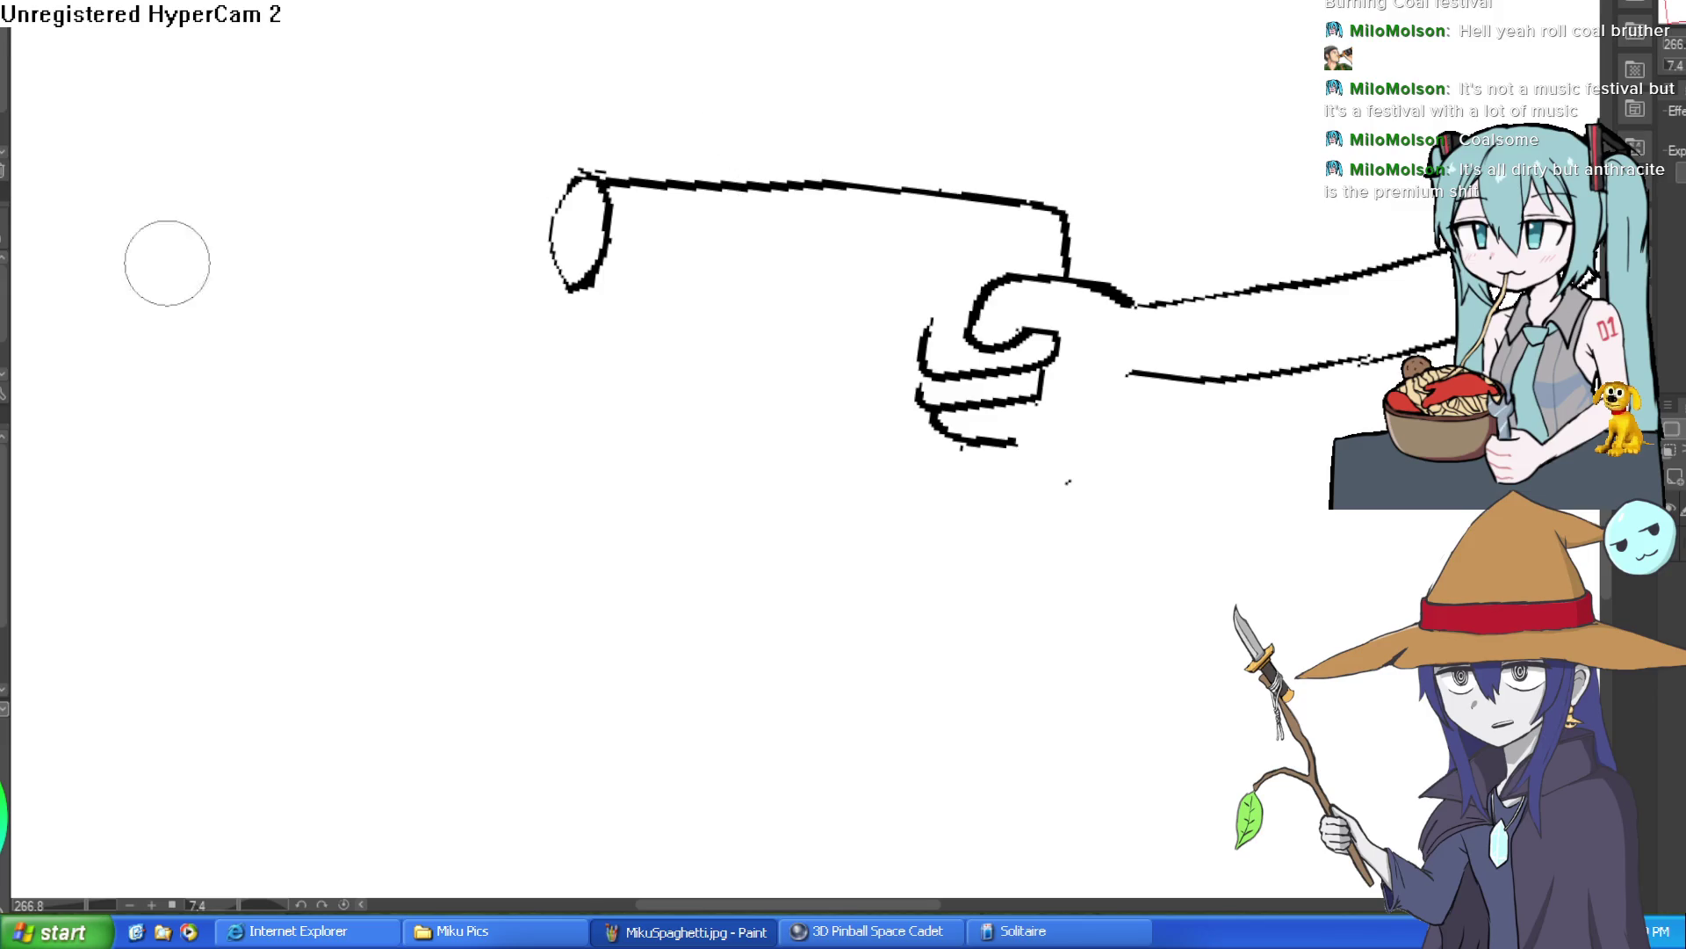
mouse_move(1065, 481)
mouse_down()
mouse_move(1115, 177)
mouse_move(745, 313)
mouse_up()
scroll(661, 280, up, 3)
mouse_move(518, 294)
mouse_down()
mouse_move(621, 271)
mouse_move(734, 301)
mouse_move(835, 290)
mouse_move(1398, 116)
mouse_move(1168, 264)
mouse_move(1215, 141)
mouse_move(1270, 251)
mouse_move(1223, 255)
mouse_move(1215, 167)
mouse_move(1247, 158)
mouse_move(1005, 768)
mouse_move(997, 554)
mouse_move(1066, 260)
mouse_move(1084, 312)
mouse_move(941, 603)
mouse_move(1028, 83)
mouse_move(1064, 130)
mouse_move(301, 290)
mouse_move(1177, 298)
mouse_move(1148, 176)
mouse_up()
key(e)
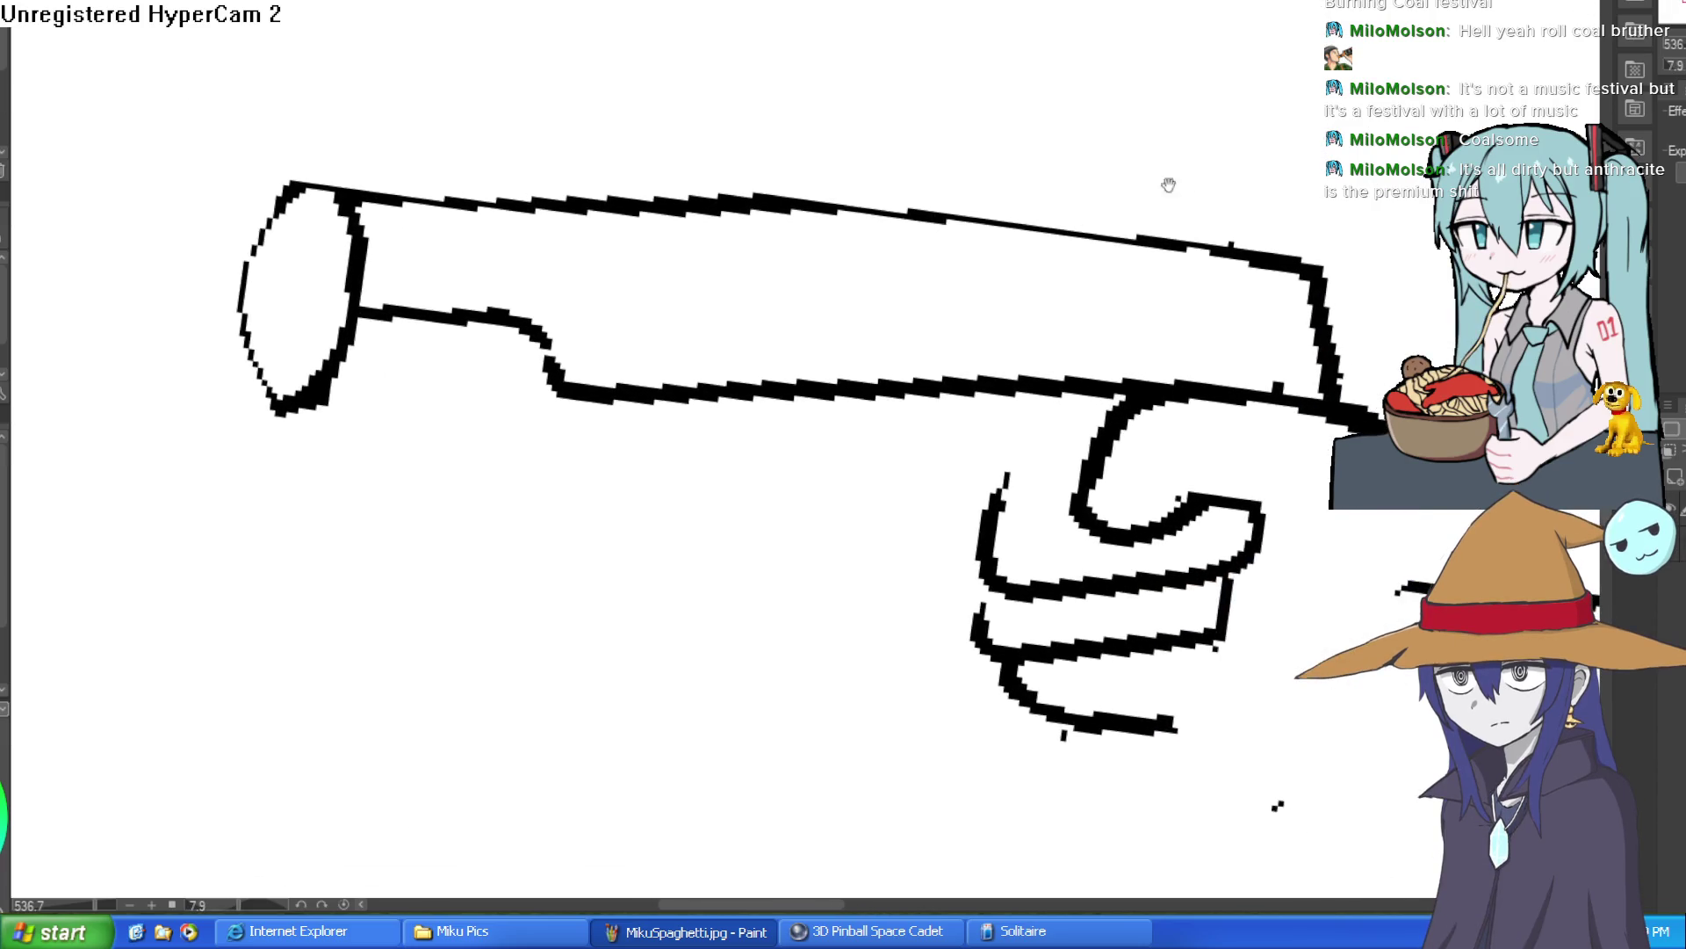
Redraw the barrel's top outline and erase its excess.
drag(1258, 220, 997, 40)
mouse_move(554, 383)
mouse_down()
mouse_move(339, 444)
mouse_move(1066, 44)
mouse_up()
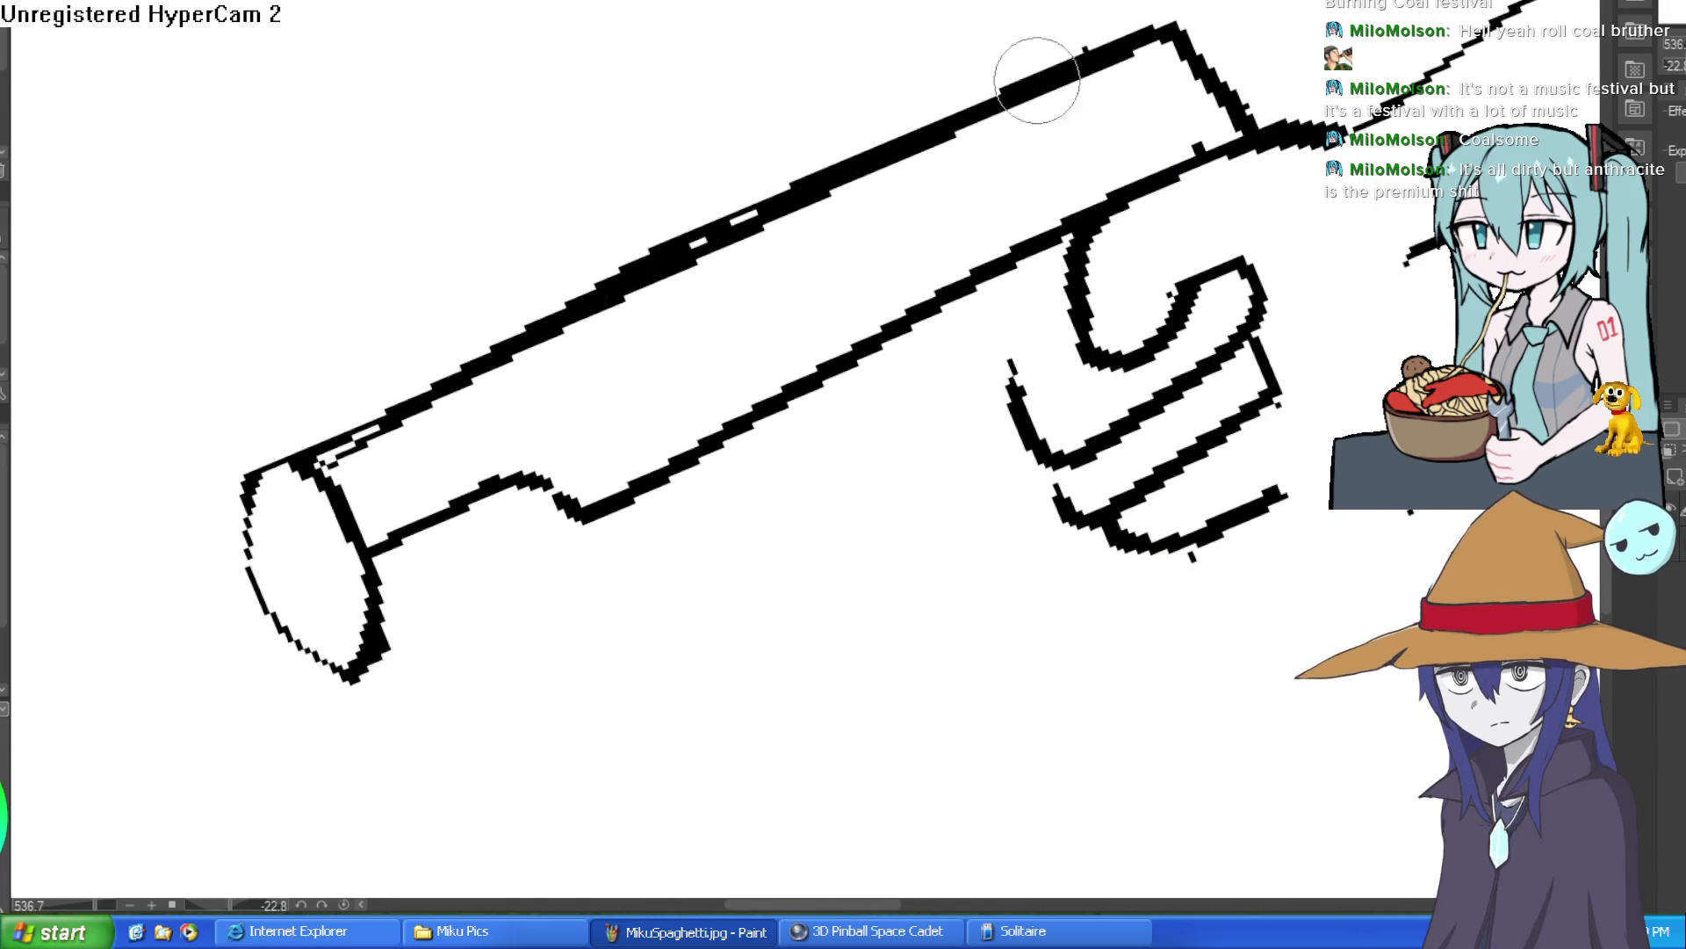
key(ctrl+z)
drag(301, 490, 1137, 79)
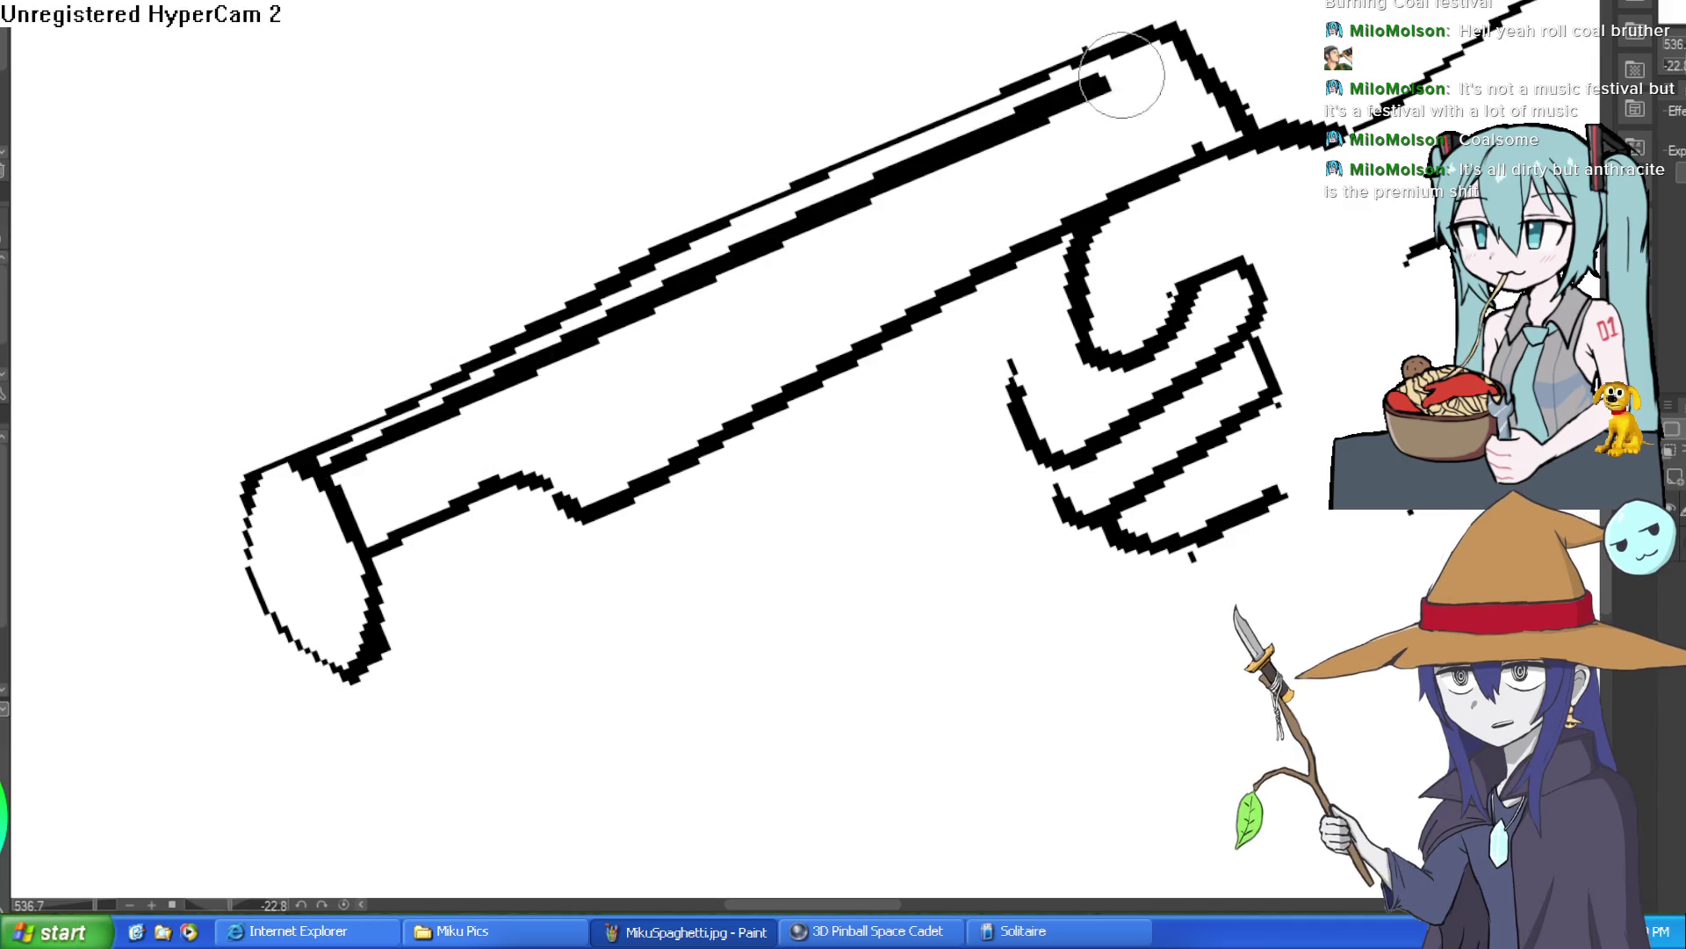
key(ctrl+z)
drag(323, 475, 1043, 83)
mouse_move(614, 264)
mouse_down()
mouse_move(1083, 68)
mouse_move(1070, 58)
mouse_up()
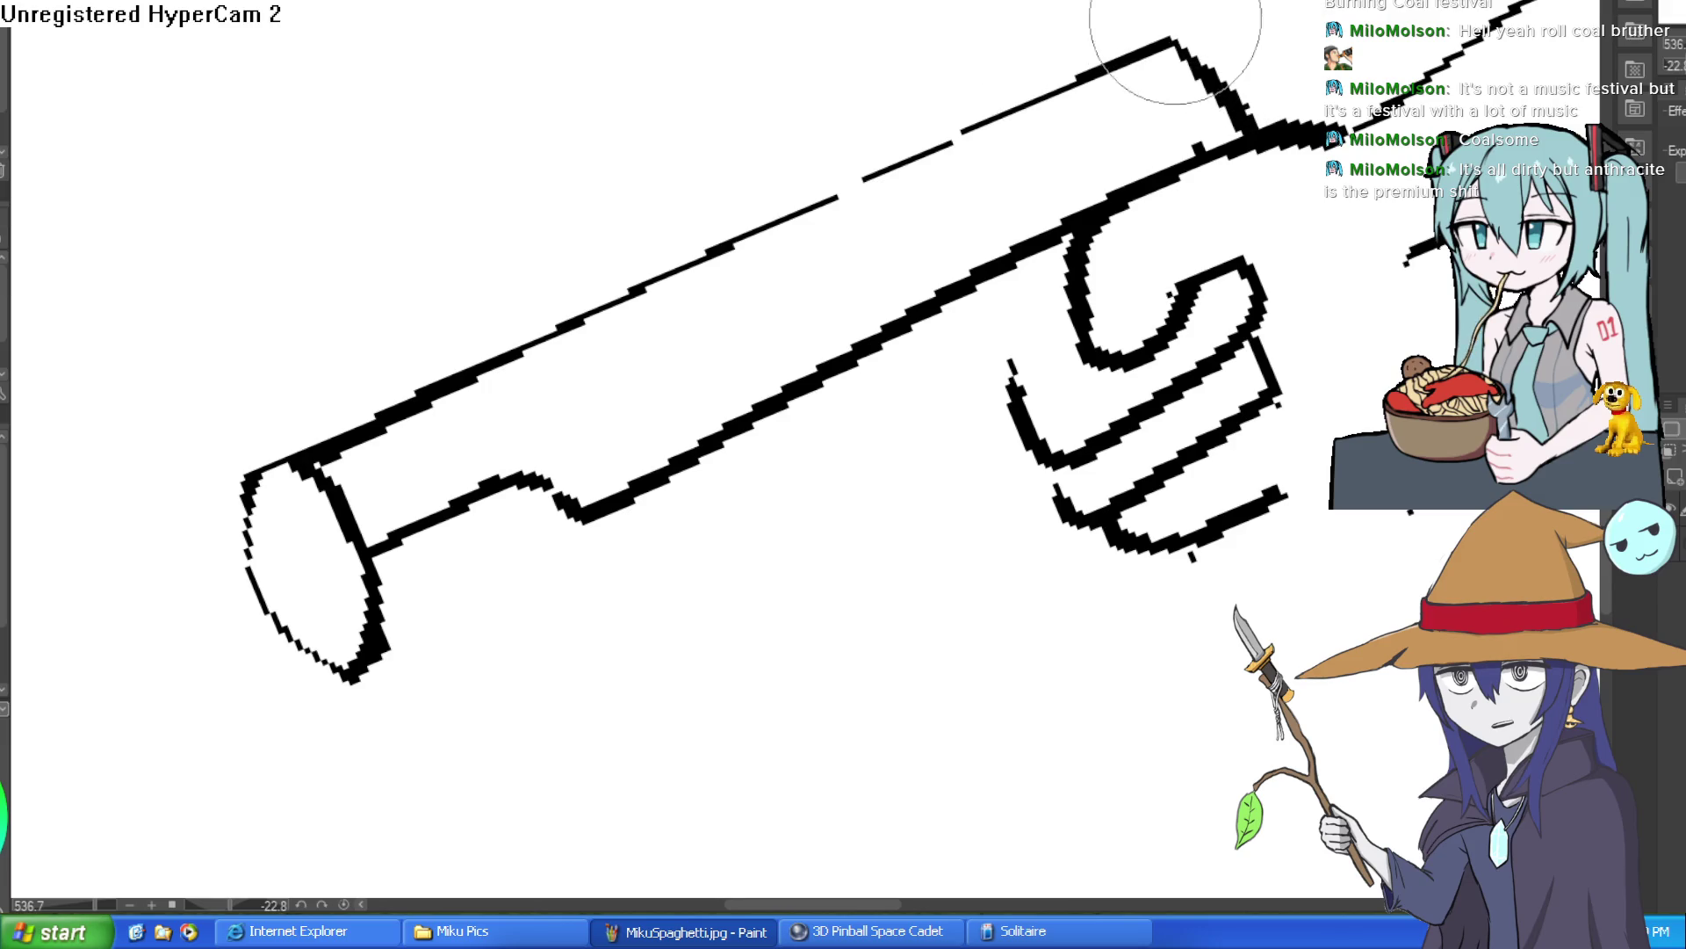
Add a small outlined bump on the barrel's top edge near the hand.
key(asciicircum)
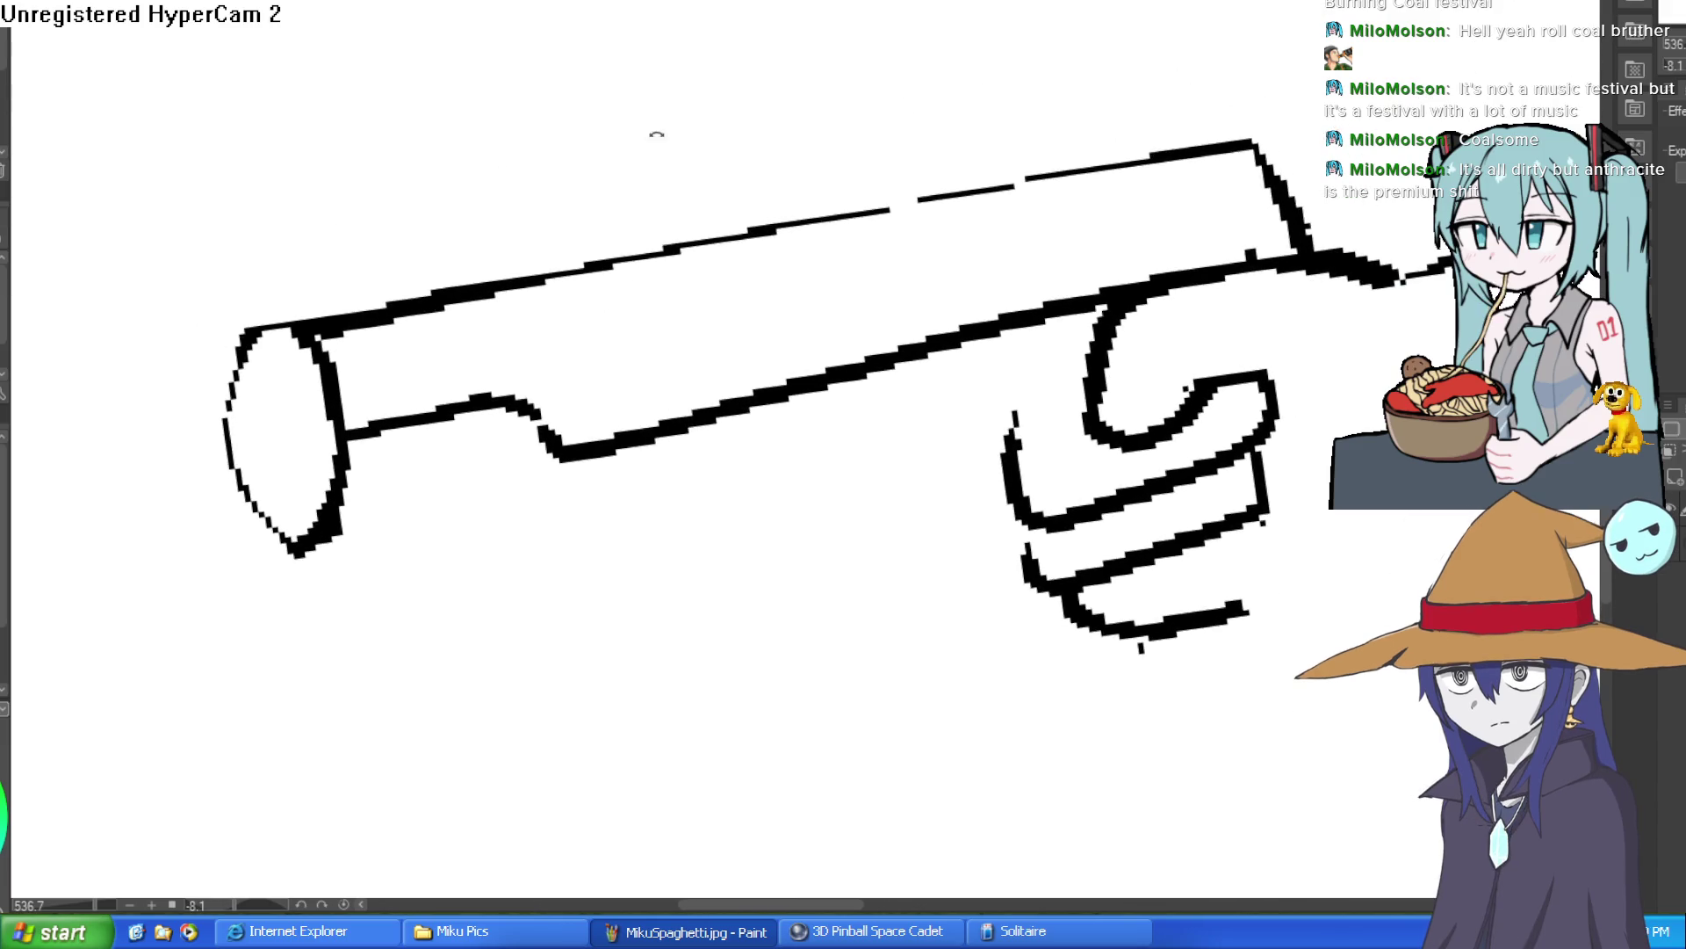
key(asciicircum)
scroll(1235, 226, up, 2)
mouse_move(1175, 237)
mouse_down()
mouse_move(1212, 226)
mouse_move(1156, 166)
mouse_move(1057, 176)
mouse_move(1148, 207)
mouse_move(1148, 188)
mouse_move(1168, 263)
mouse_move(1061, 224)
mouse_up()
scroll(1122, 256, down, 4)
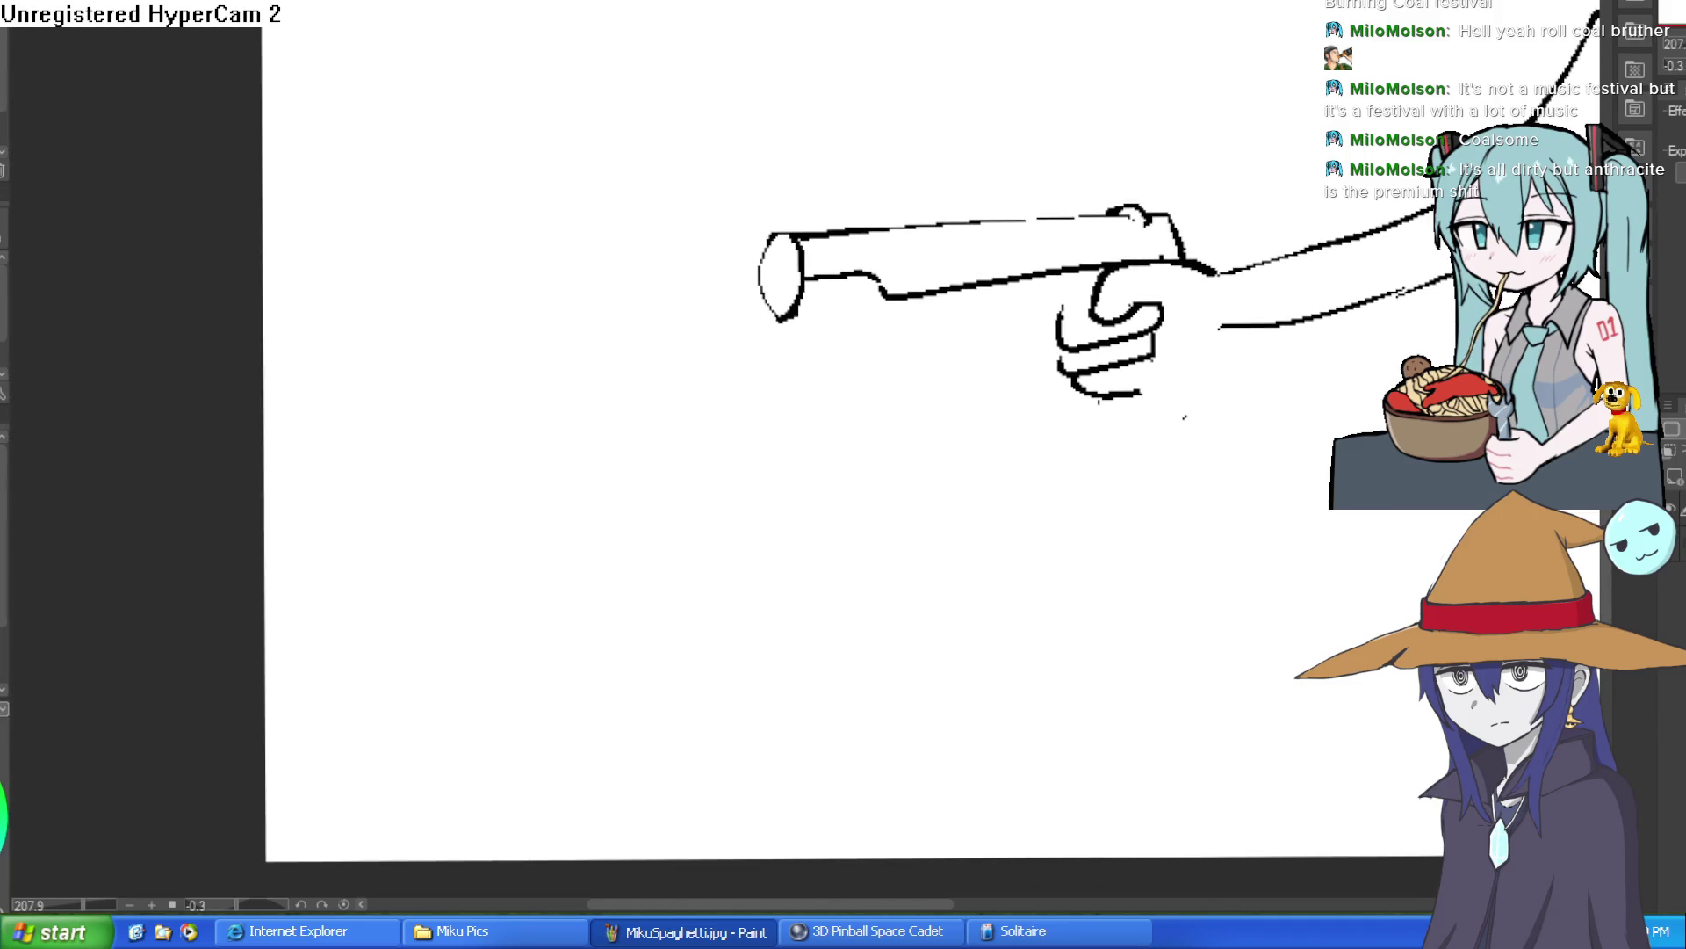
Draw a thumb-like outline on the grip.
drag(691, 60, 1261, 219)
scroll(1261, 219, up, 5)
mouse_move(1186, 421)
mouse_down()
mouse_move(1224, 366)
mouse_move(1172, 421)
mouse_move(1171, 215)
mouse_move(1155, 264)
mouse_up()
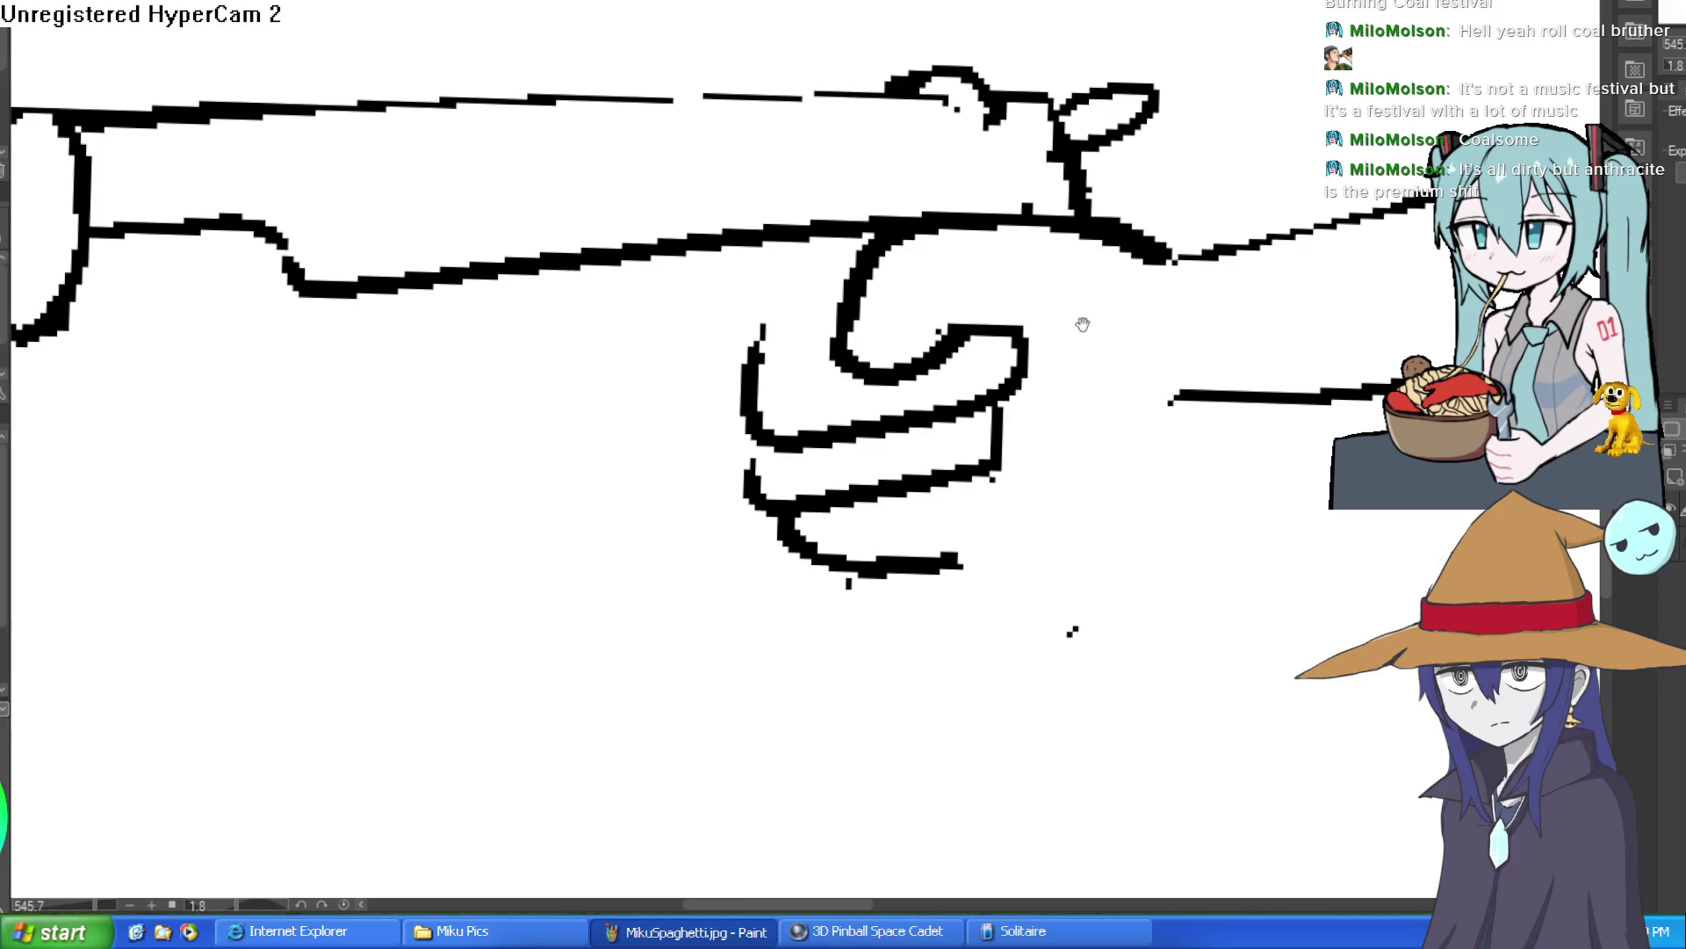
scroll(1063, 311, down, 1)
Erase the thumb's hook, leftover finger strokes and stray marks below the barrel.
mouse_move(1042, 300)
mouse_down()
mouse_move(1054, 263)
mouse_move(986, 339)
mouse_move(873, 377)
mouse_move(913, 323)
mouse_up()
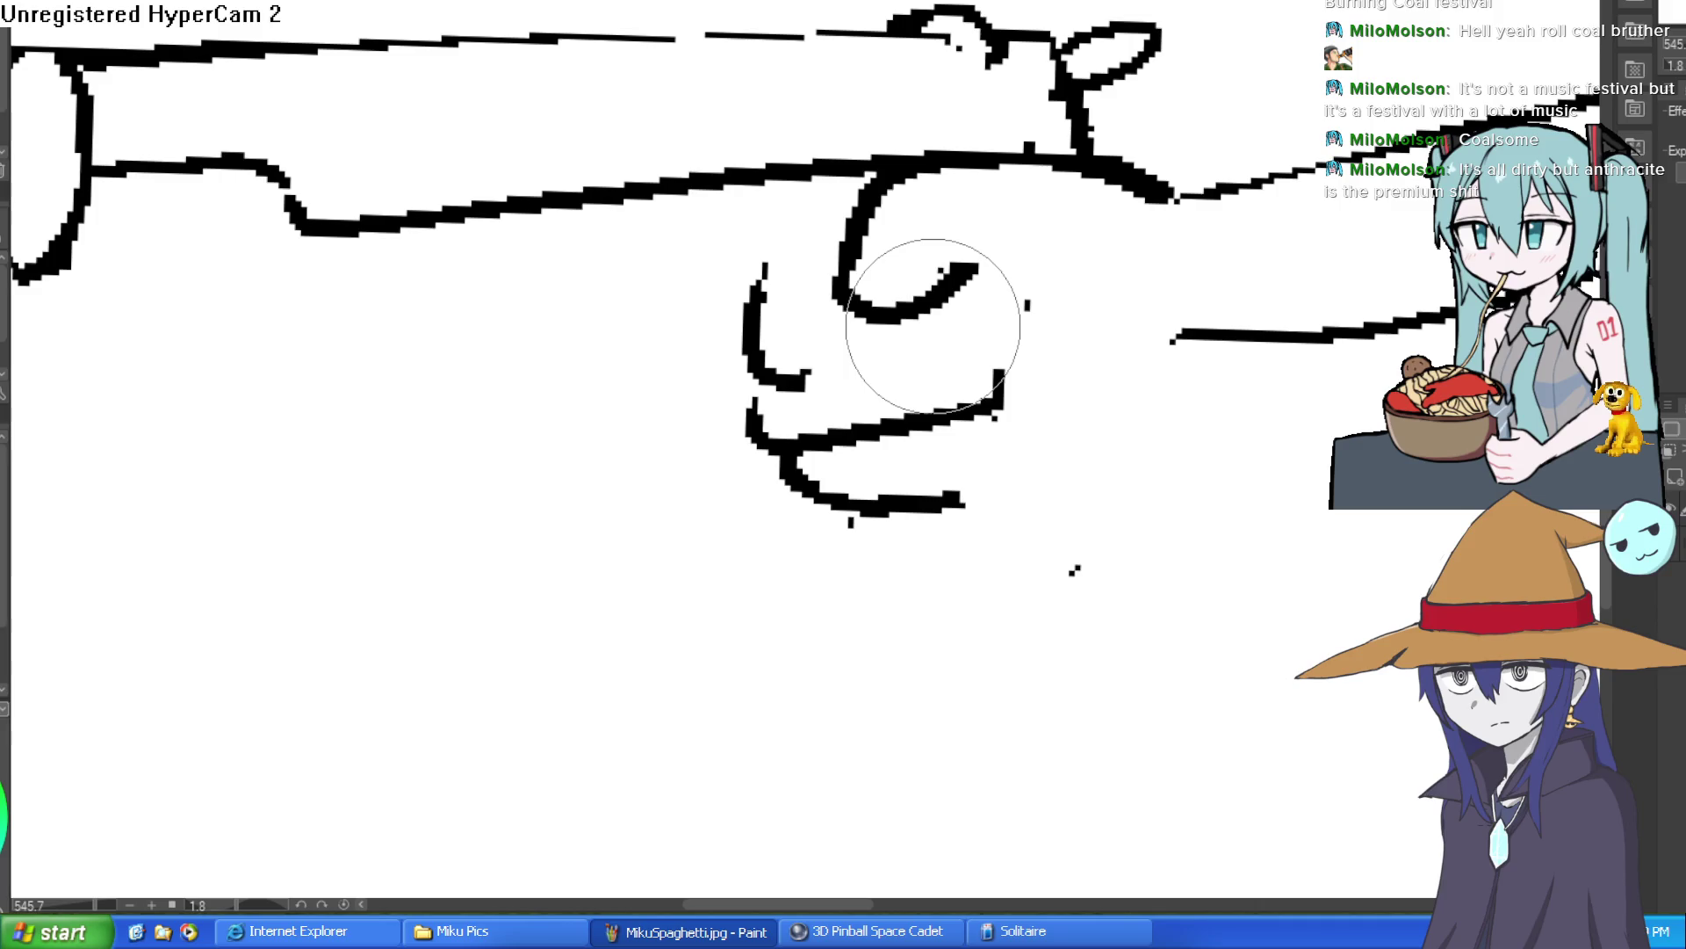
mouse_move(933, 326)
mouse_down()
mouse_move(746, 339)
mouse_move(773, 378)
mouse_up()
mouse_move(1054, 309)
mouse_down()
mouse_move(995, 404)
mouse_move(1069, 572)
mouse_move(1155, 334)
mouse_move(1133, 387)
mouse_move(843, 489)
mouse_move(798, 358)
mouse_move(723, 348)
mouse_up()
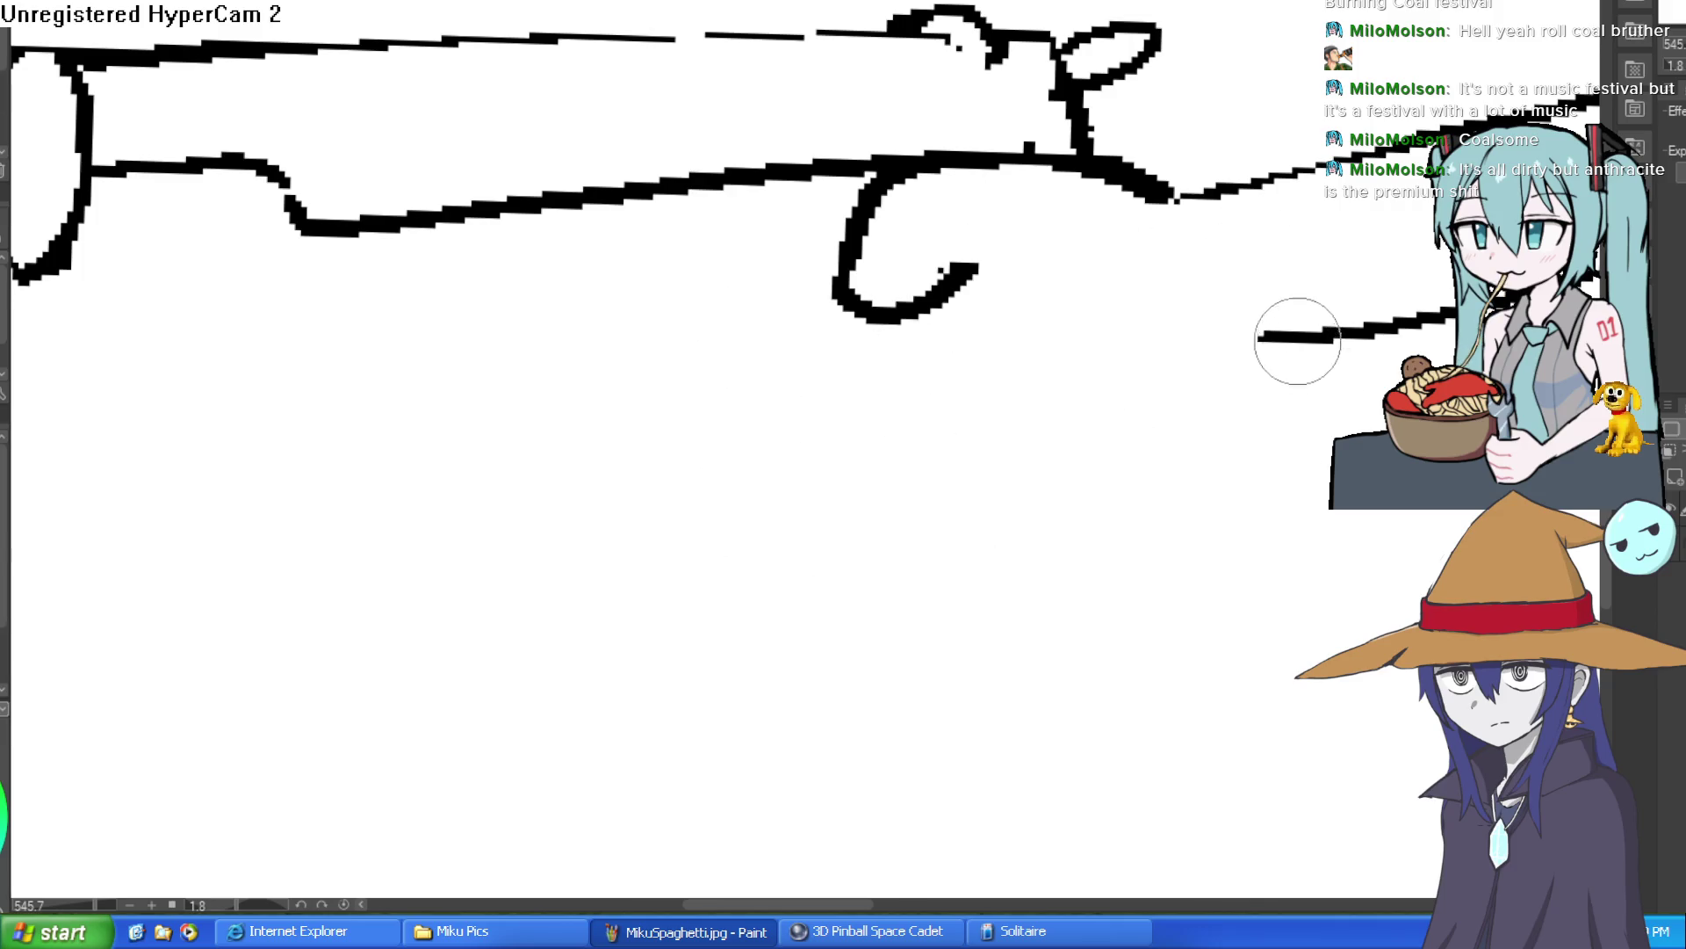
scroll(1298, 344, down, 4)
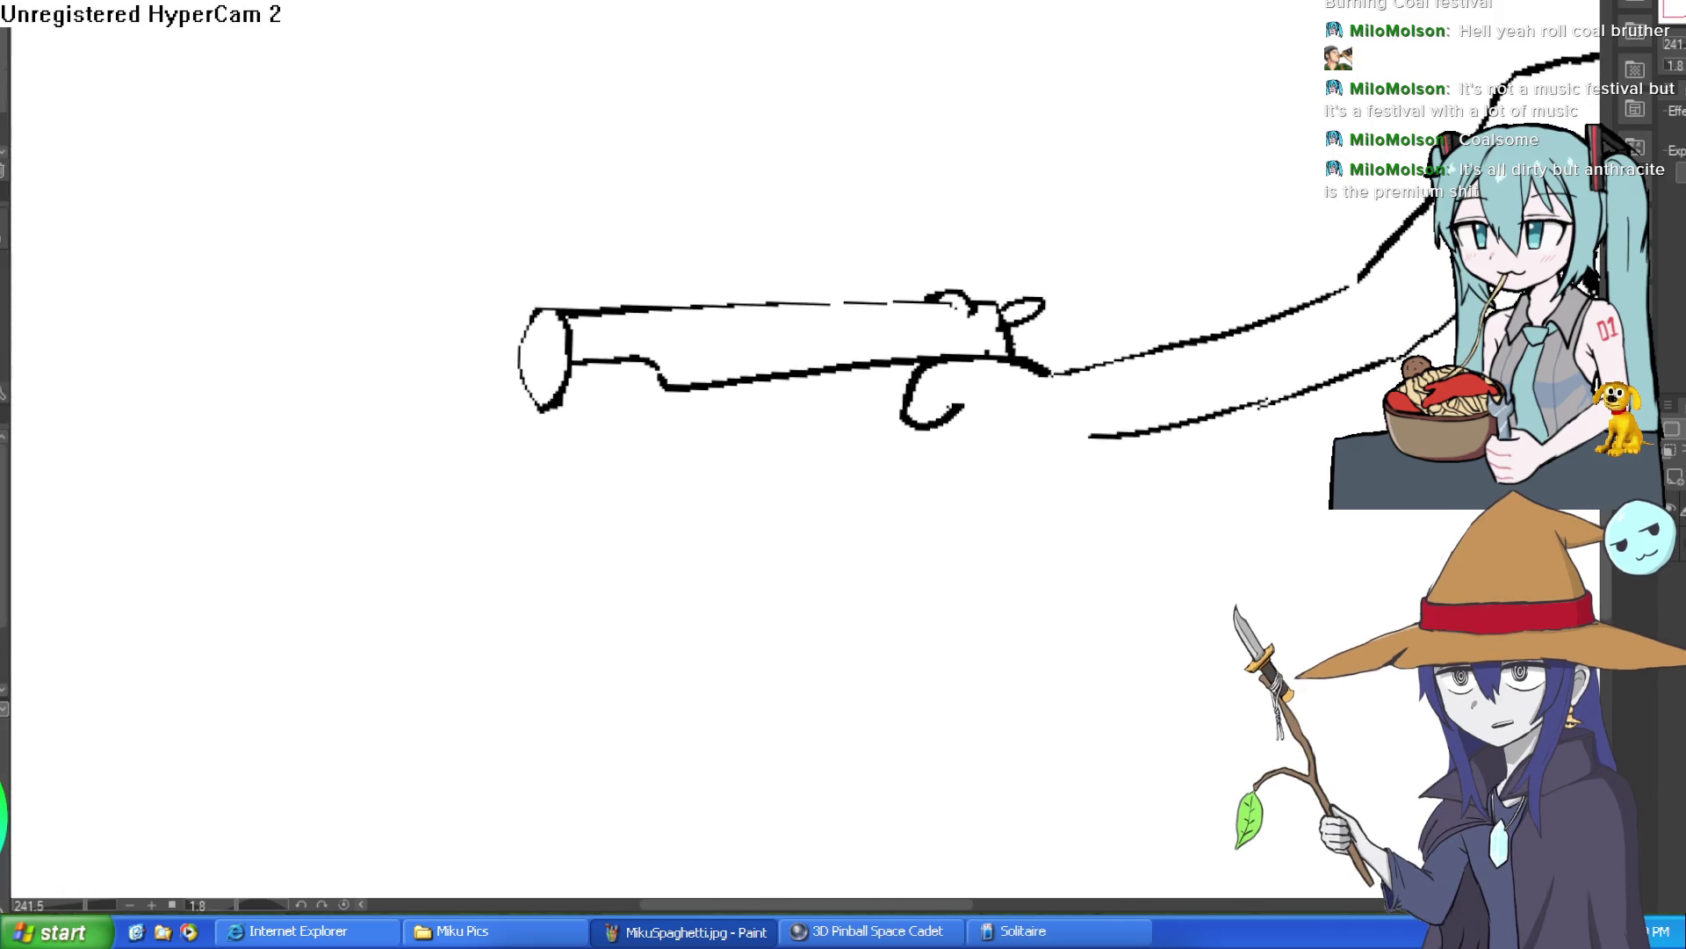
mouse_move(993, 448)
mouse_down()
mouse_move(388, 339)
mouse_move(1088, 246)
mouse_move(986, 325)
mouse_up()
Rotate the selected gun slightly with Ctrl+T so it meets the arm, then deselect.
key(ctrl+t)
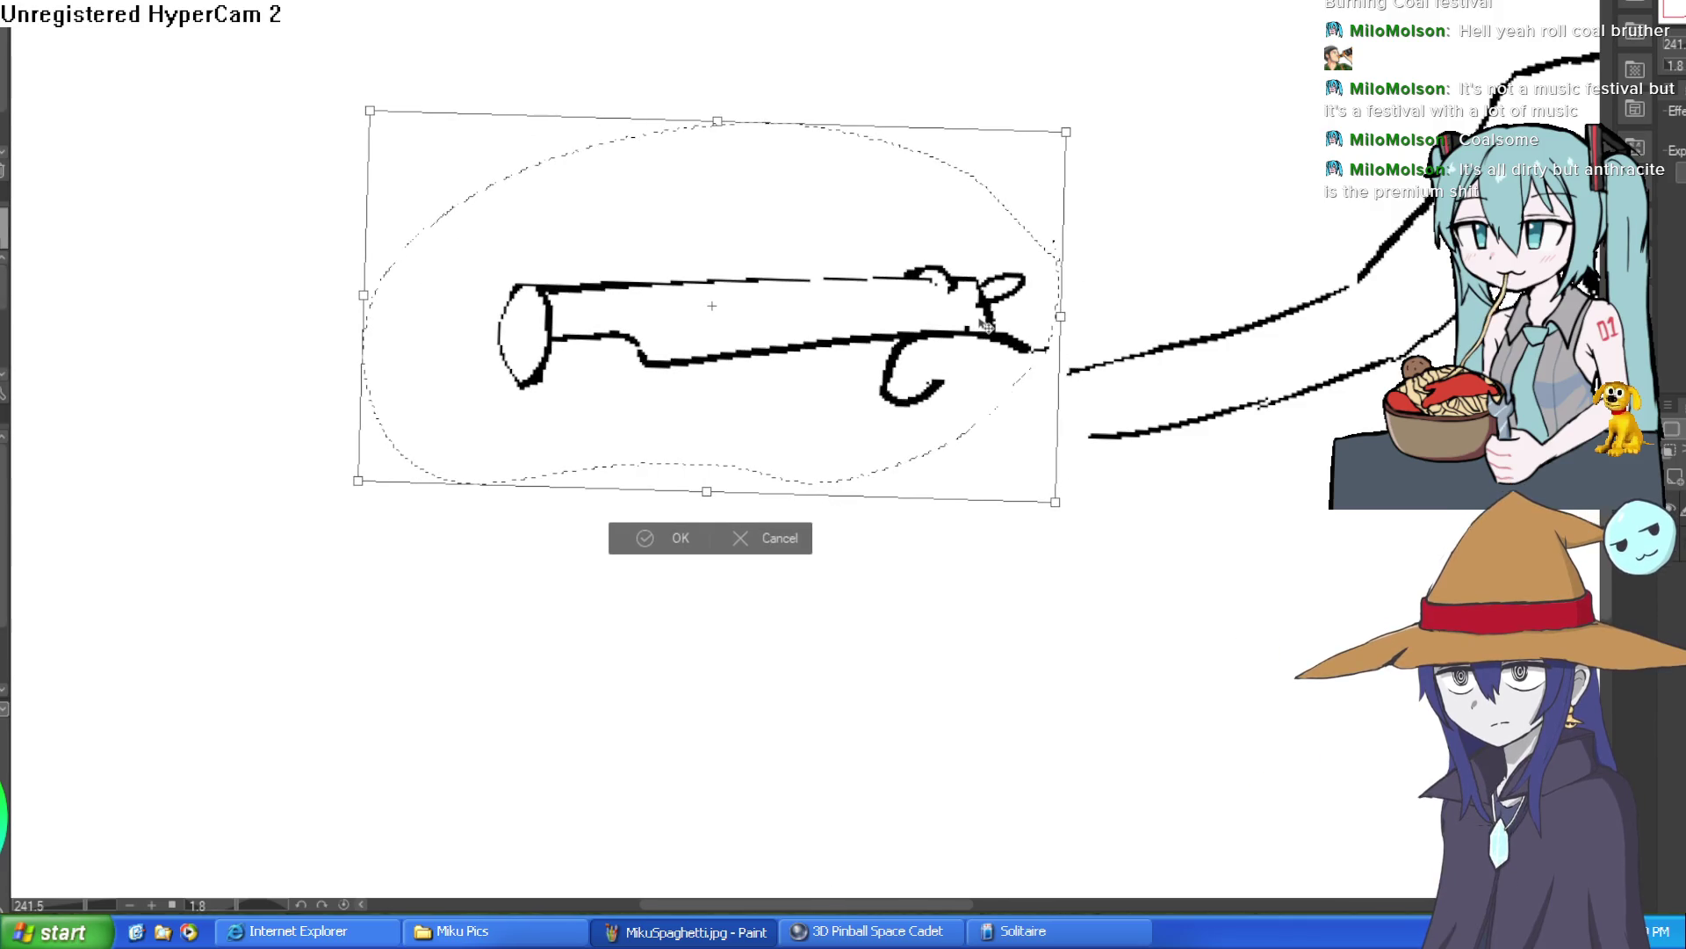
click(654, 537)
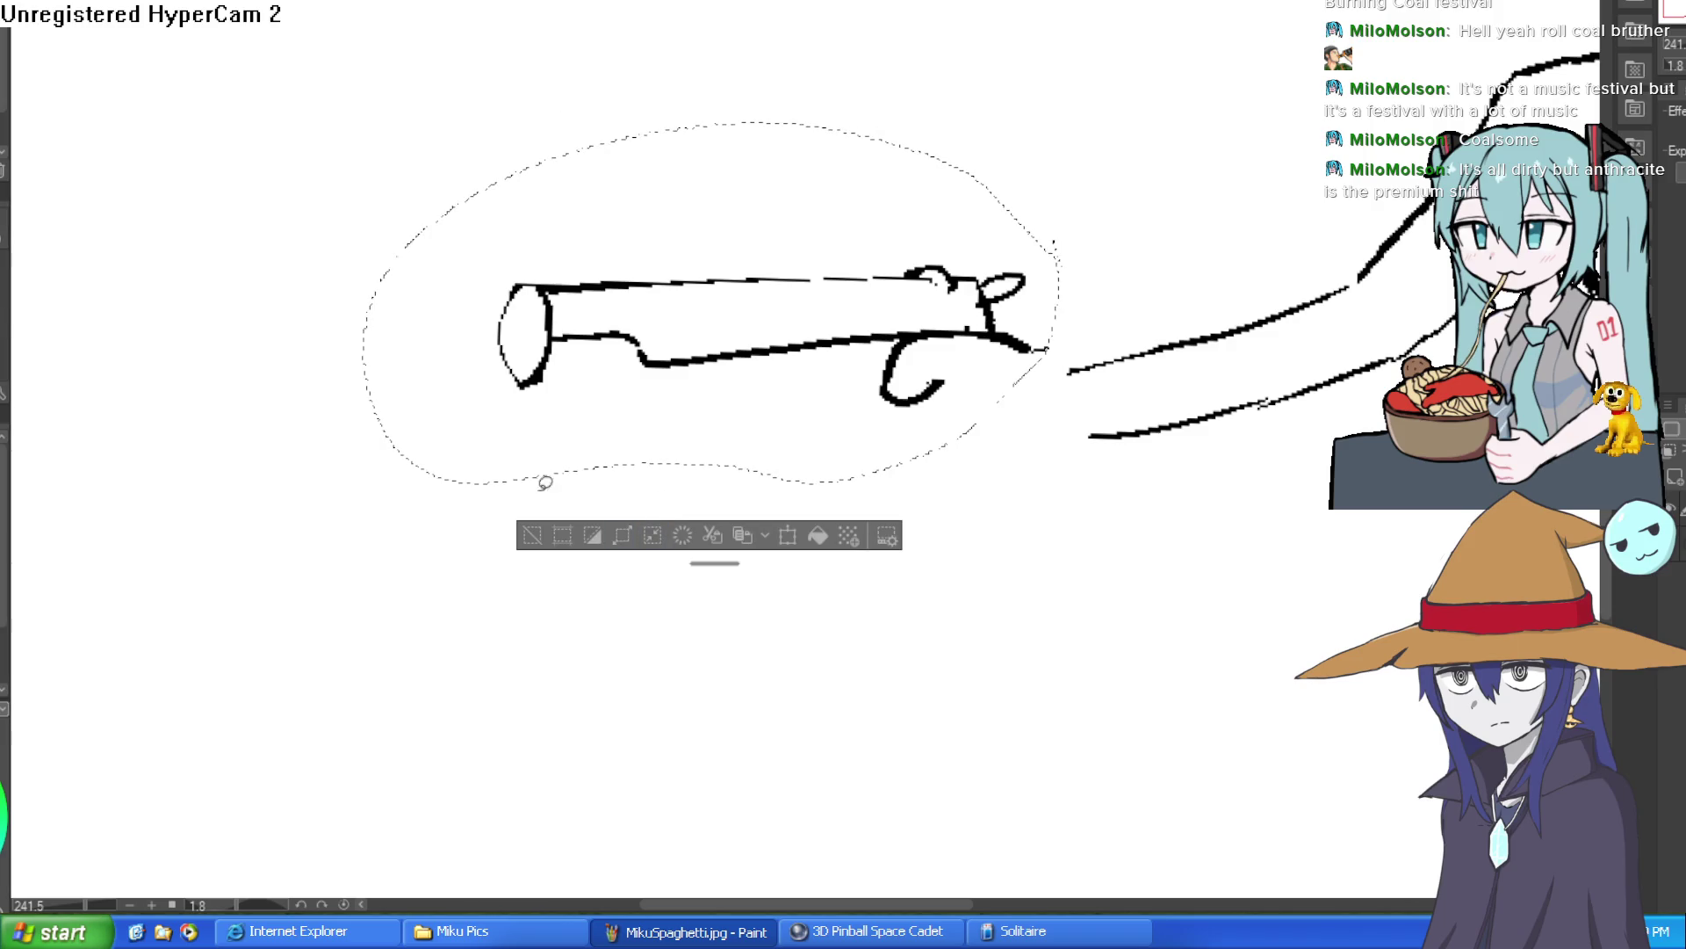
click(532, 535)
drag(908, 436, 1097, 392)
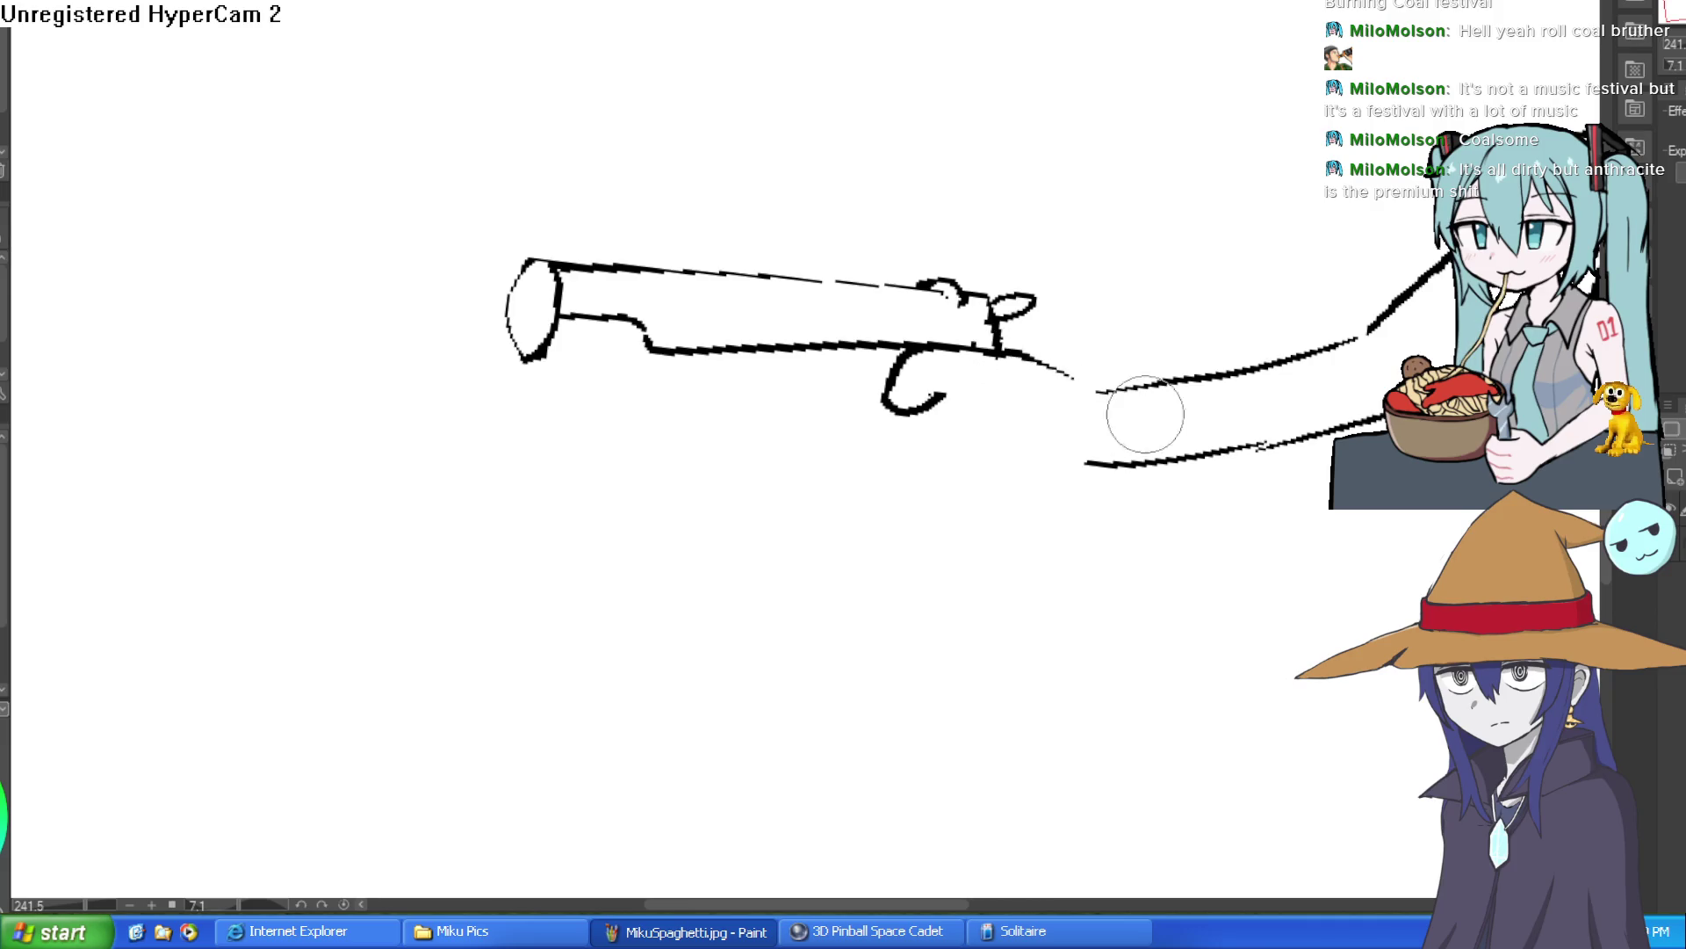
scroll(1225, 418, down, 5)
drag(1230, 419, 1157, 420)
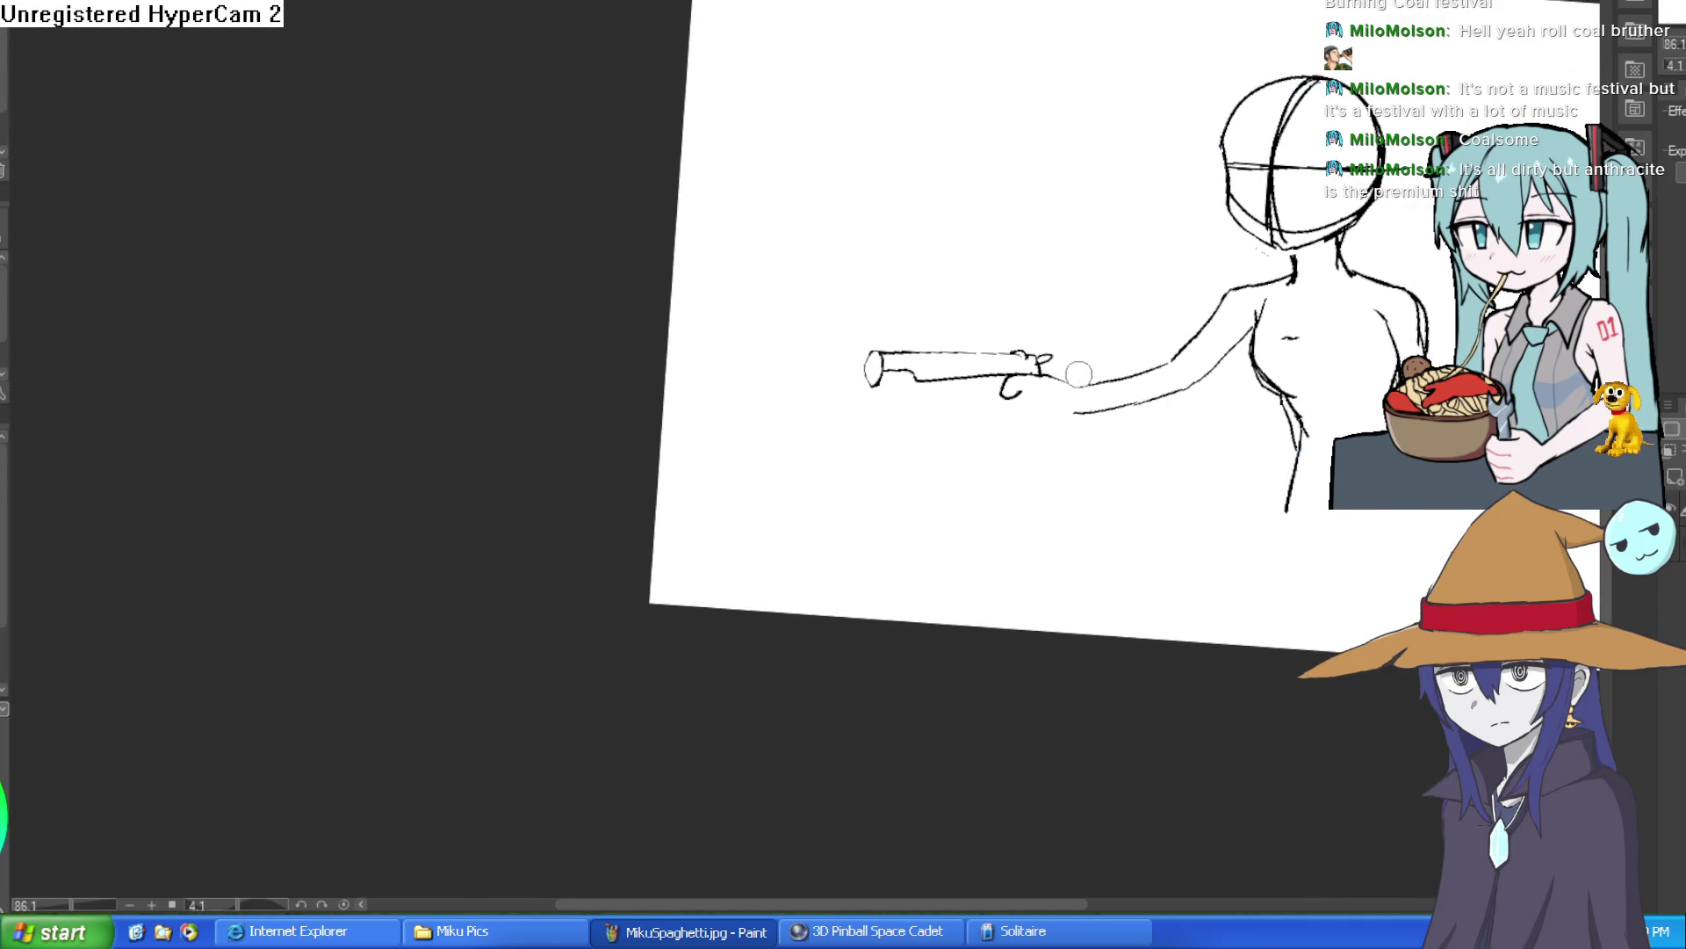
Erase the black mark inside the muzzle and draw an oval bore there.
drag(1050, 406, 1078, 398)
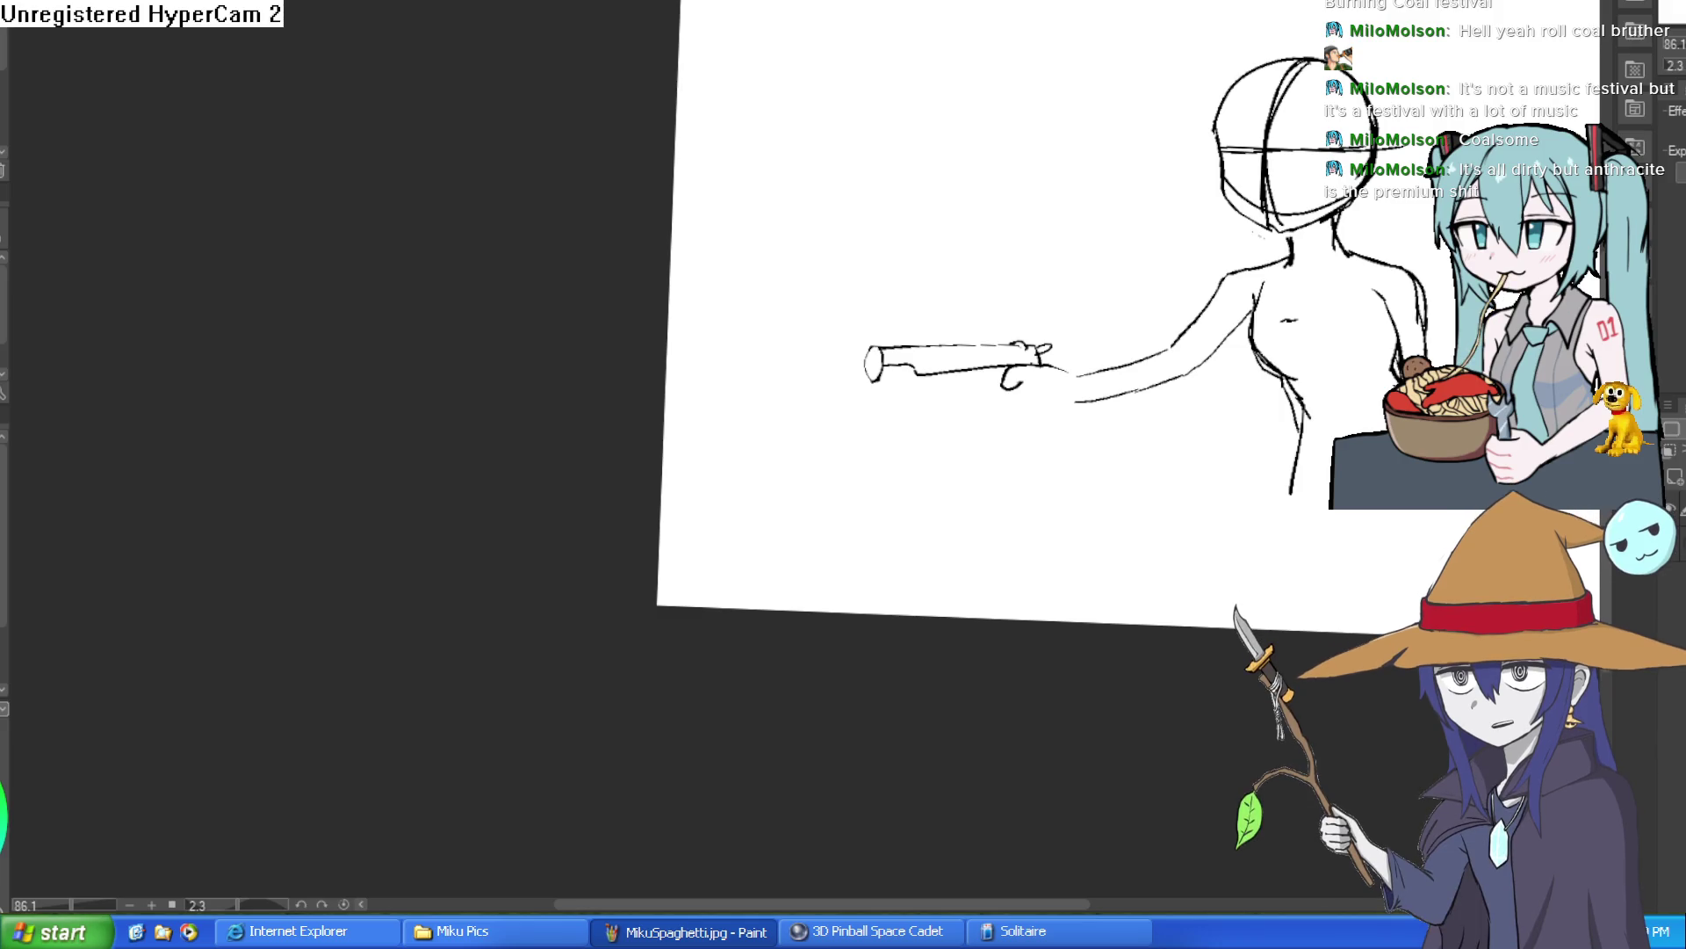
scroll(1049, 352, up, 5)
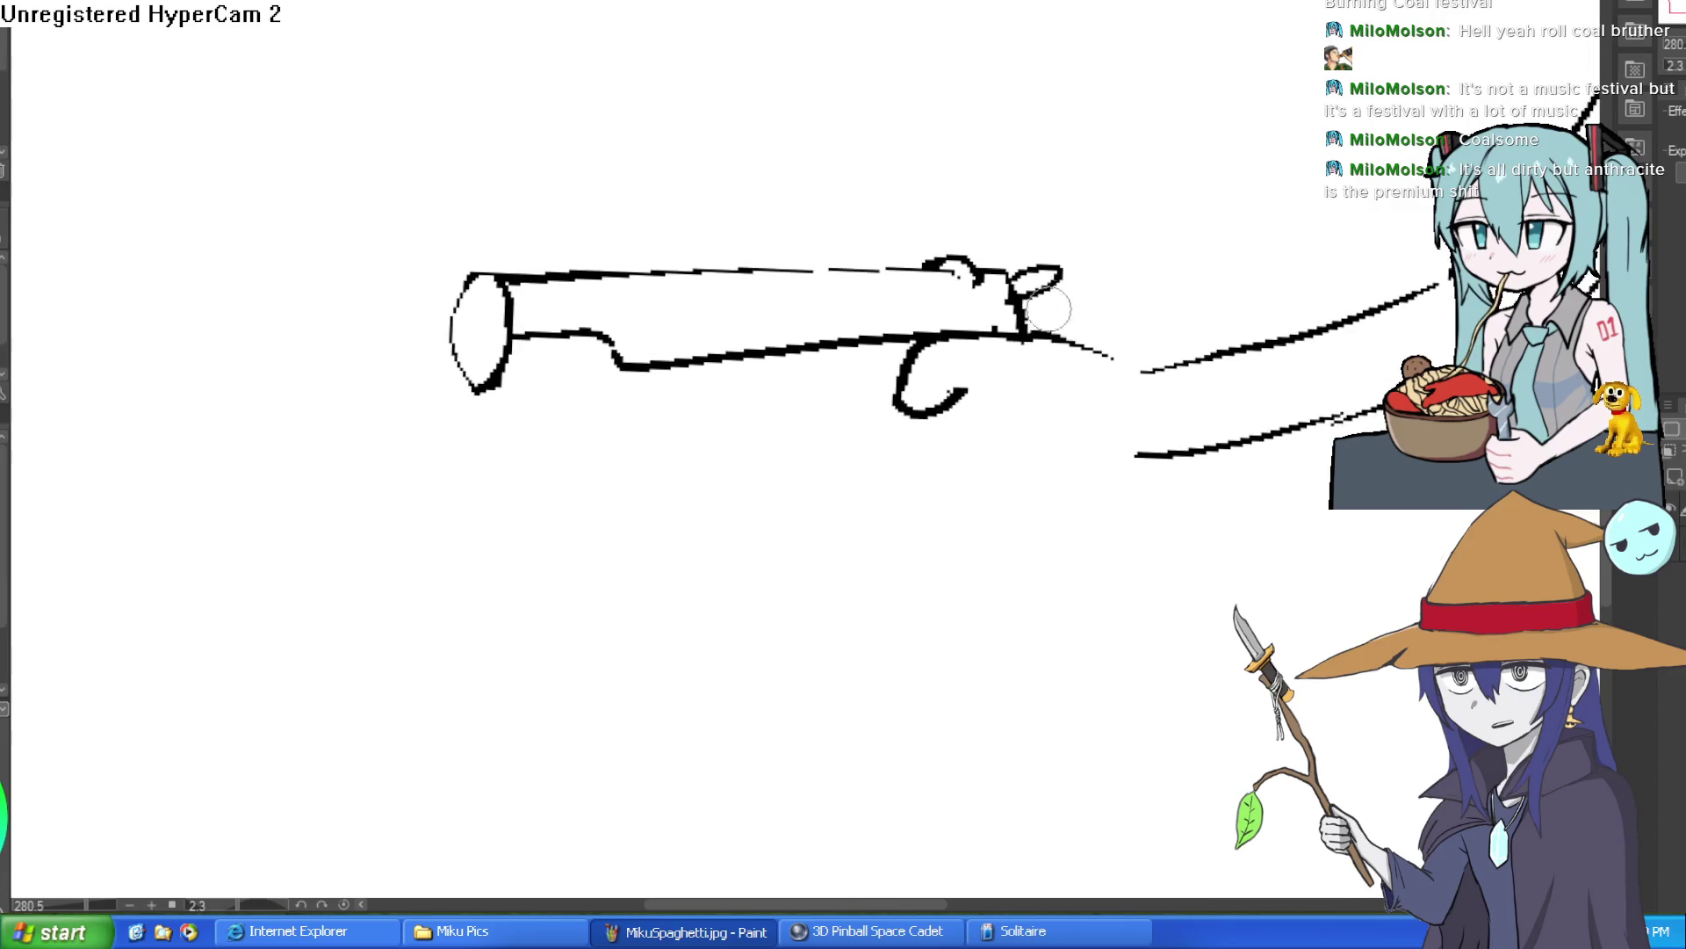
drag(861, 376, 905, 300)
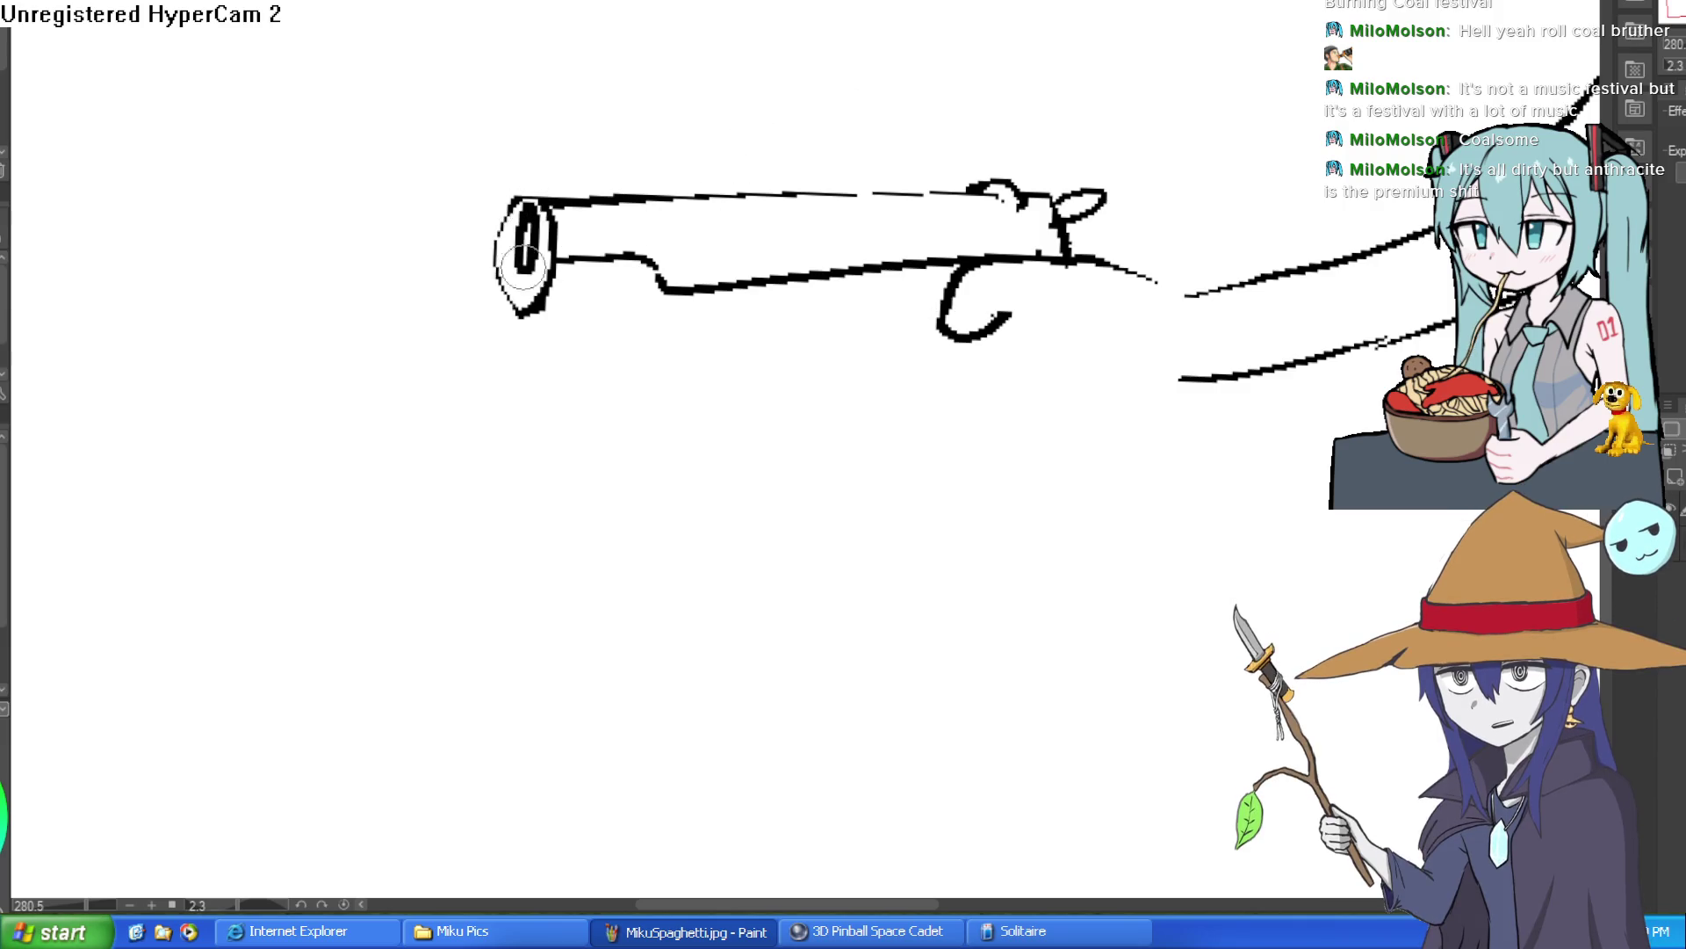
drag(523, 263, 528, 214)
drag(520, 276, 517, 262)
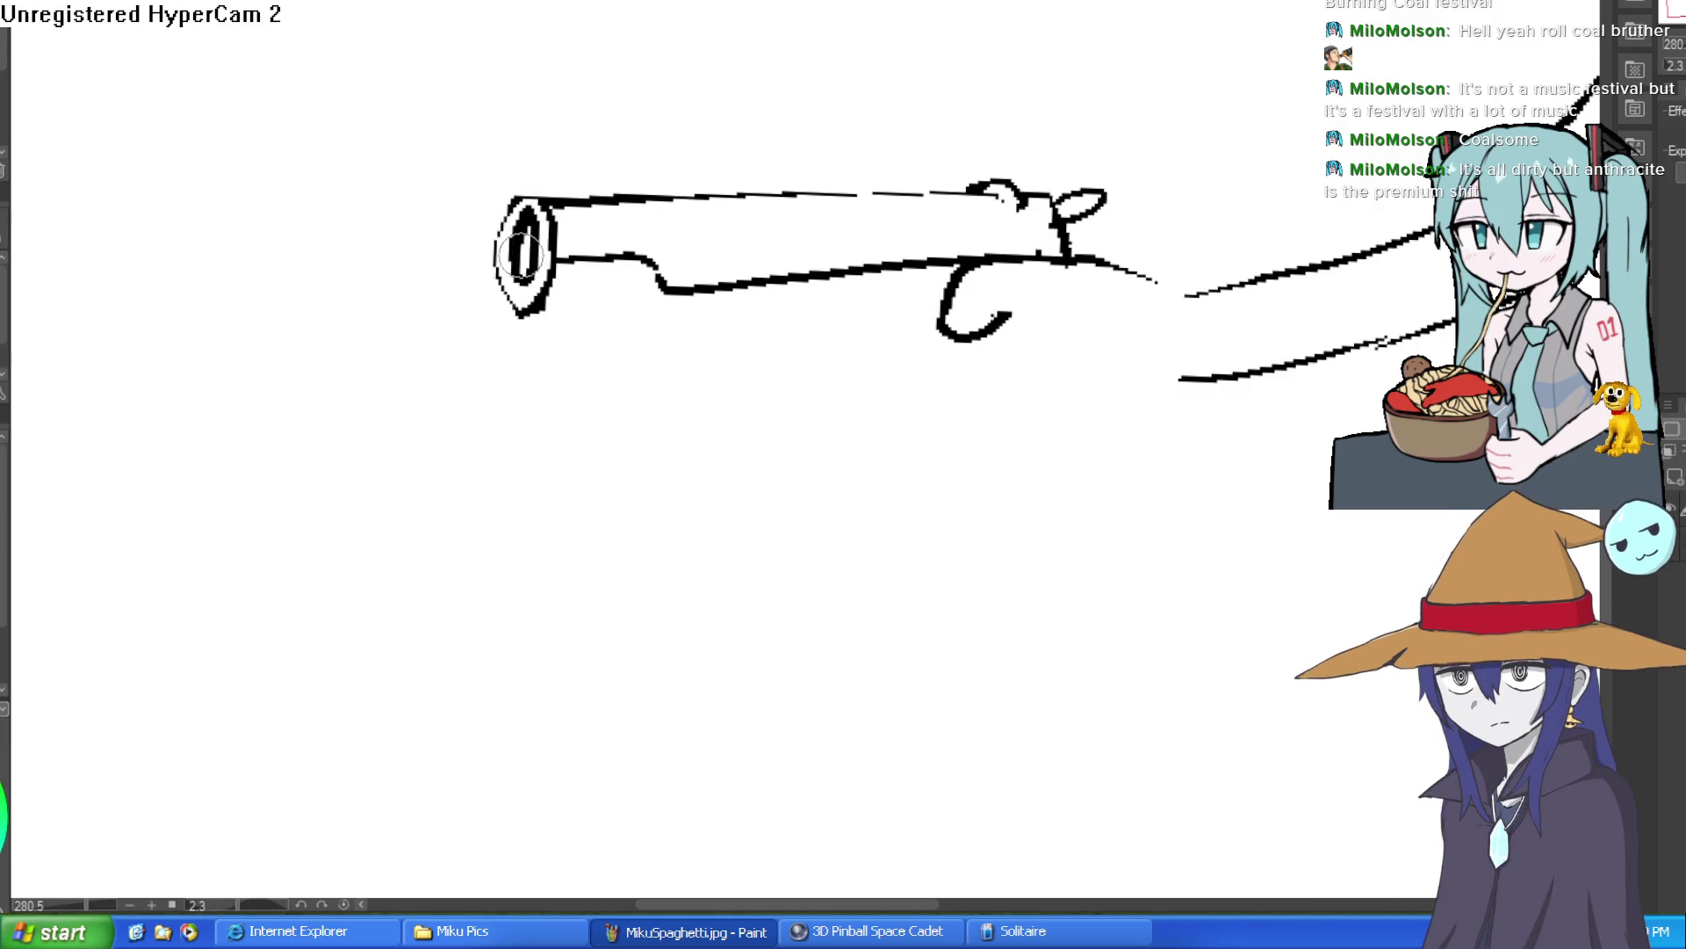
scroll(794, 229, down, 2)
Draw a grip loop below the trigger and paint over the muzzle outline.
mouse_move(1194, 272)
mouse_down()
mouse_move(1066, 397)
mouse_move(1040, 395)
mouse_up()
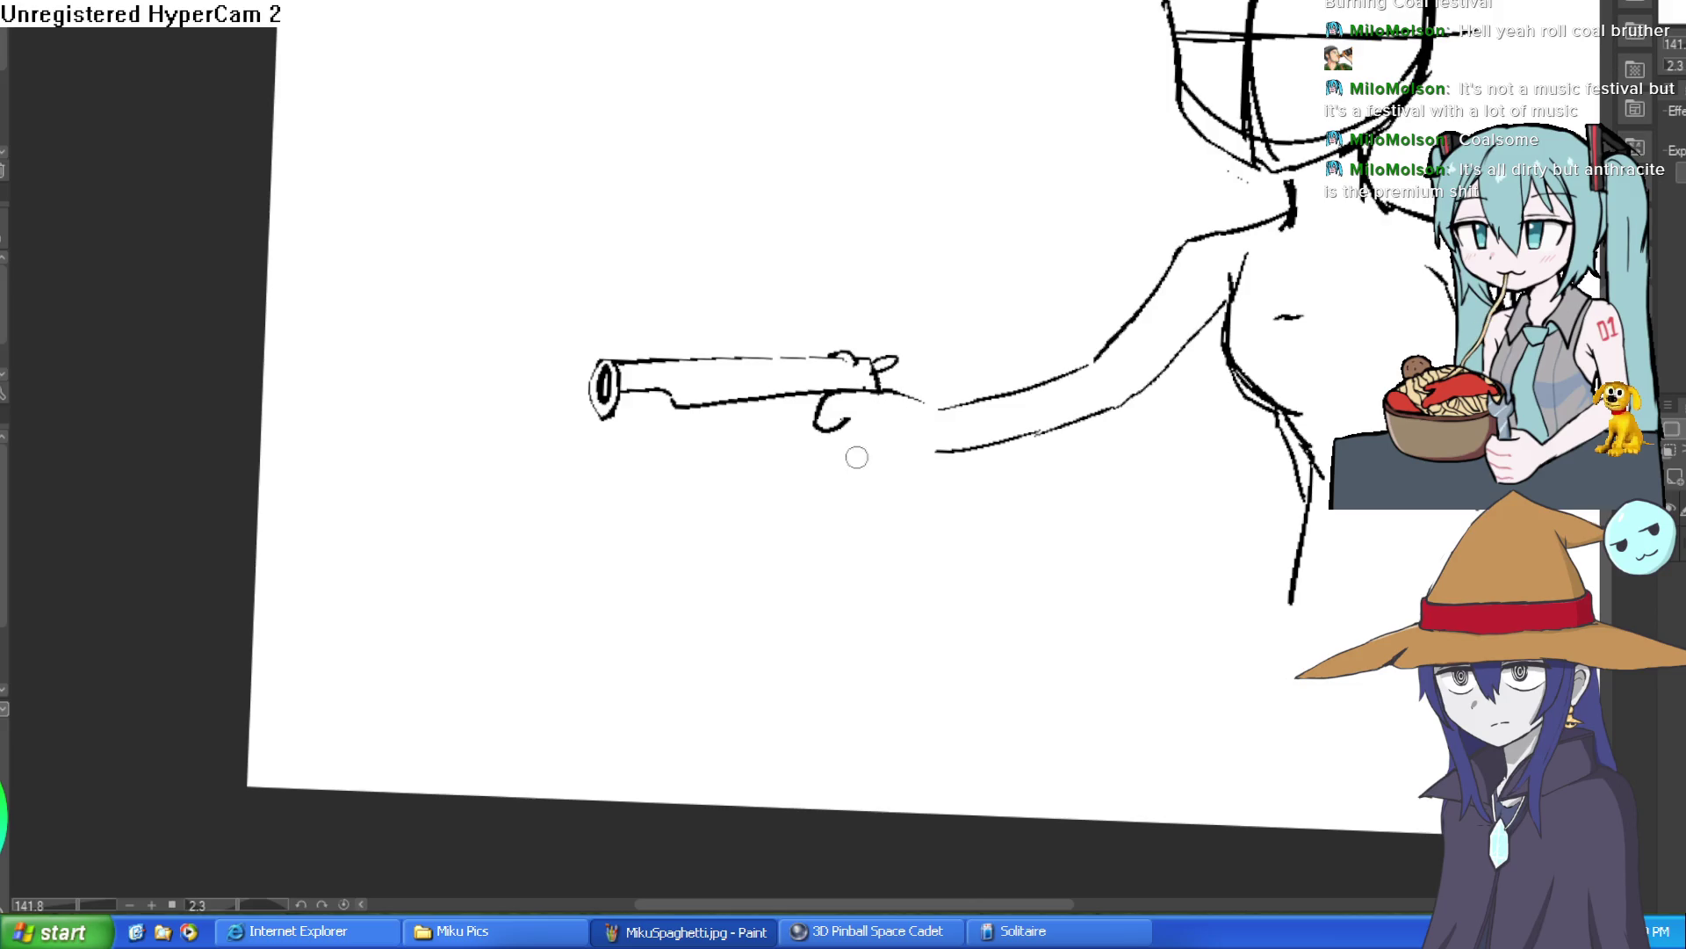
scroll(860, 455, up, 3)
mouse_move(856, 367)
mouse_down()
mouse_move(772, 403)
mouse_move(810, 354)
mouse_up()
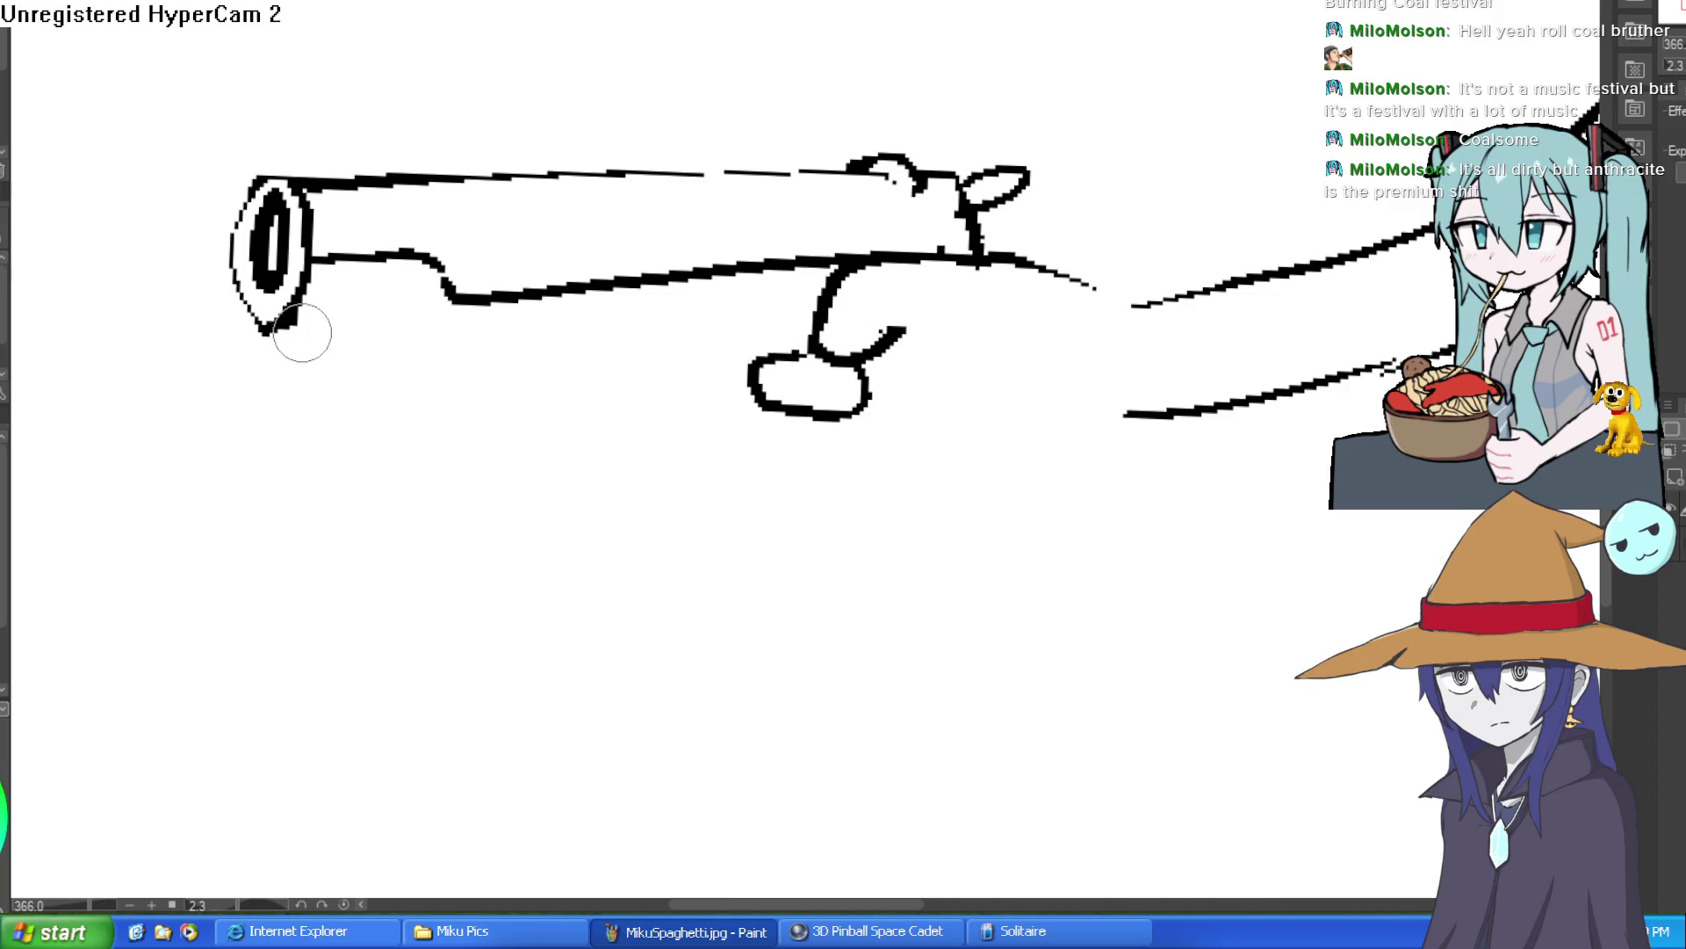
drag(299, 332, 453, 312)
key(ctrl+z)
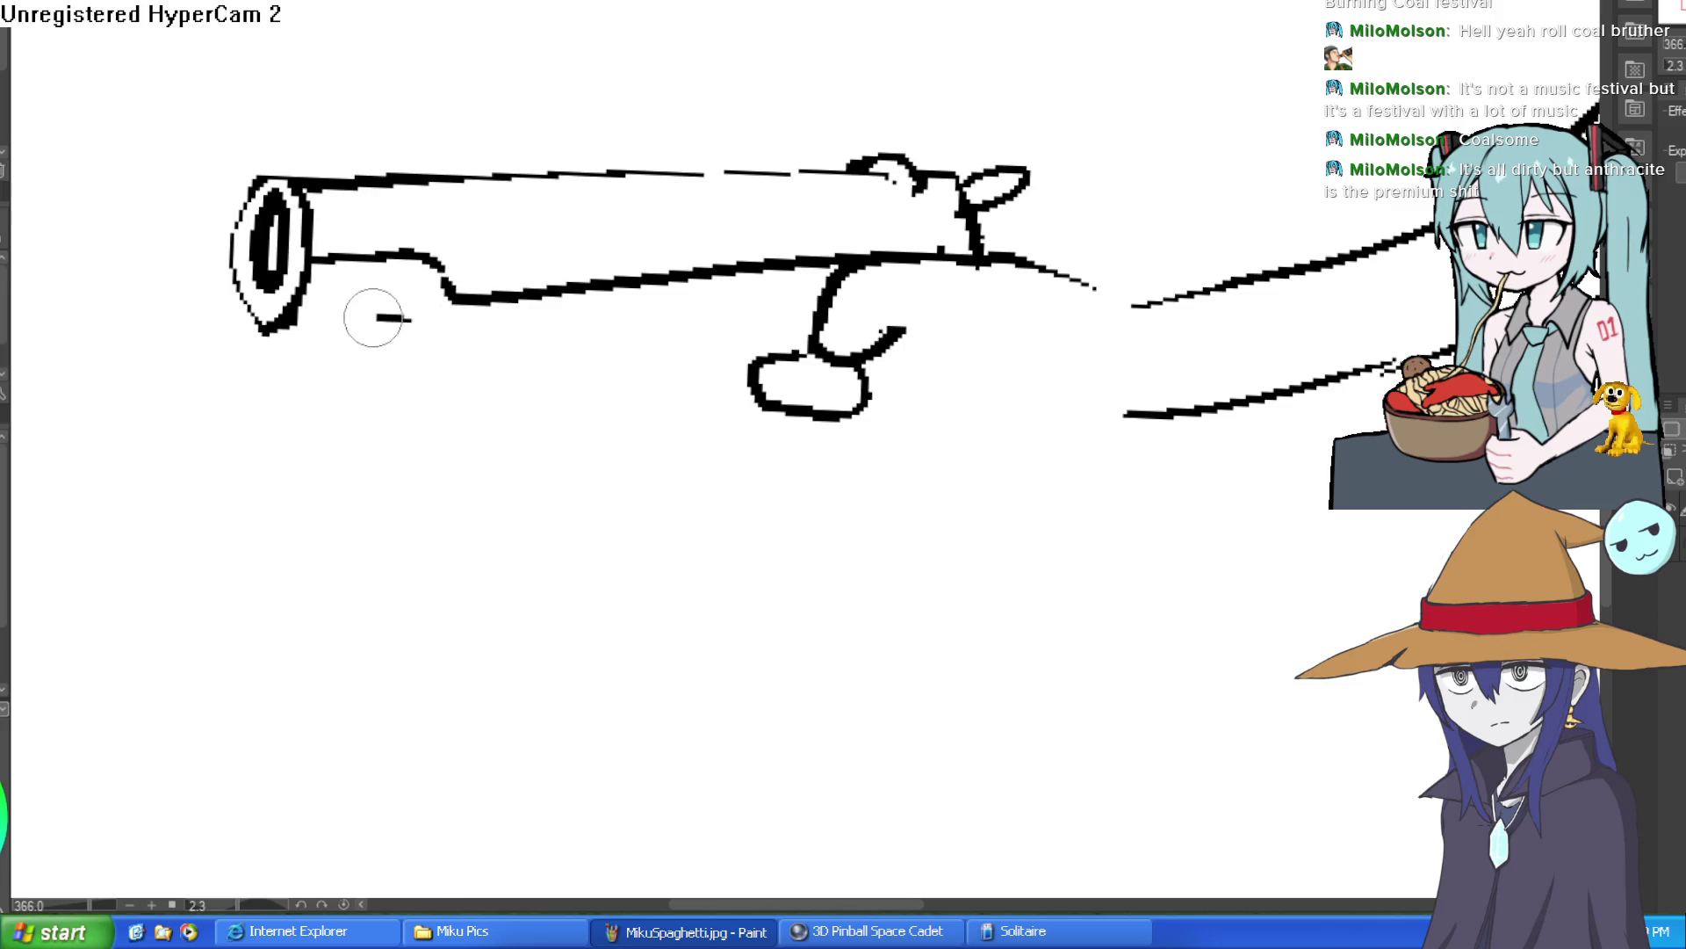
drag(268, 325, 409, 314)
key(ctrl+z)
mouse_move(275, 293)
mouse_down()
mouse_move(252, 293)
mouse_move(269, 301)
mouse_move(290, 264)
mouse_move(255, 320)
mouse_move(303, 292)
mouse_move(245, 259)
mouse_move(264, 206)
mouse_move(245, 274)
mouse_move(272, 327)
mouse_move(325, 281)
mouse_move(351, 198)
mouse_move(324, 316)
mouse_move(545, 338)
mouse_up()
Redraw the barrel's lower line further down, erase the old one, and fill the muzzle black.
scroll(232, 253, up, 2)
drag(1089, 290, 553, 323)
key(e)
mouse_move(640, 294)
mouse_down()
mouse_move(1166, 244)
mouse_move(1253, 252)
mouse_move(1105, 229)
mouse_up()
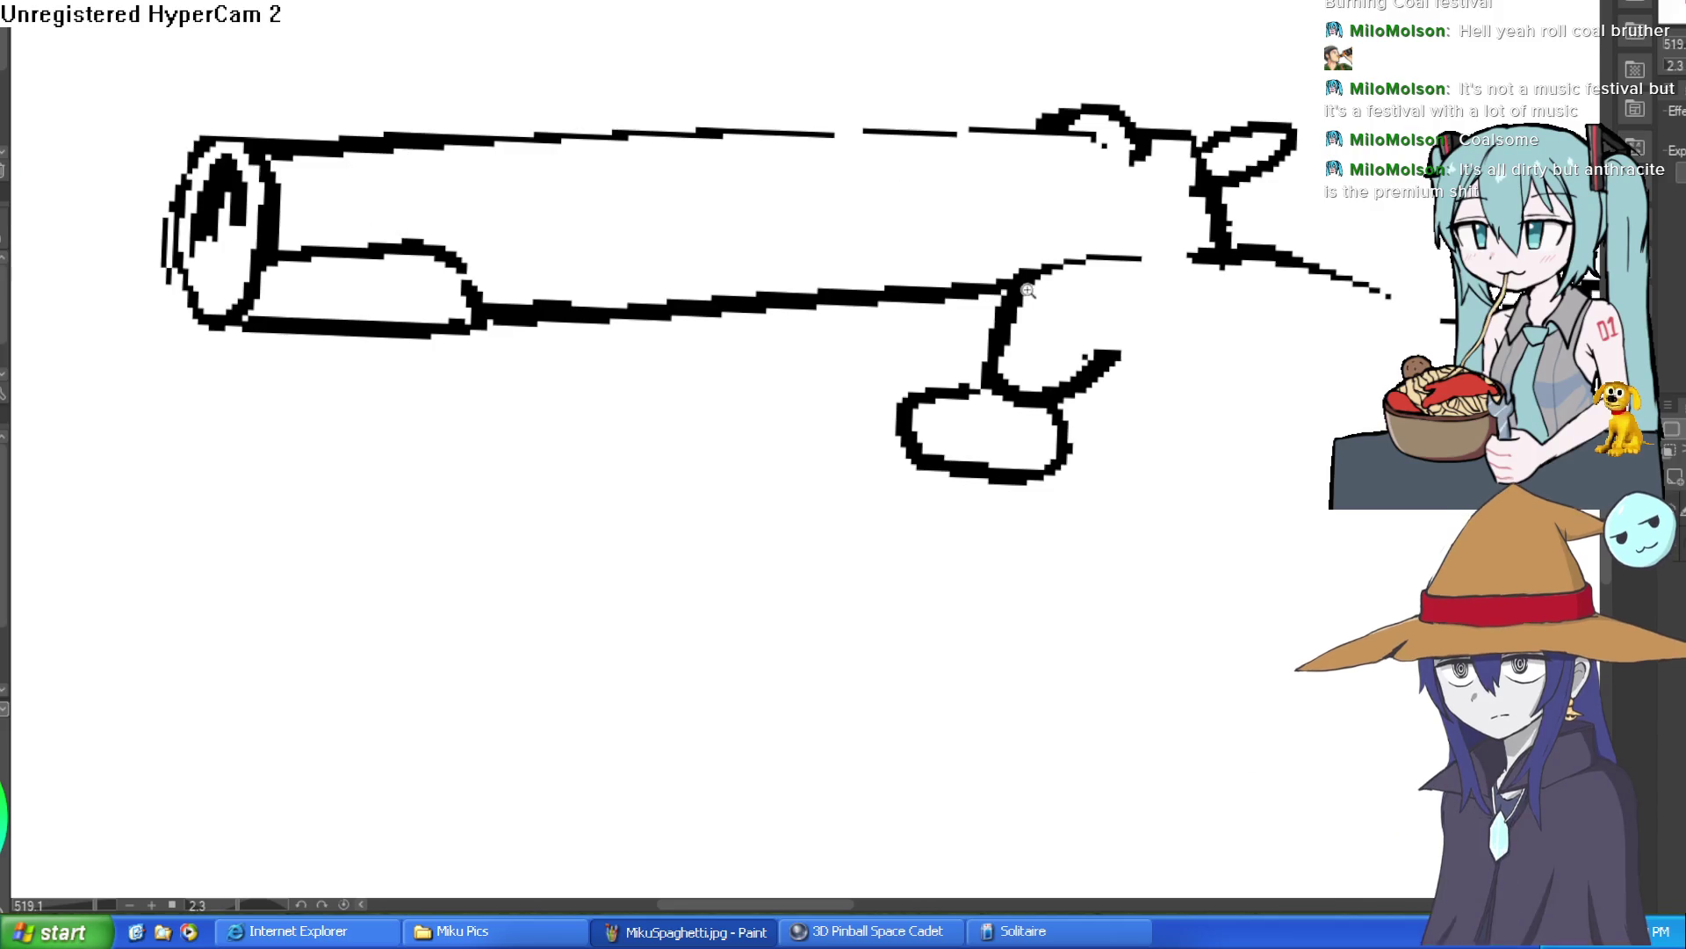
scroll(463, 339, down, 1)
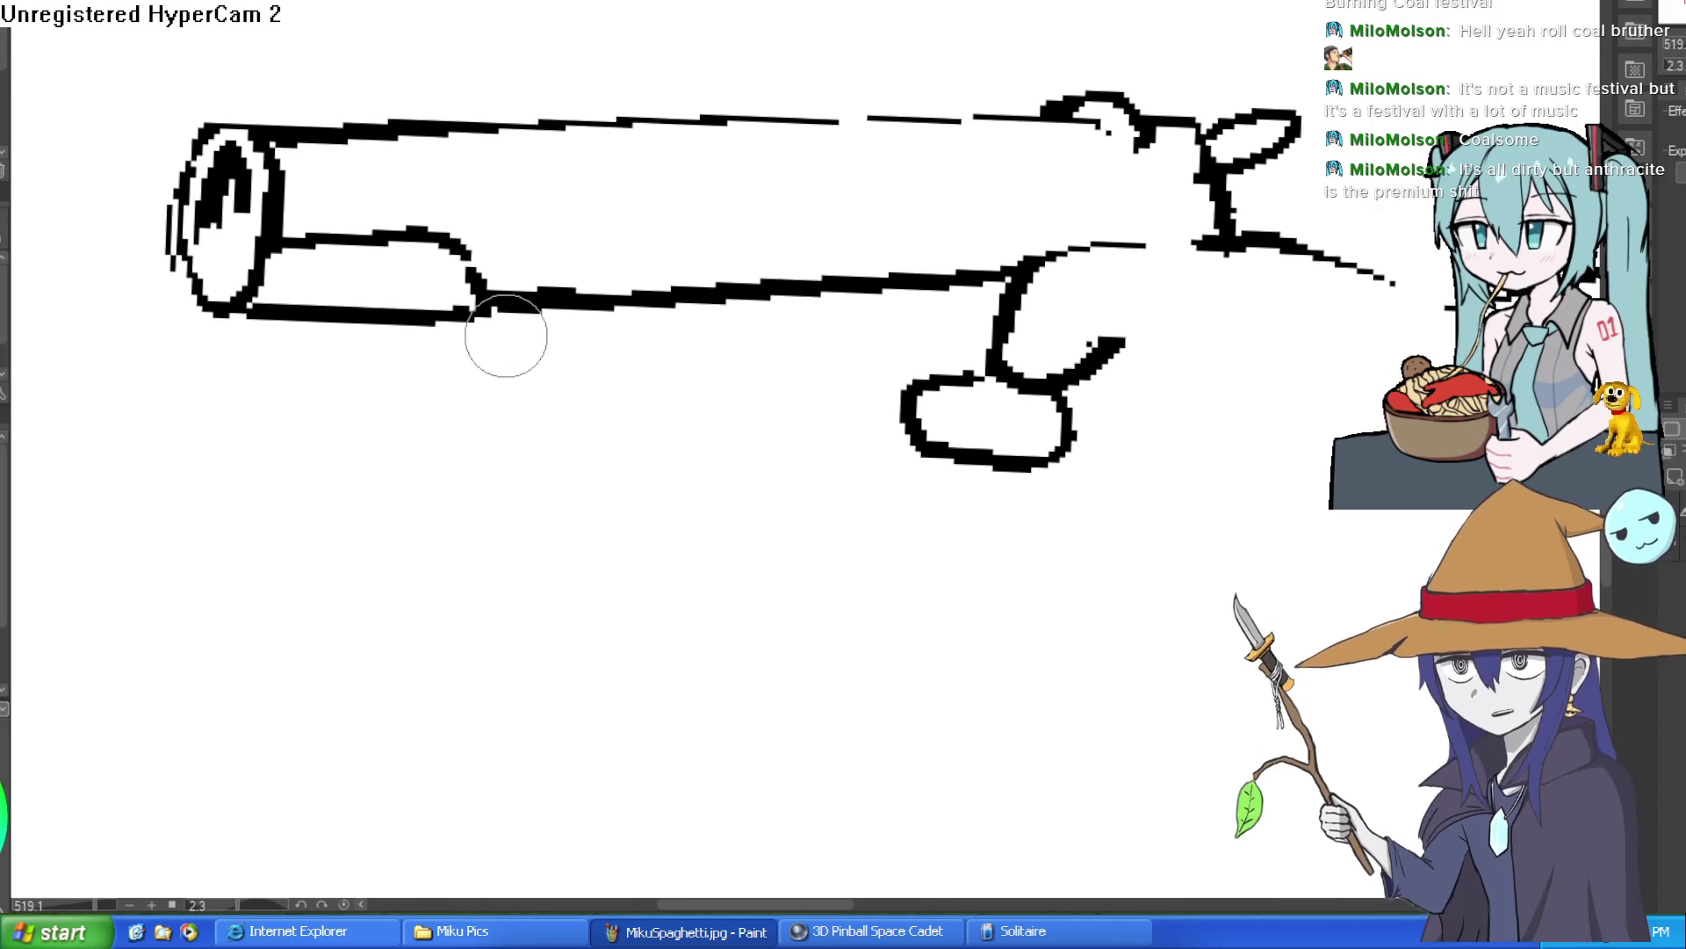
click(484, 321)
click(482, 334)
mouse_move(214, 175)
mouse_down()
mouse_move(224, 211)
mouse_move(230, 148)
mouse_up()
scroll(1005, 125, down, 3)
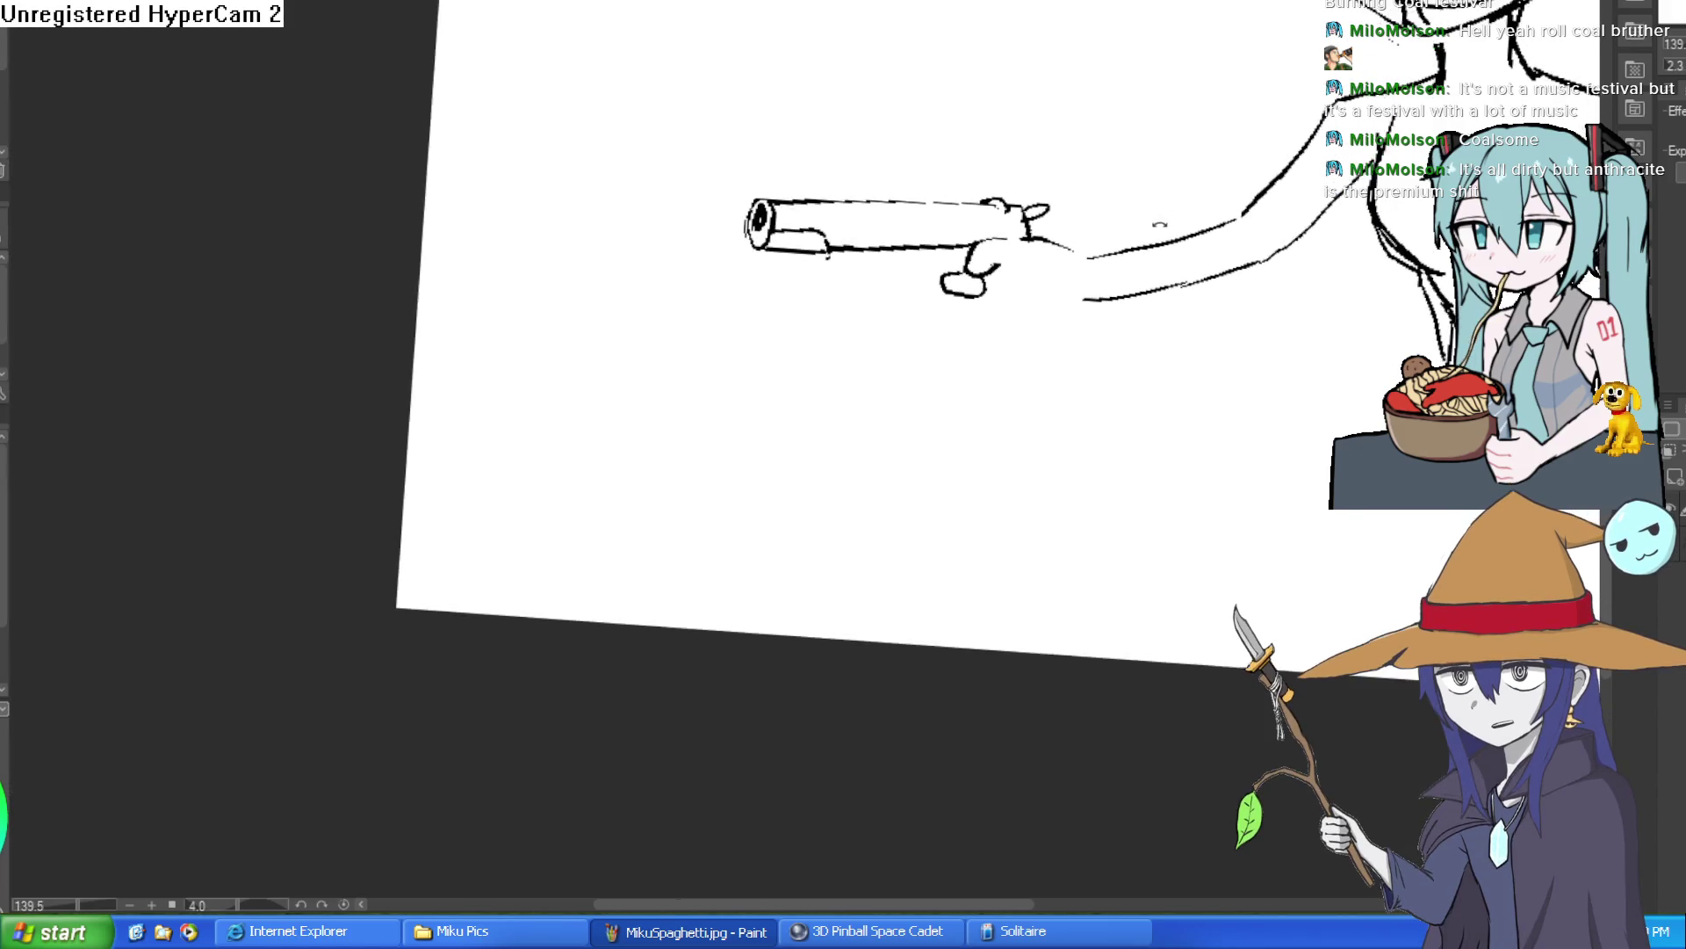
Join the barrel to the grip, thicken the slide and barrel edges, and clean up the front sight.
scroll(948, 331, up, 5)
scroll(982, 304, down, 2)
scroll(892, 267, up, 2)
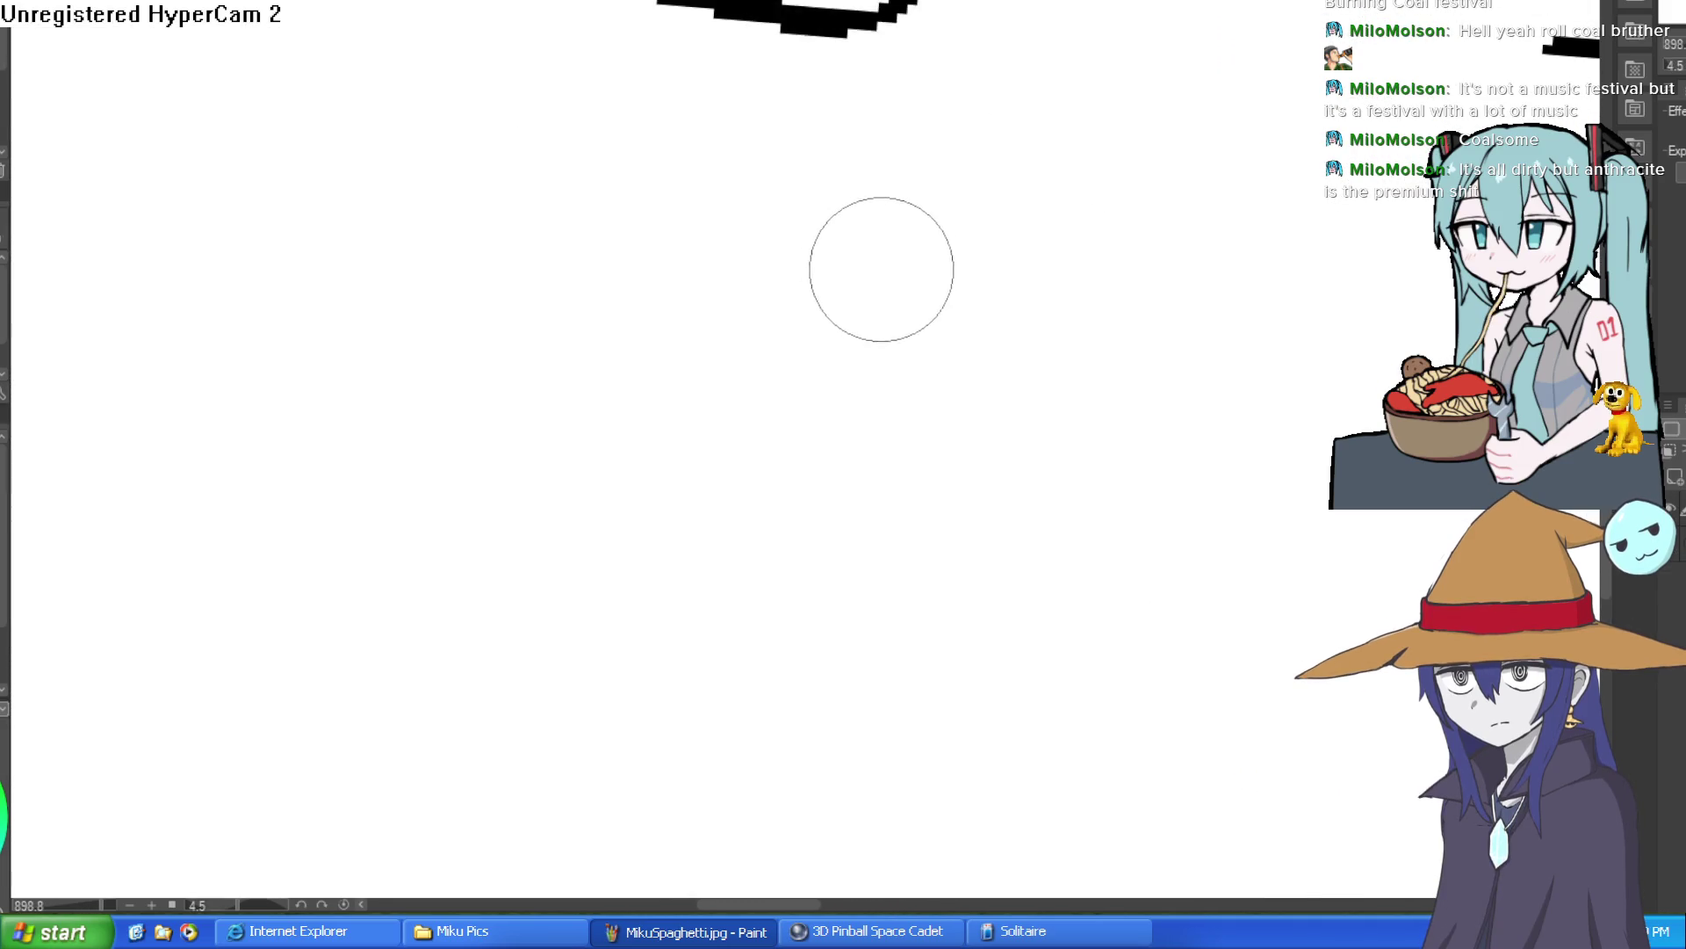
scroll(868, 233, down, 3)
scroll(867, 233, up, 2)
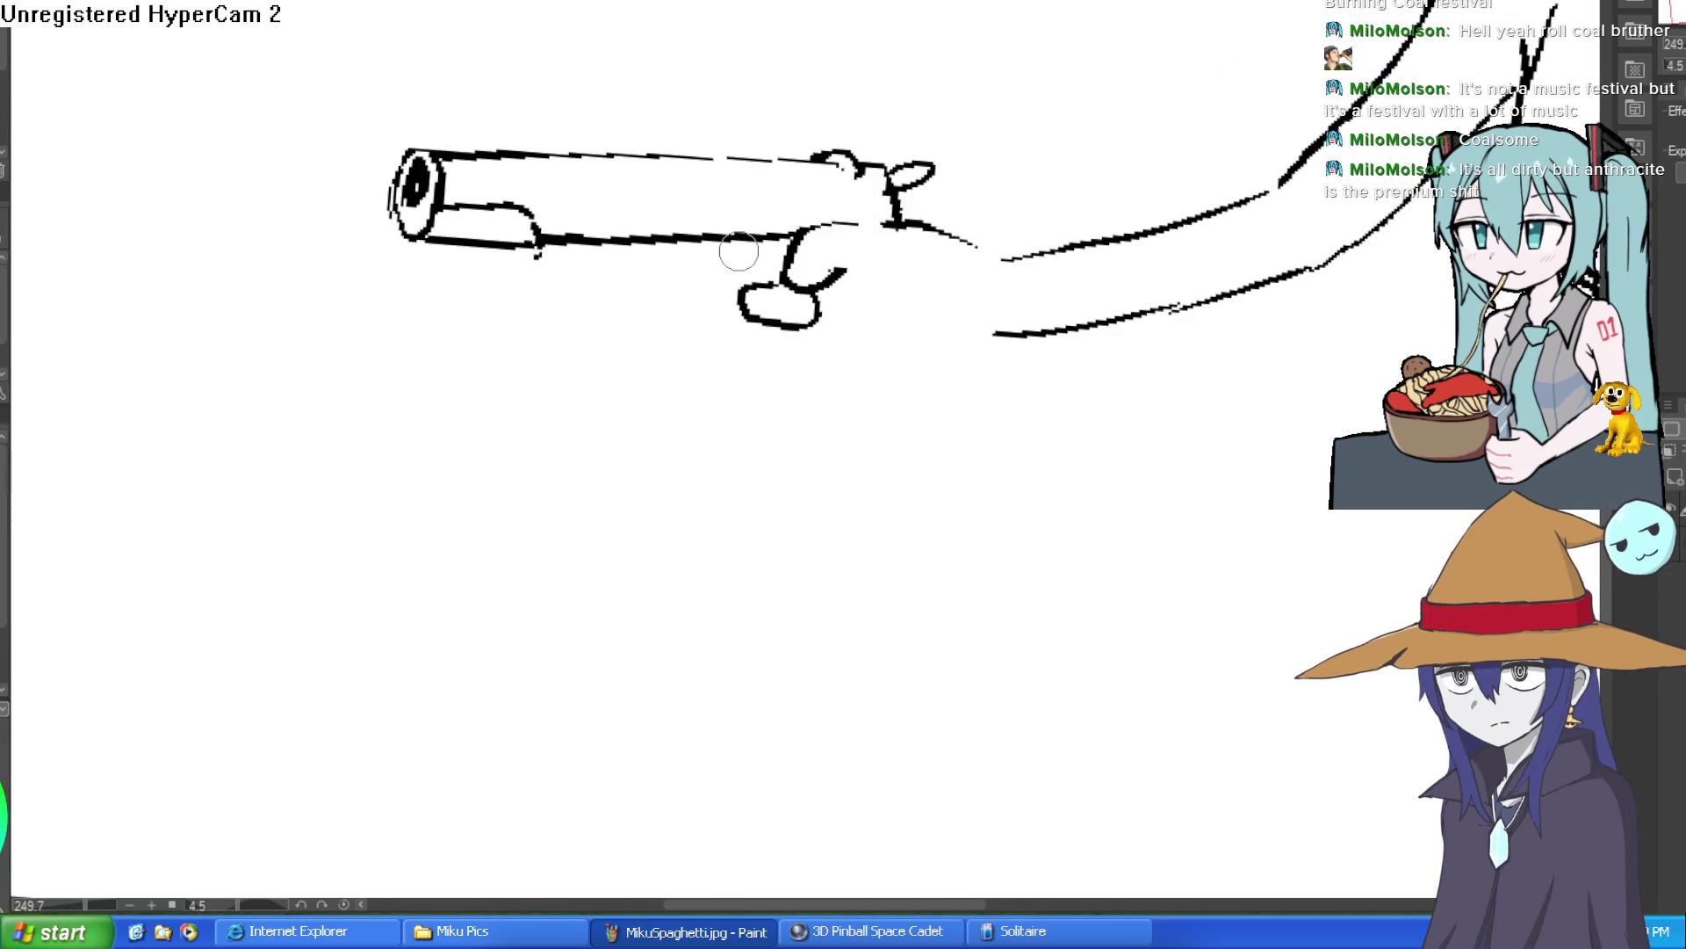
drag(725, 248, 740, 292)
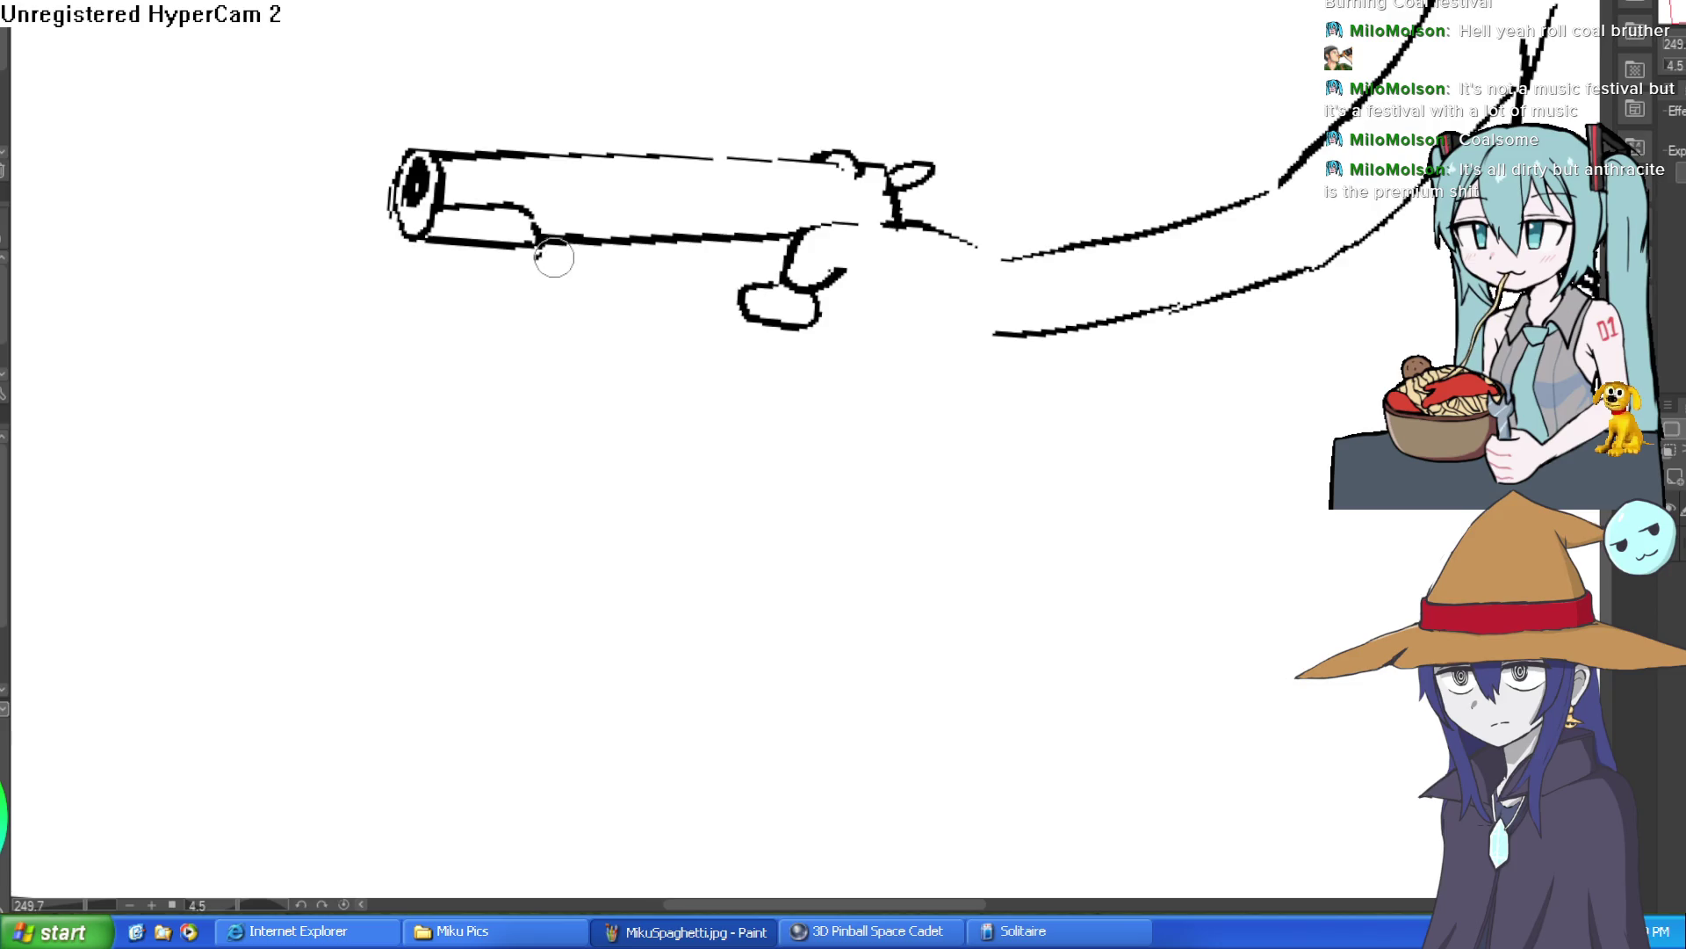
drag(764, 261, 694, 279)
drag(490, 466, 683, 283)
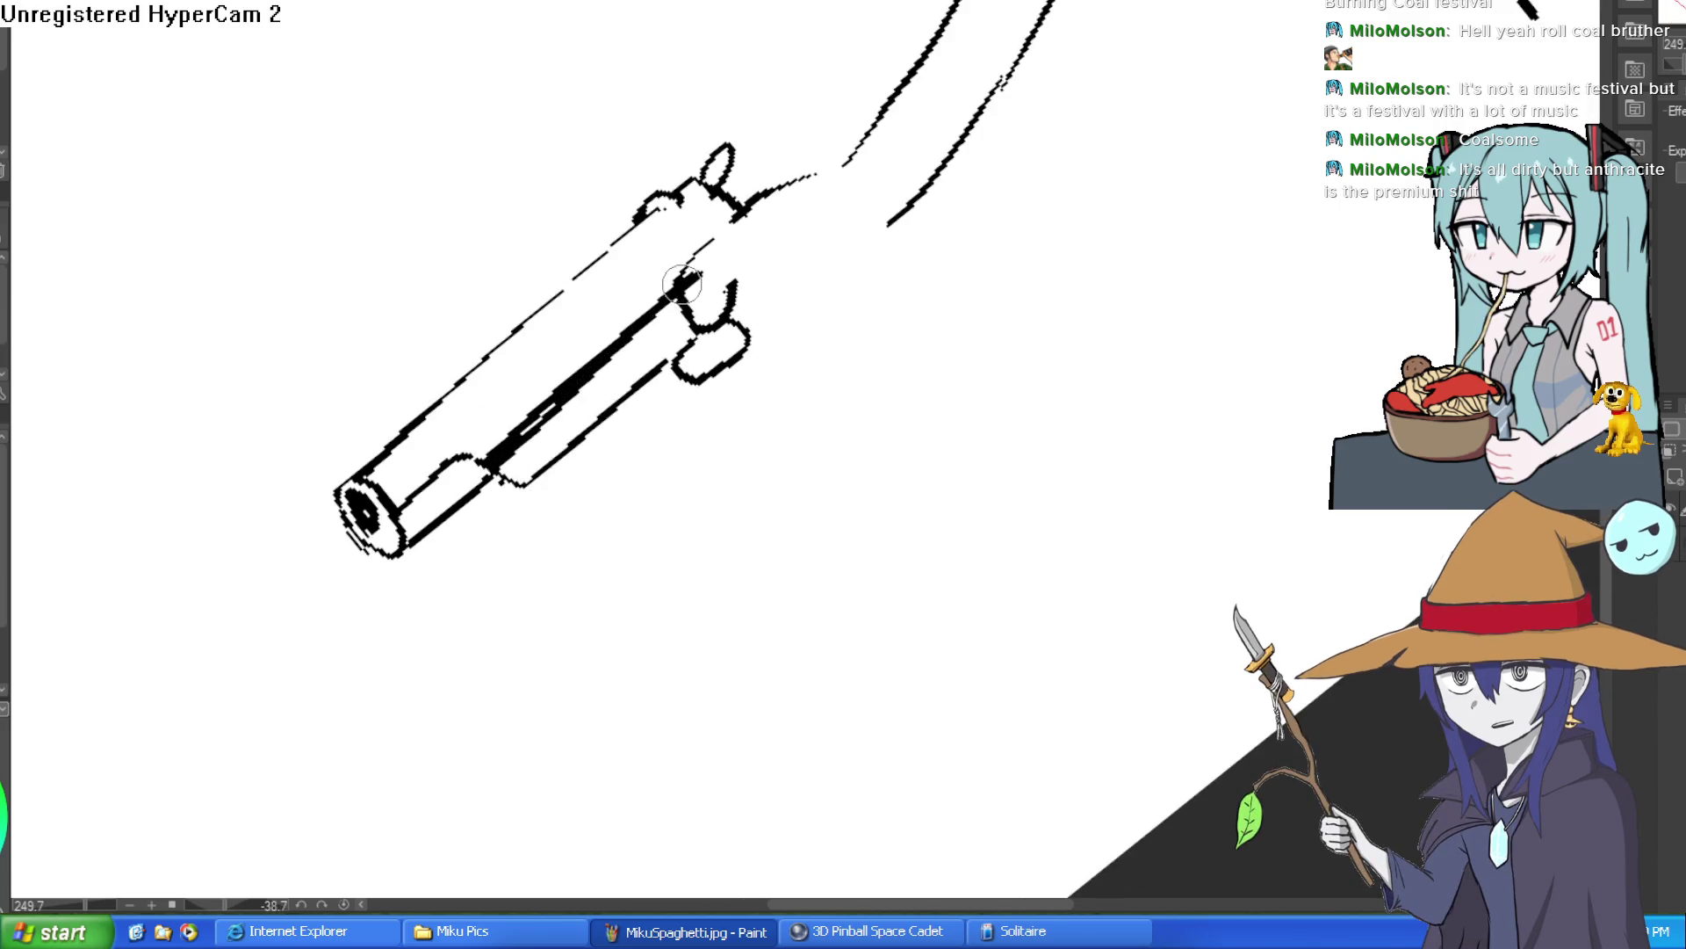
drag(668, 204, 391, 443)
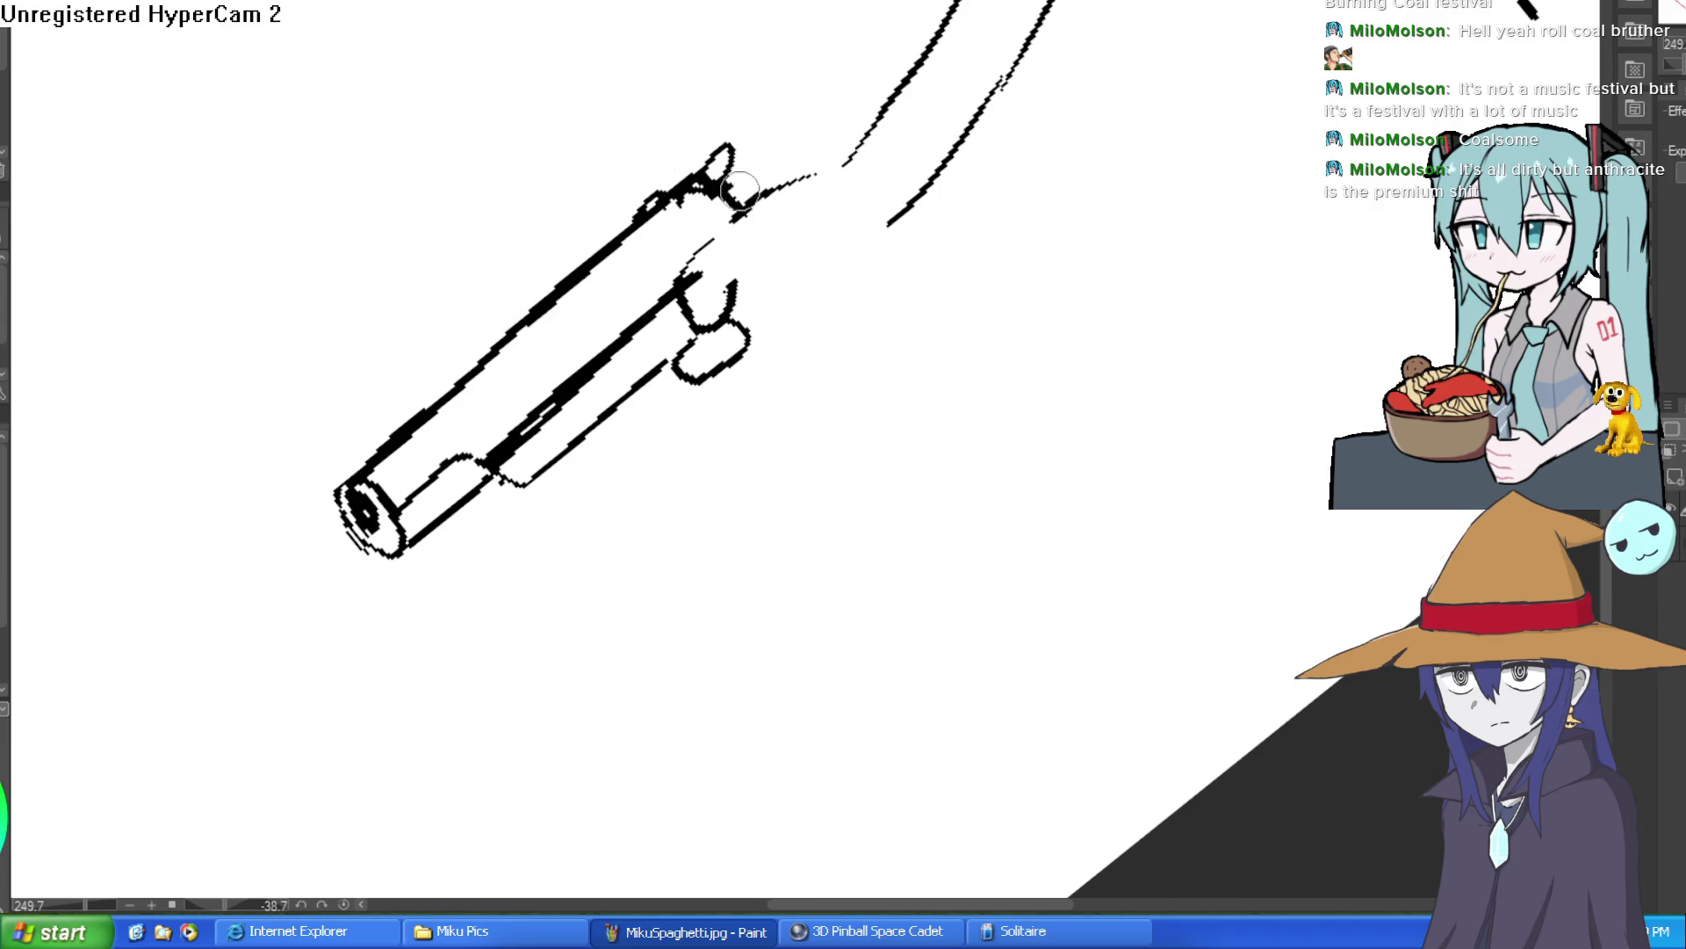
mouse_move(700, 192)
mouse_down()
mouse_move(741, 199)
mouse_move(644, 240)
mouse_up()
Draw the trigger guard and three curled fingers wrapping around the grip.
scroll(830, 174, down, 2)
drag(829, 174, 443, 205)
scroll(443, 206, up, 1)
drag(826, 212, 859, 152)
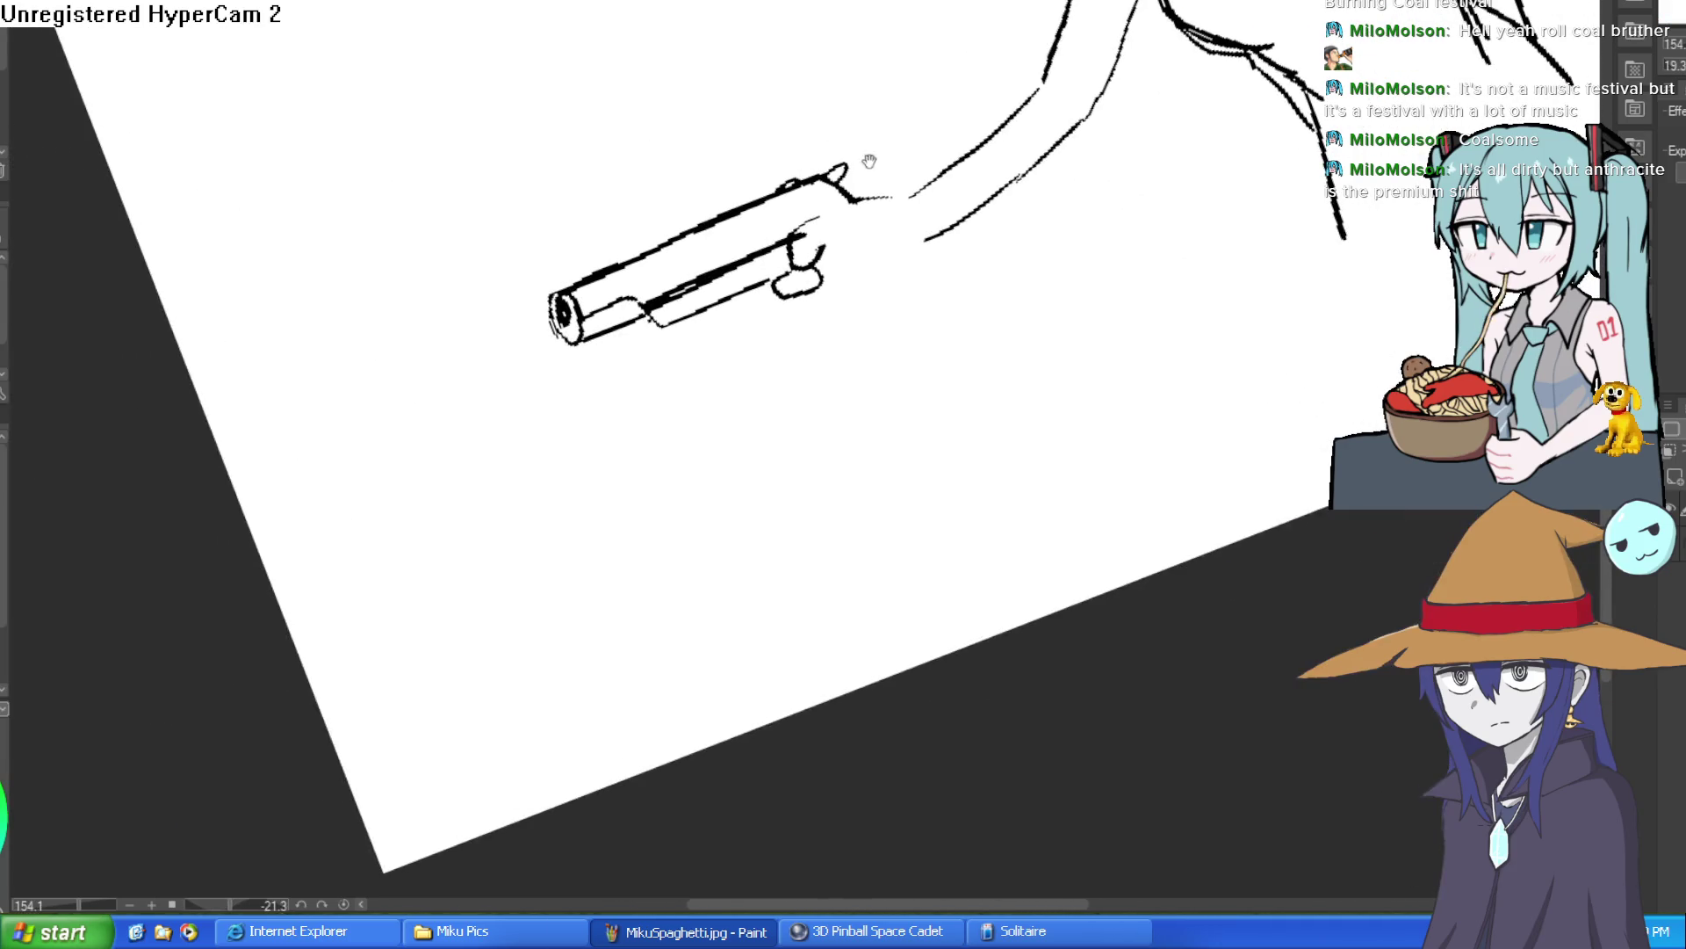
scroll(866, 256, up, 3)
mouse_move(822, 254)
mouse_down()
mouse_move(859, 271)
mouse_move(788, 369)
mouse_move(763, 318)
mouse_up()
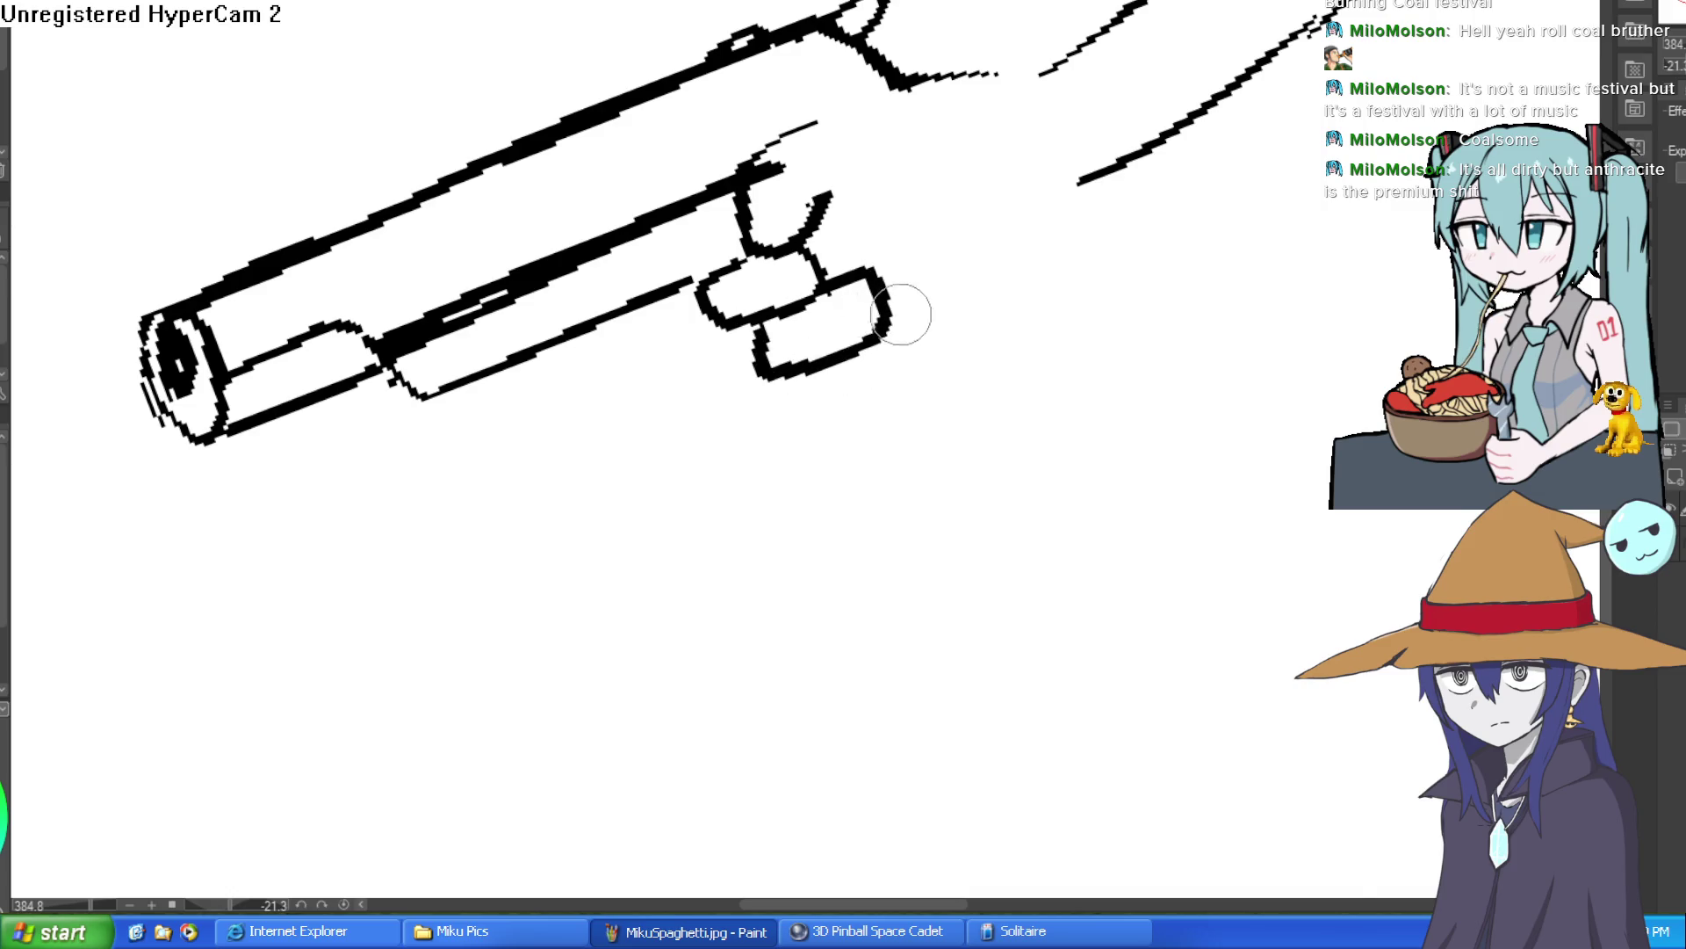
mouse_move(913, 309)
mouse_down()
mouse_move(922, 365)
mouse_move(803, 397)
mouse_up()
mouse_move(887, 309)
mouse_down()
mouse_move(907, 407)
mouse_move(784, 391)
mouse_up()
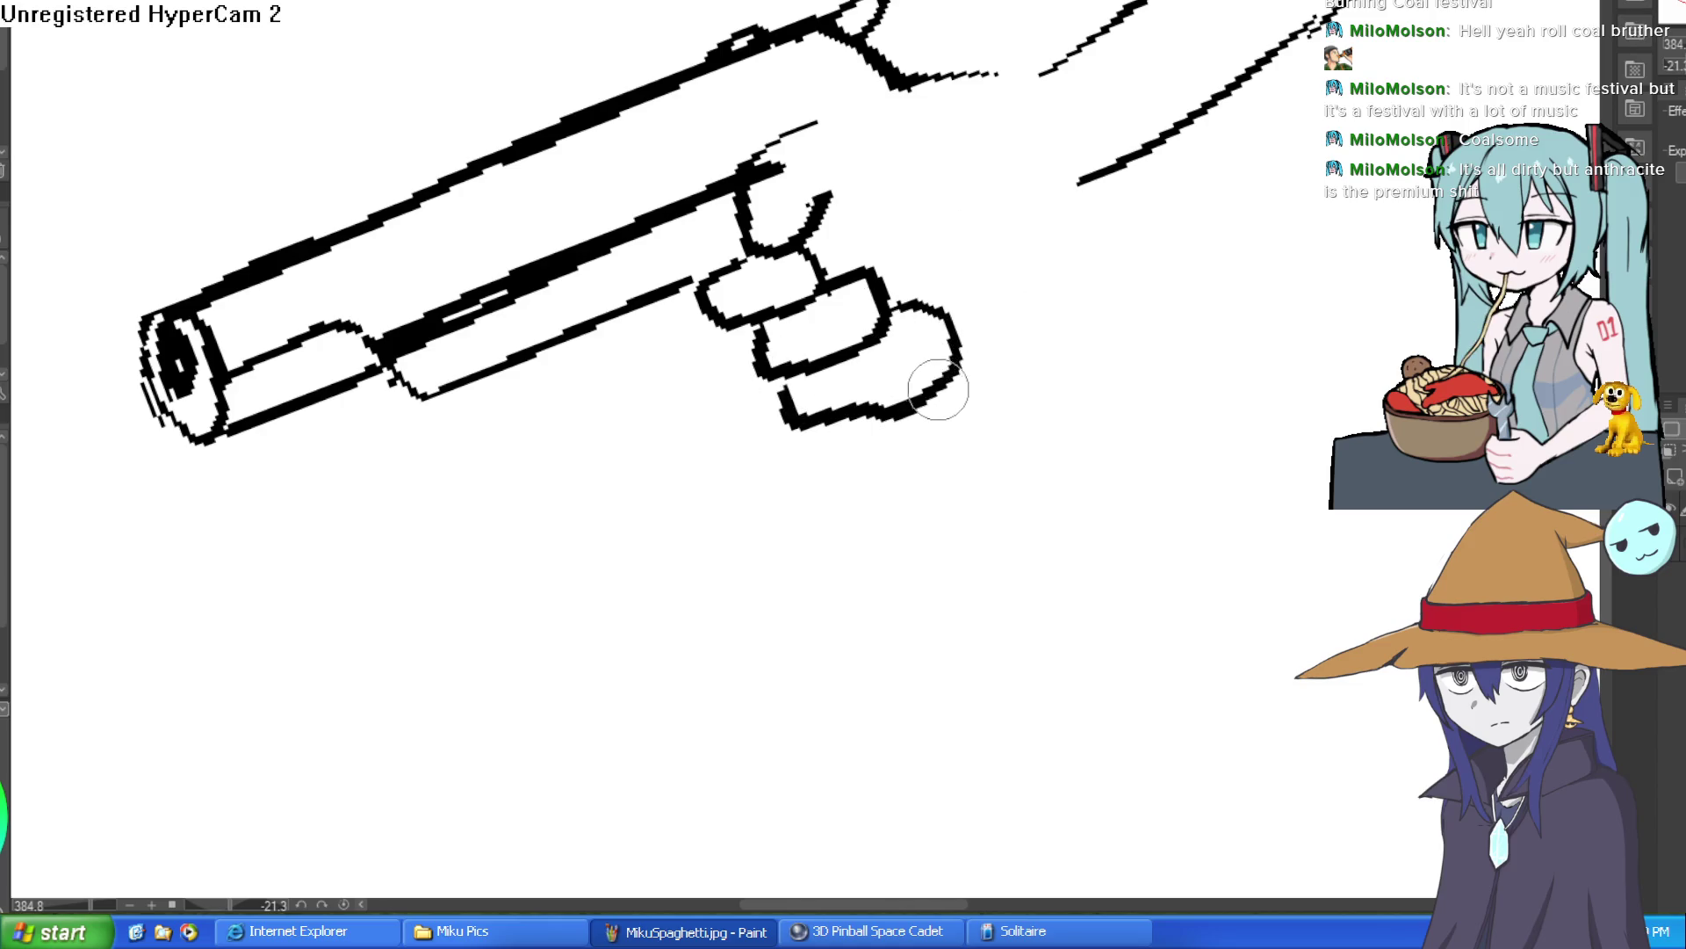
mouse_move(946, 383)
mouse_down()
mouse_move(877, 459)
mouse_move(804, 426)
mouse_up()
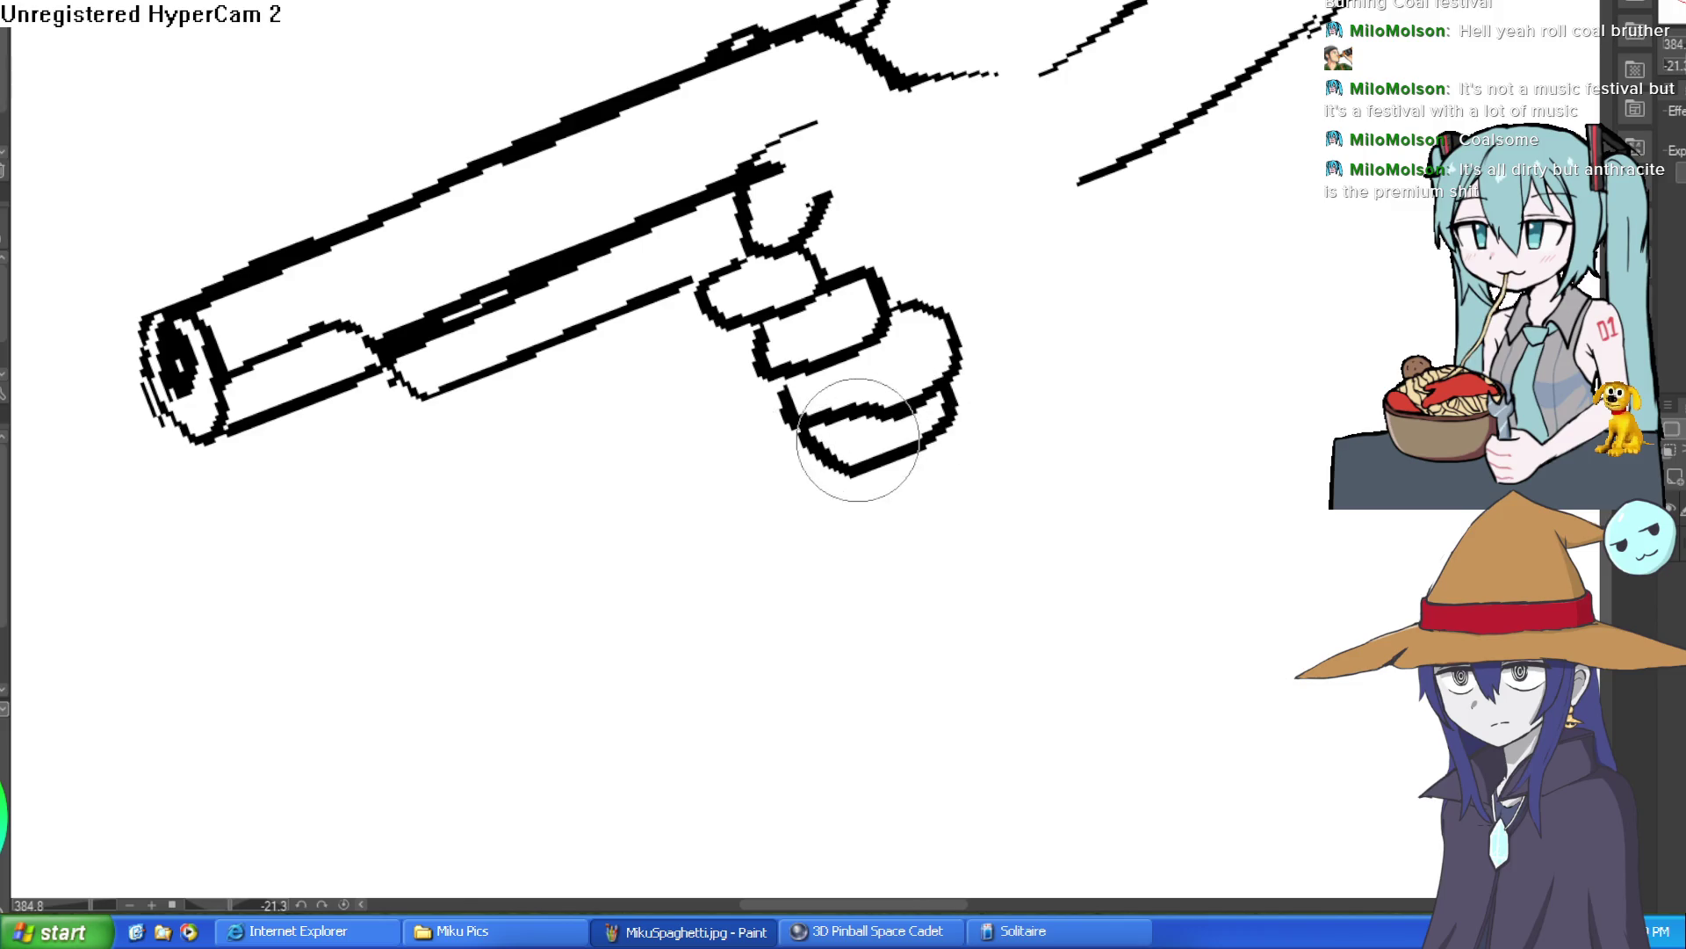
key(ctrl+0)
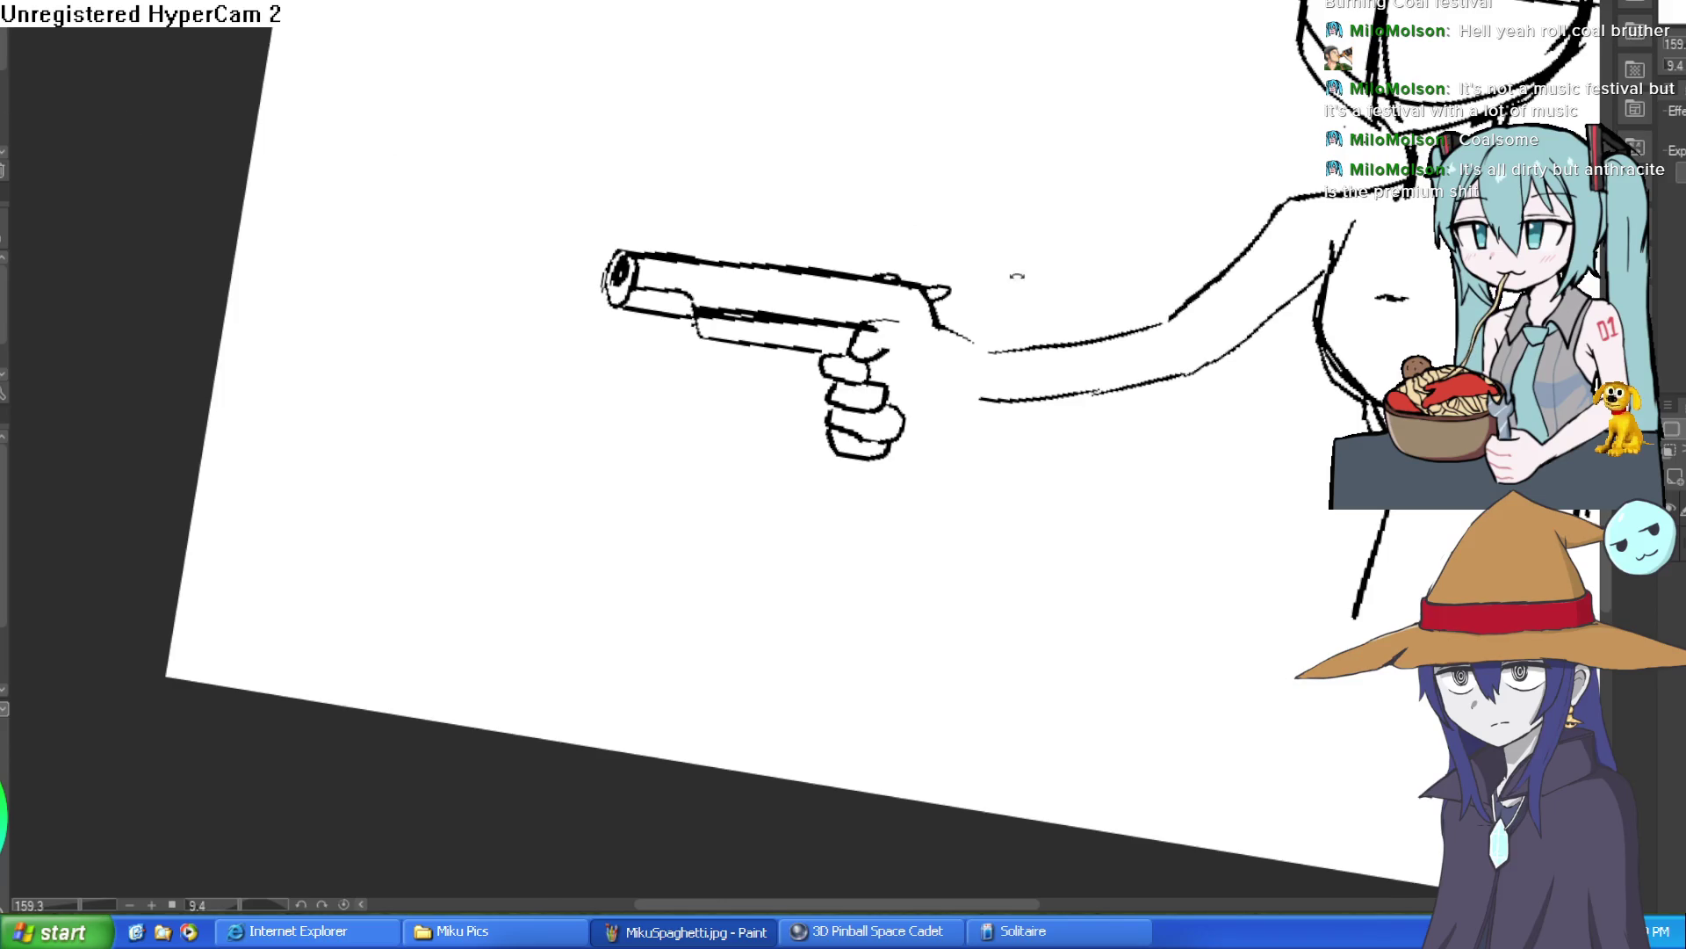
Draw the back of the hand to the wrist and the lower wrist line to the knuckles.
scroll(854, 357, up, 2)
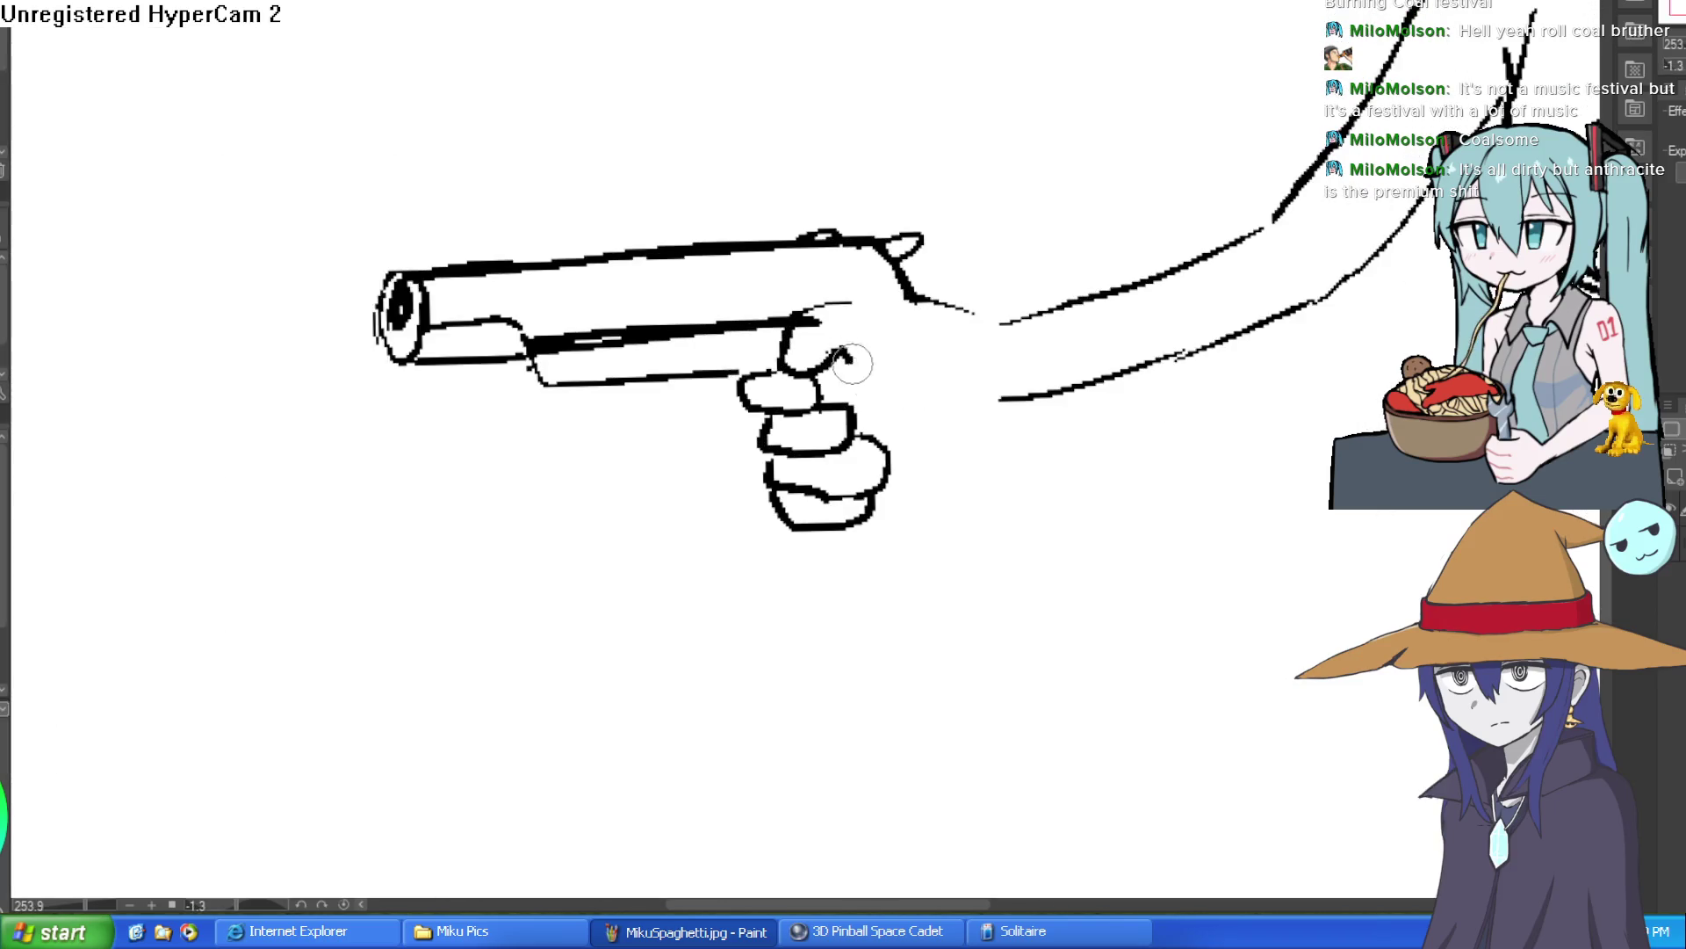
drag(785, 352, 976, 323)
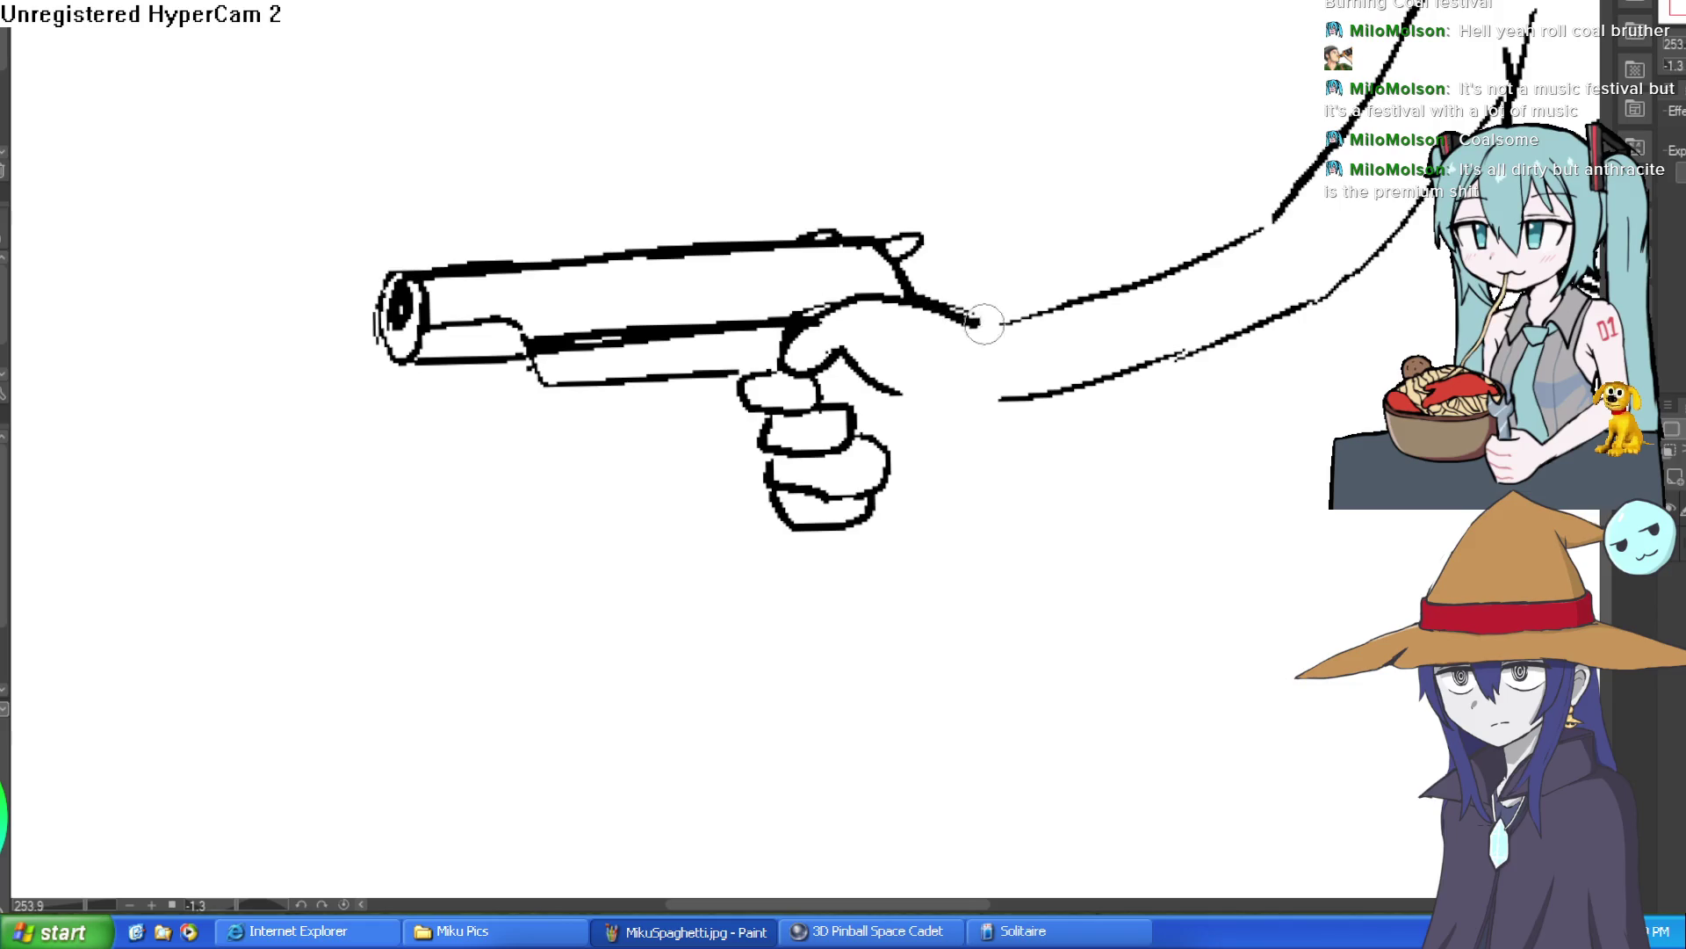
drag(1002, 399, 889, 502)
scroll(983, 453, down, 3)
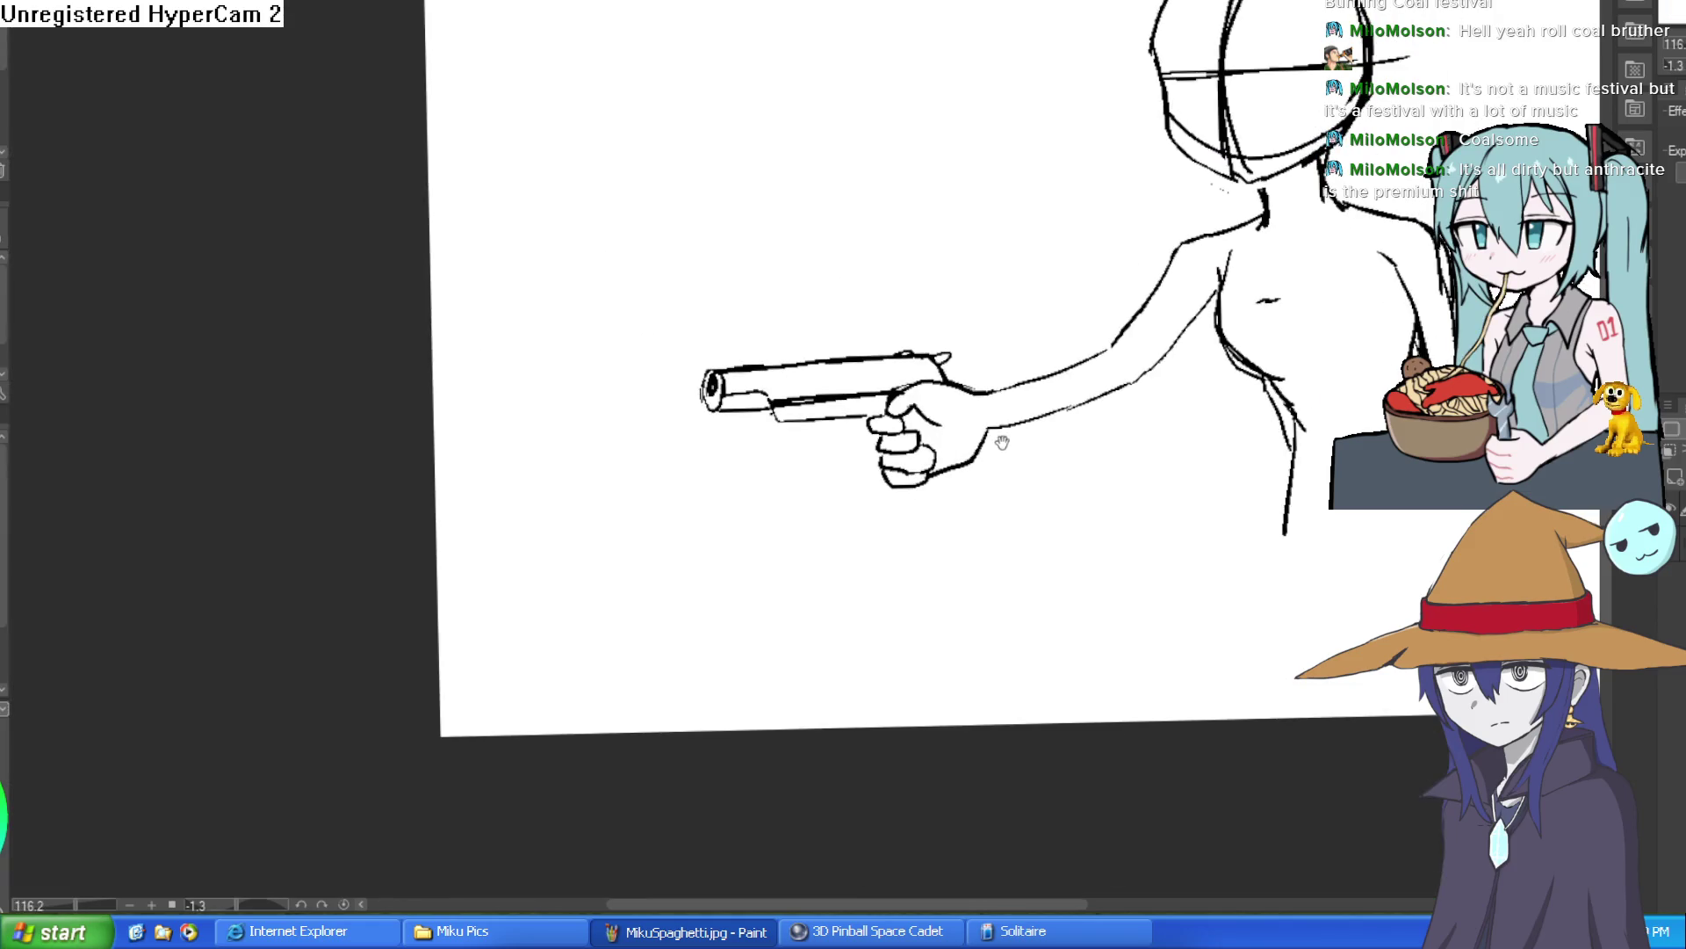
scroll(971, 436, up, 3)
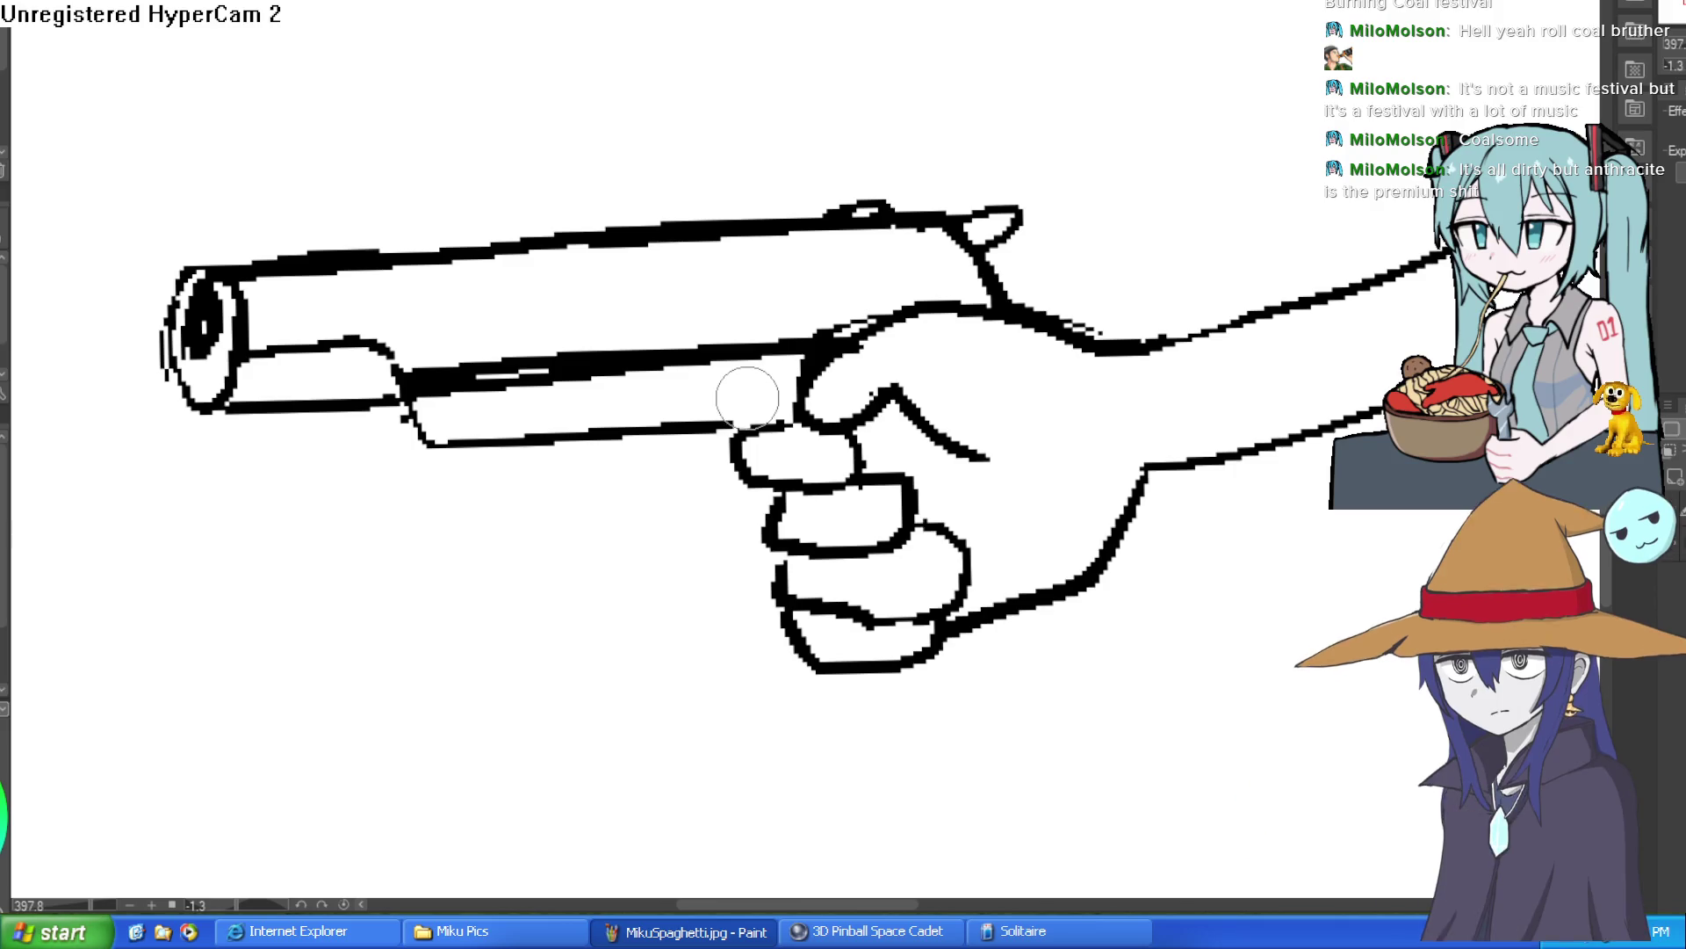
Add the trigger guard below the barrel, then replace the old thumb with a new hand outline and thumb curve.
drag(731, 360, 765, 435)
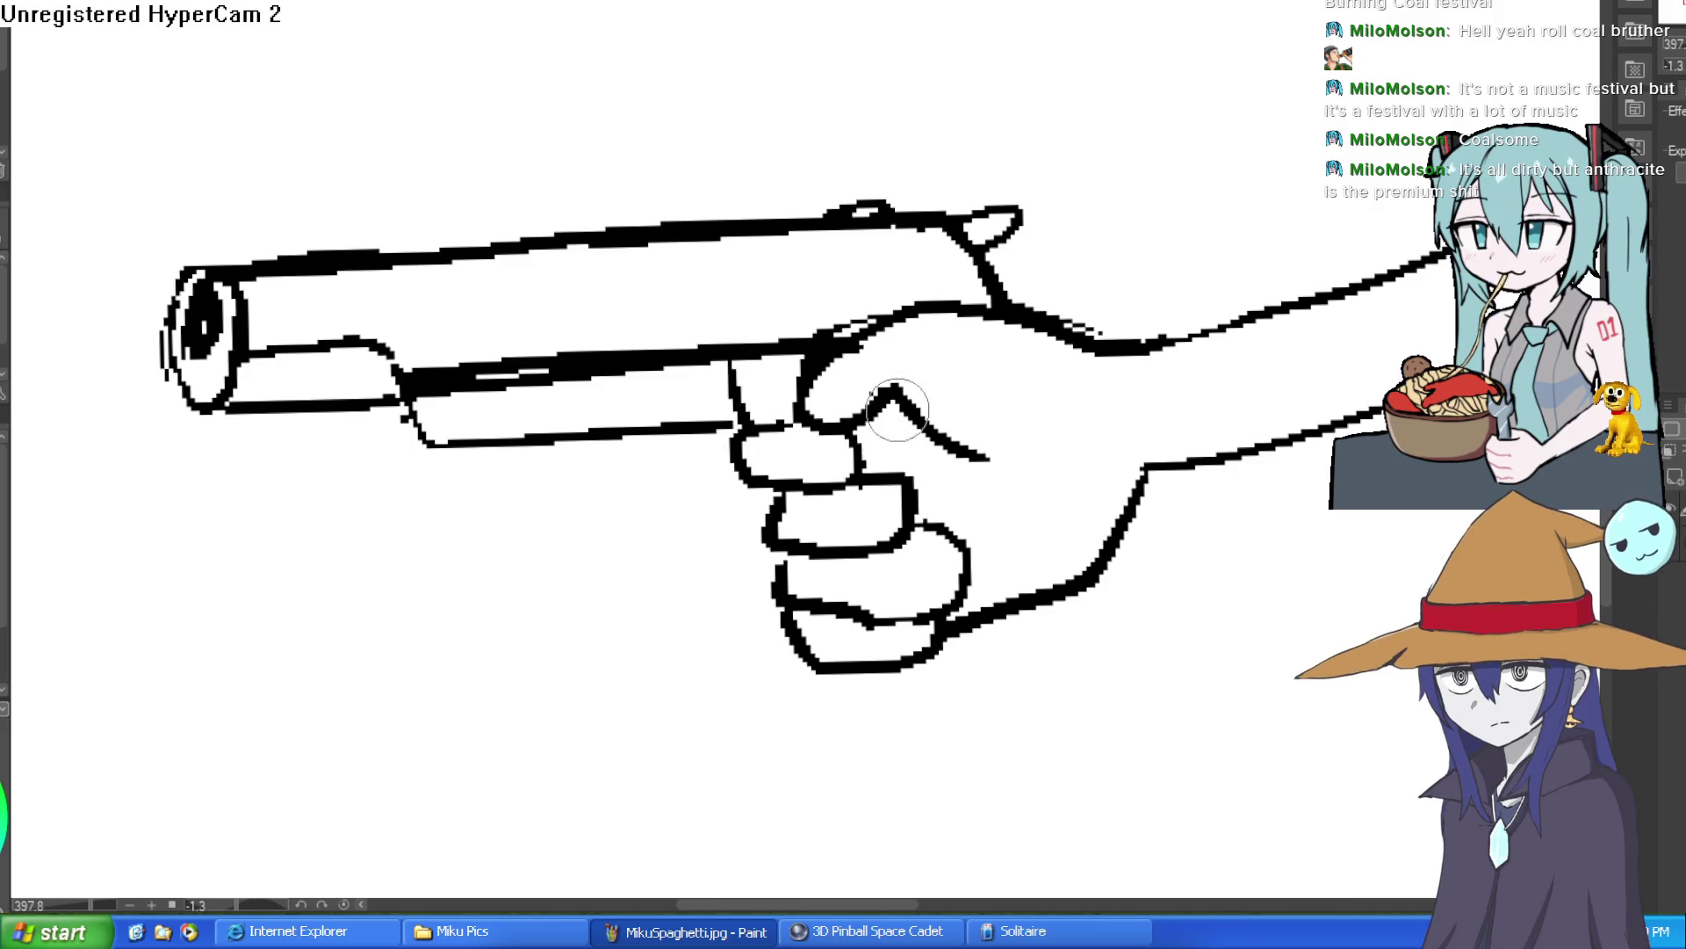
mouse_move(922, 392)
mouse_down()
mouse_move(825, 396)
mouse_move(922, 301)
mouse_move(1069, 346)
mouse_move(817, 366)
mouse_move(970, 326)
mouse_up()
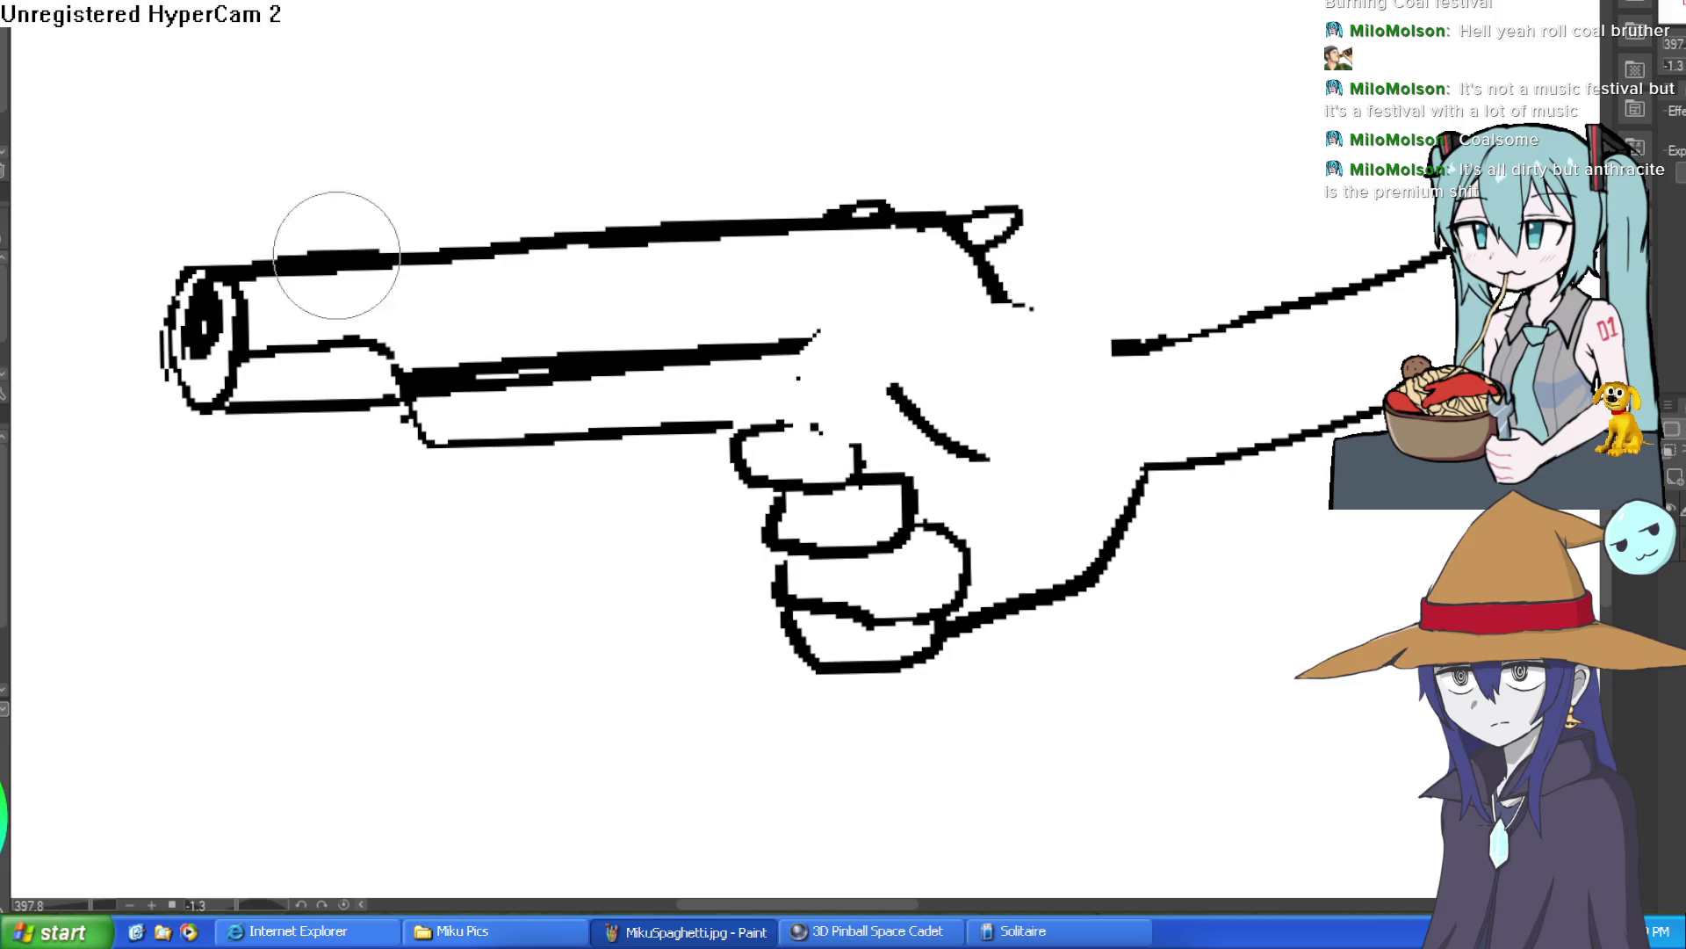
mouse_move(1122, 346)
mouse_down()
mouse_move(866, 346)
mouse_move(835, 527)
mouse_move(978, 365)
mouse_up()
key(ctrl+z)
mouse_move(1130, 346)
mouse_down()
mouse_move(821, 395)
mouse_move(881, 520)
mouse_move(960, 433)
mouse_move(997, 433)
mouse_move(866, 482)
mouse_move(913, 404)
mouse_move(857, 474)
mouse_move(884, 433)
mouse_up()
key(e)
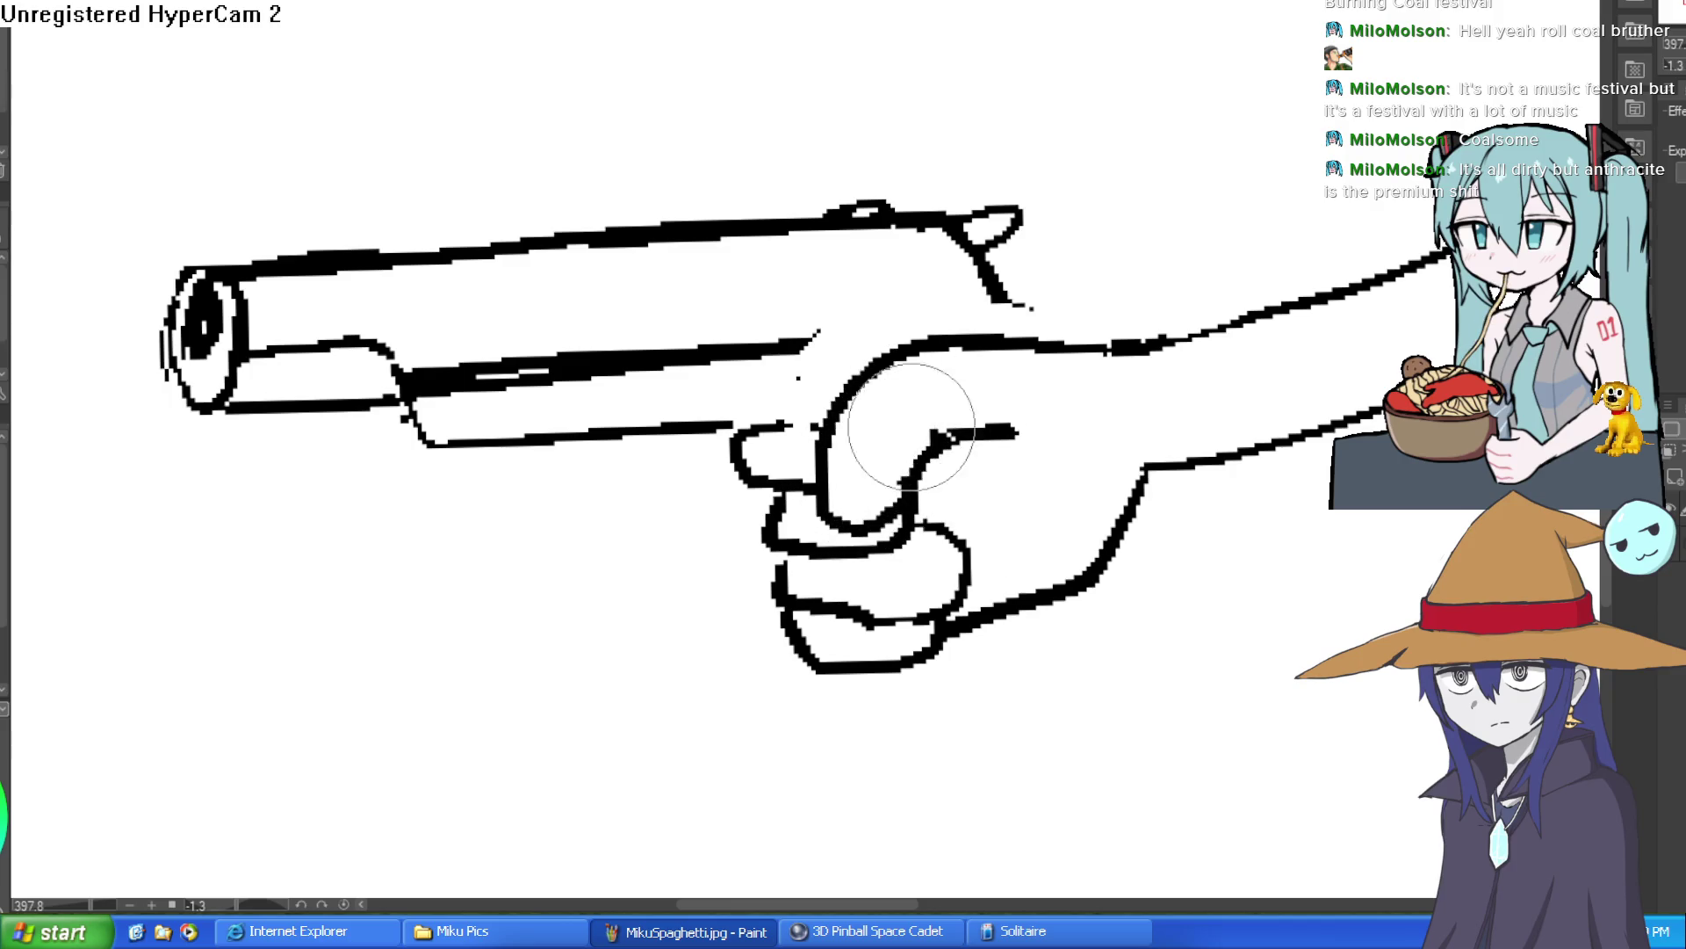
Draw the index finger beside the gun grip and lighten the lines along the finger and forearm.
scroll(1200, 377, down, 2)
scroll(1200, 378, down, 2)
mouse_move(1200, 378)
mouse_down()
mouse_move(1043, 441)
mouse_move(942, 317)
mouse_move(980, 283)
mouse_up()
scroll(954, 322, up, 2)
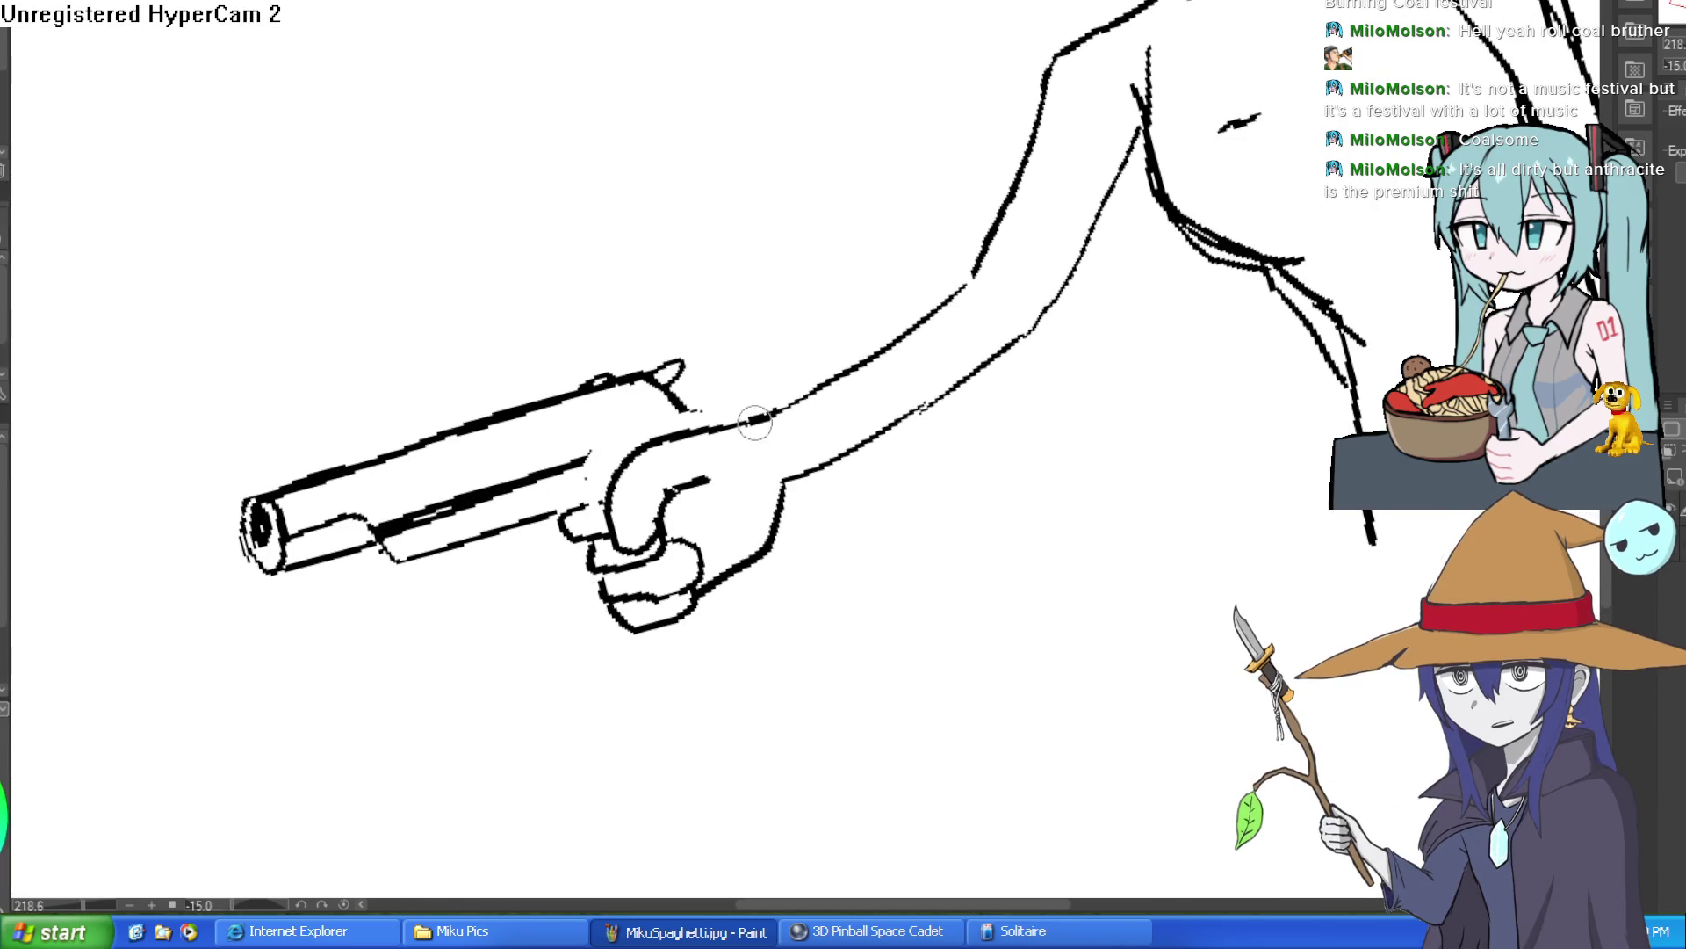
drag(637, 443, 619, 554)
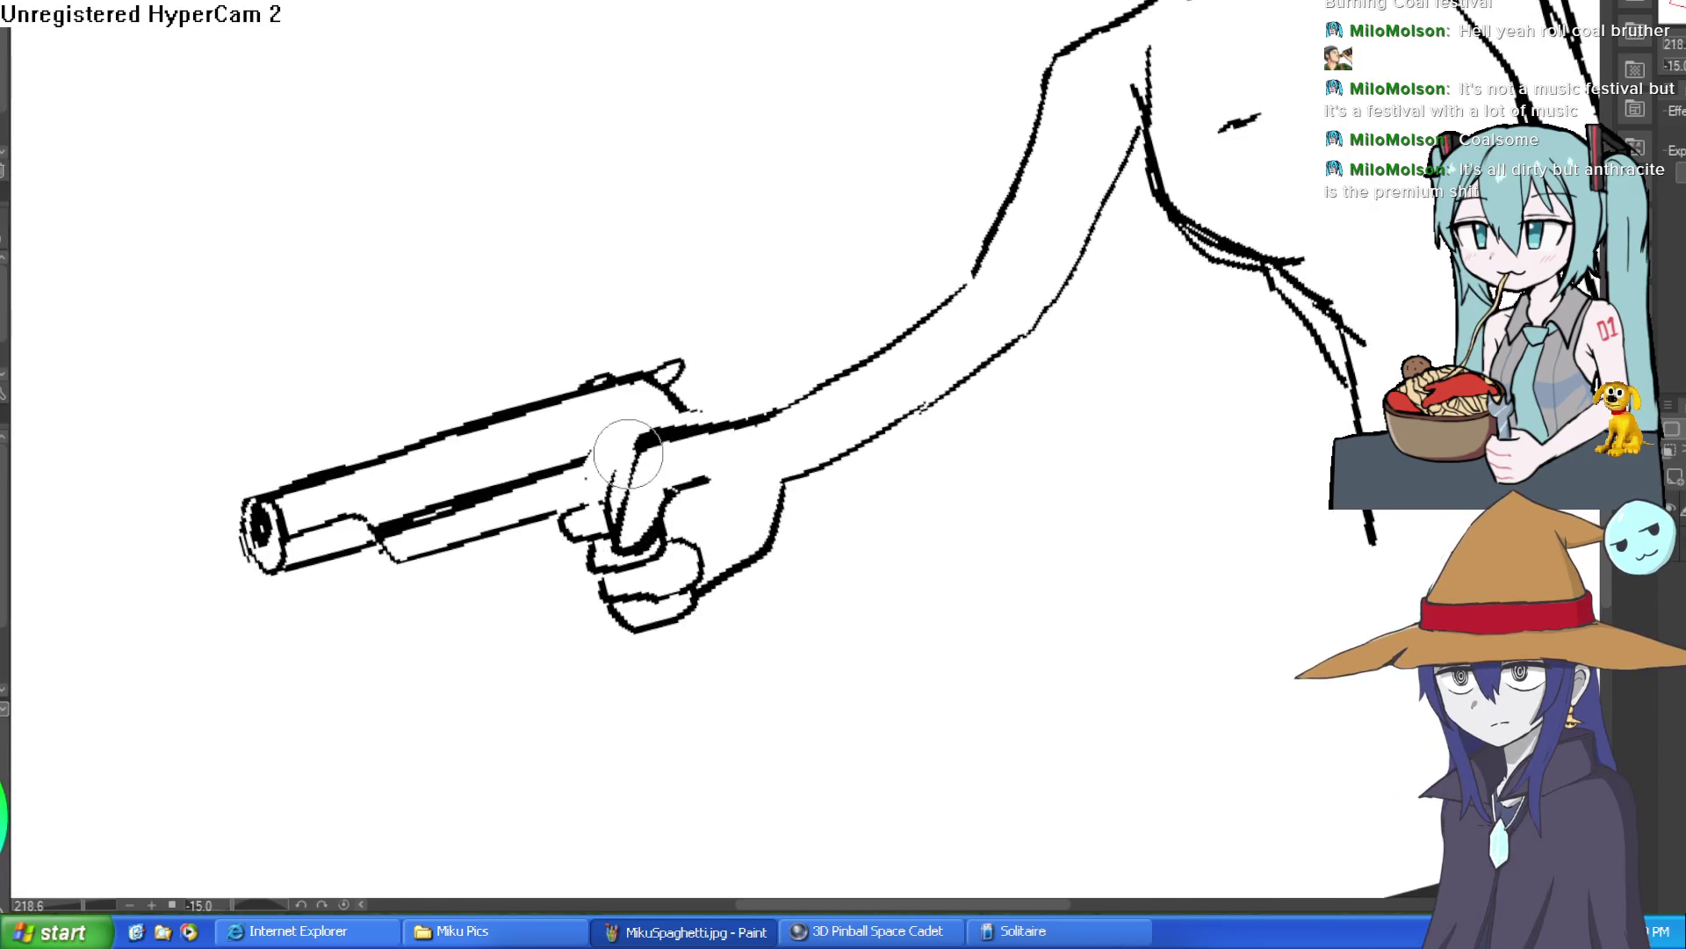
drag(656, 455, 798, 416)
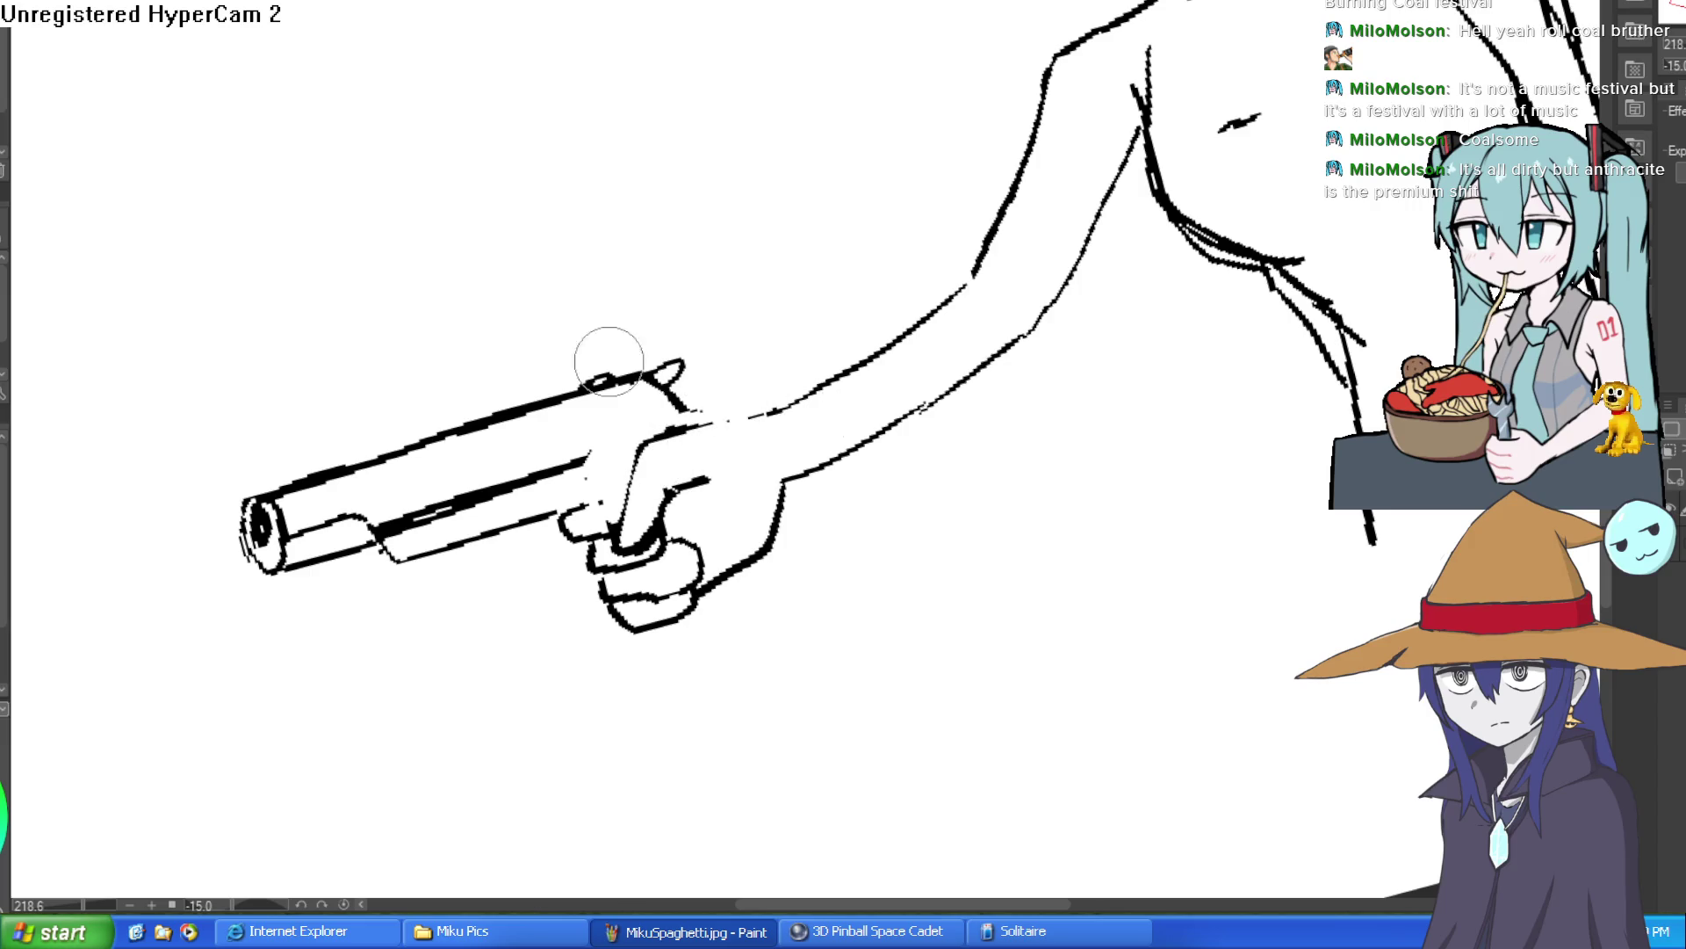
Draw the trigger finger from the trigger guard and the line along the trigger top, then erase the old inner curve.
drag(265, 77, 933, 288)
mouse_move(693, 457)
mouse_down()
mouse_move(715, 501)
mouse_move(694, 703)
mouse_move(715, 656)
mouse_move(670, 489)
mouse_move(544, 470)
mouse_up()
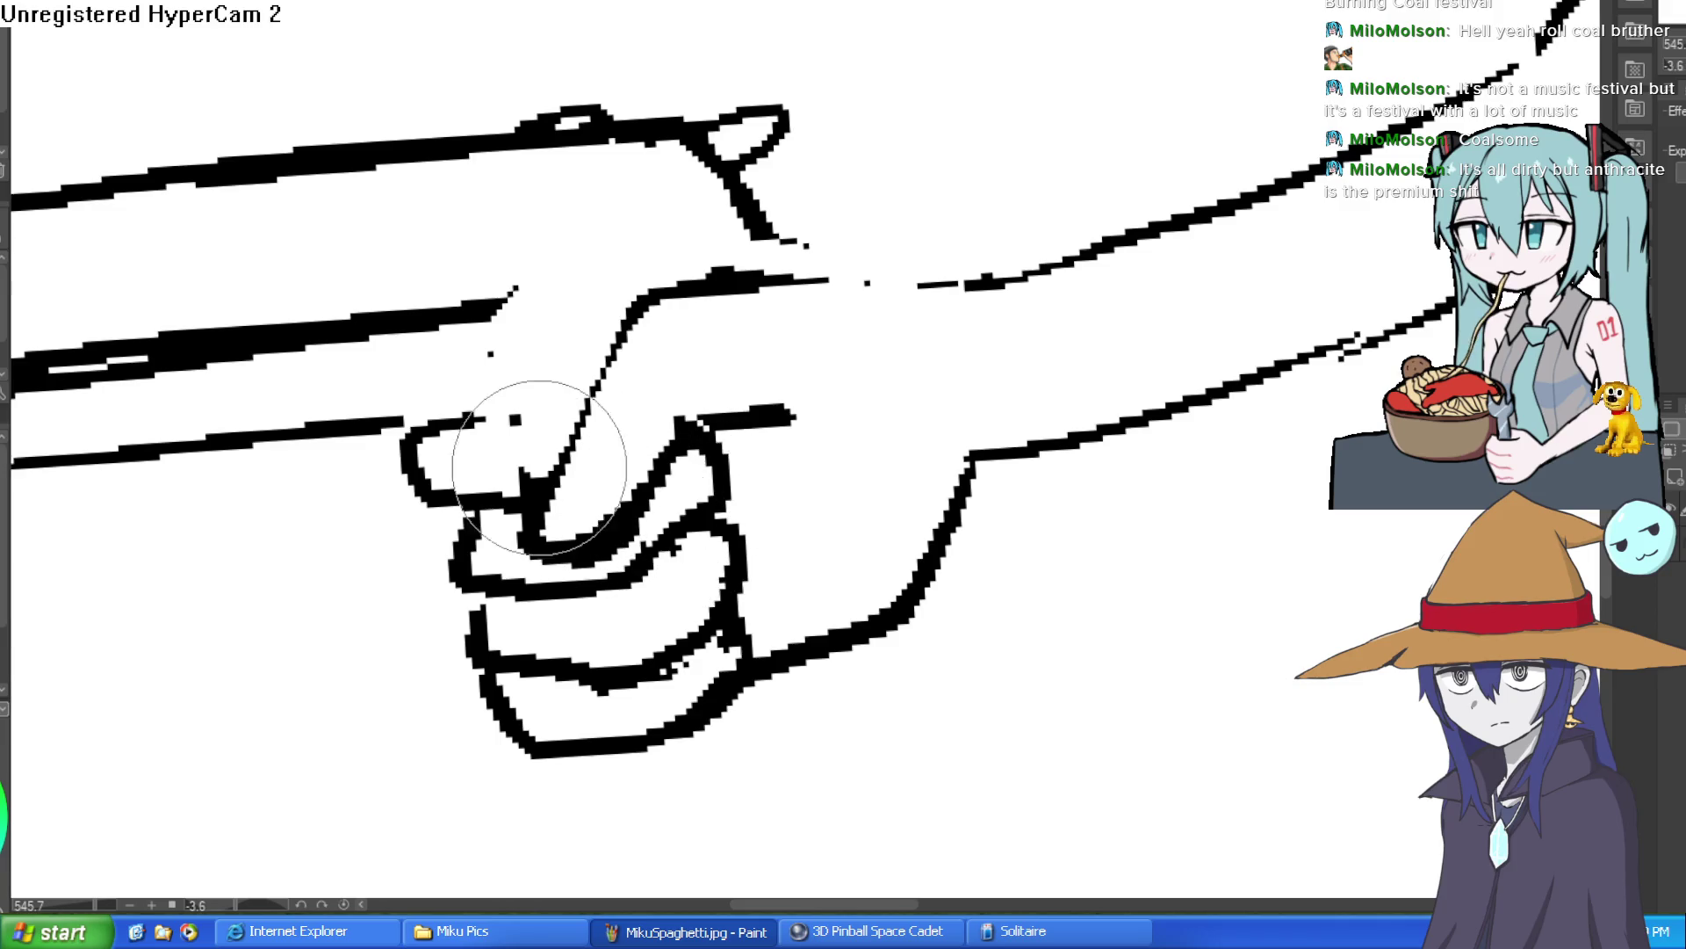
scroll(557, 422, down, 5)
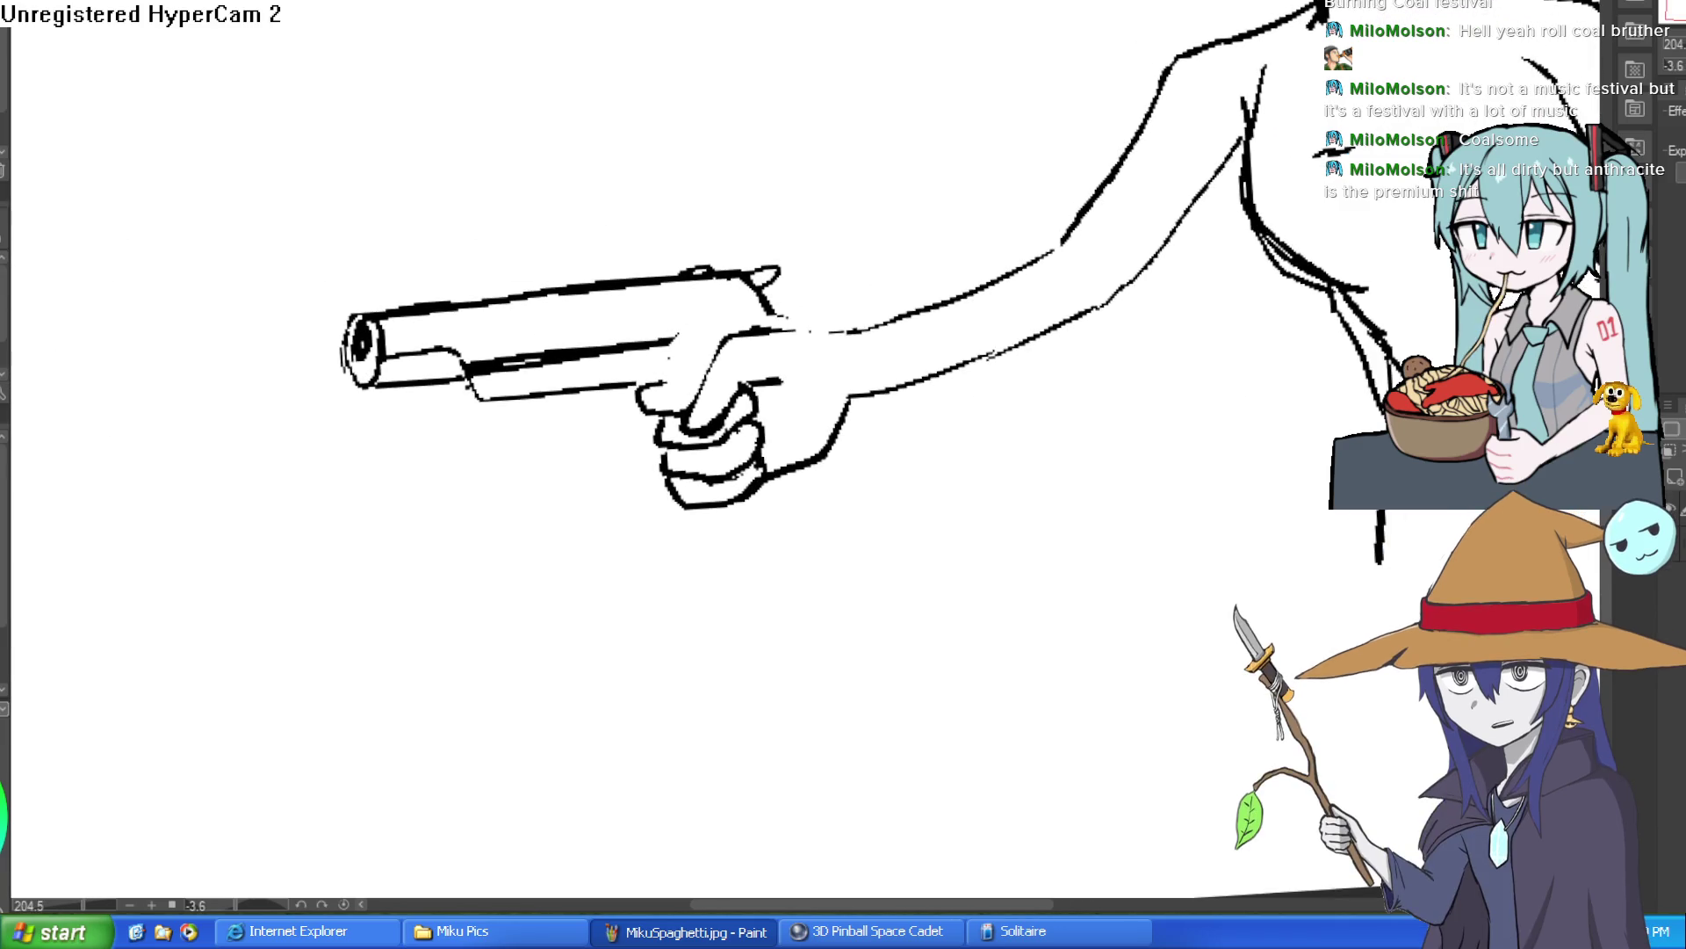
scroll(747, 380, up, 5)
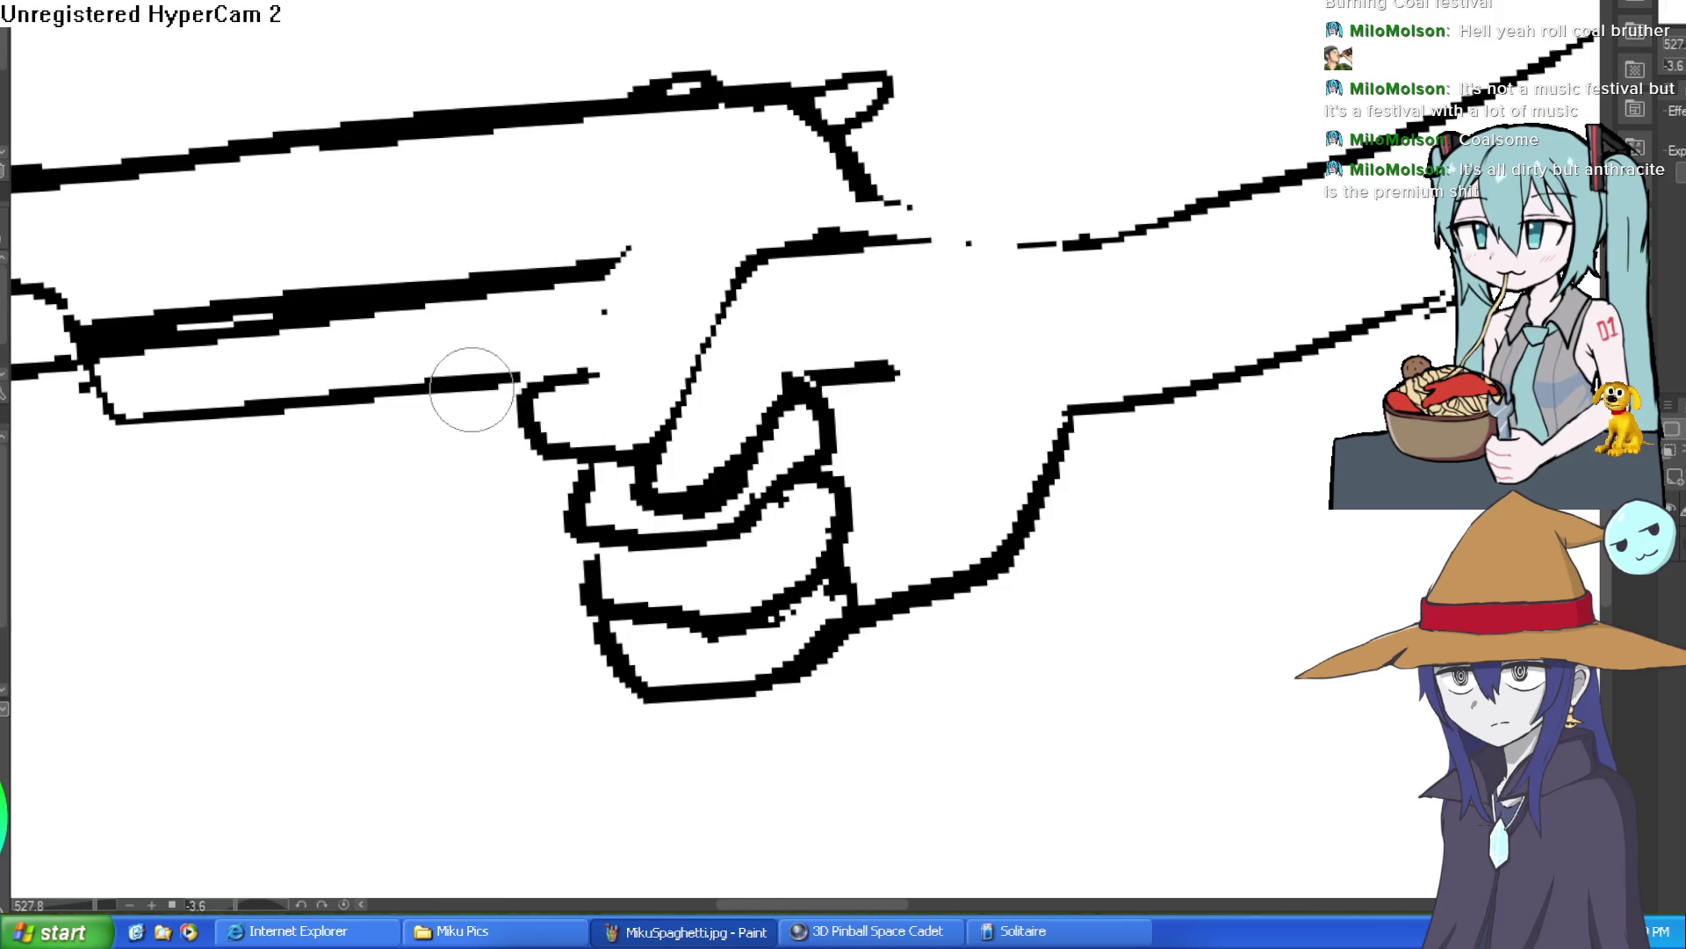
drag(472, 388, 578, 458)
drag(516, 383, 685, 355)
key(e)
mouse_move(564, 395)
mouse_down()
mouse_move(527, 395)
mouse_move(580, 421)
mouse_up()
Clean the knuckle blob on the gripping hand into thinner lines.
scroll(672, 290, down, 5)
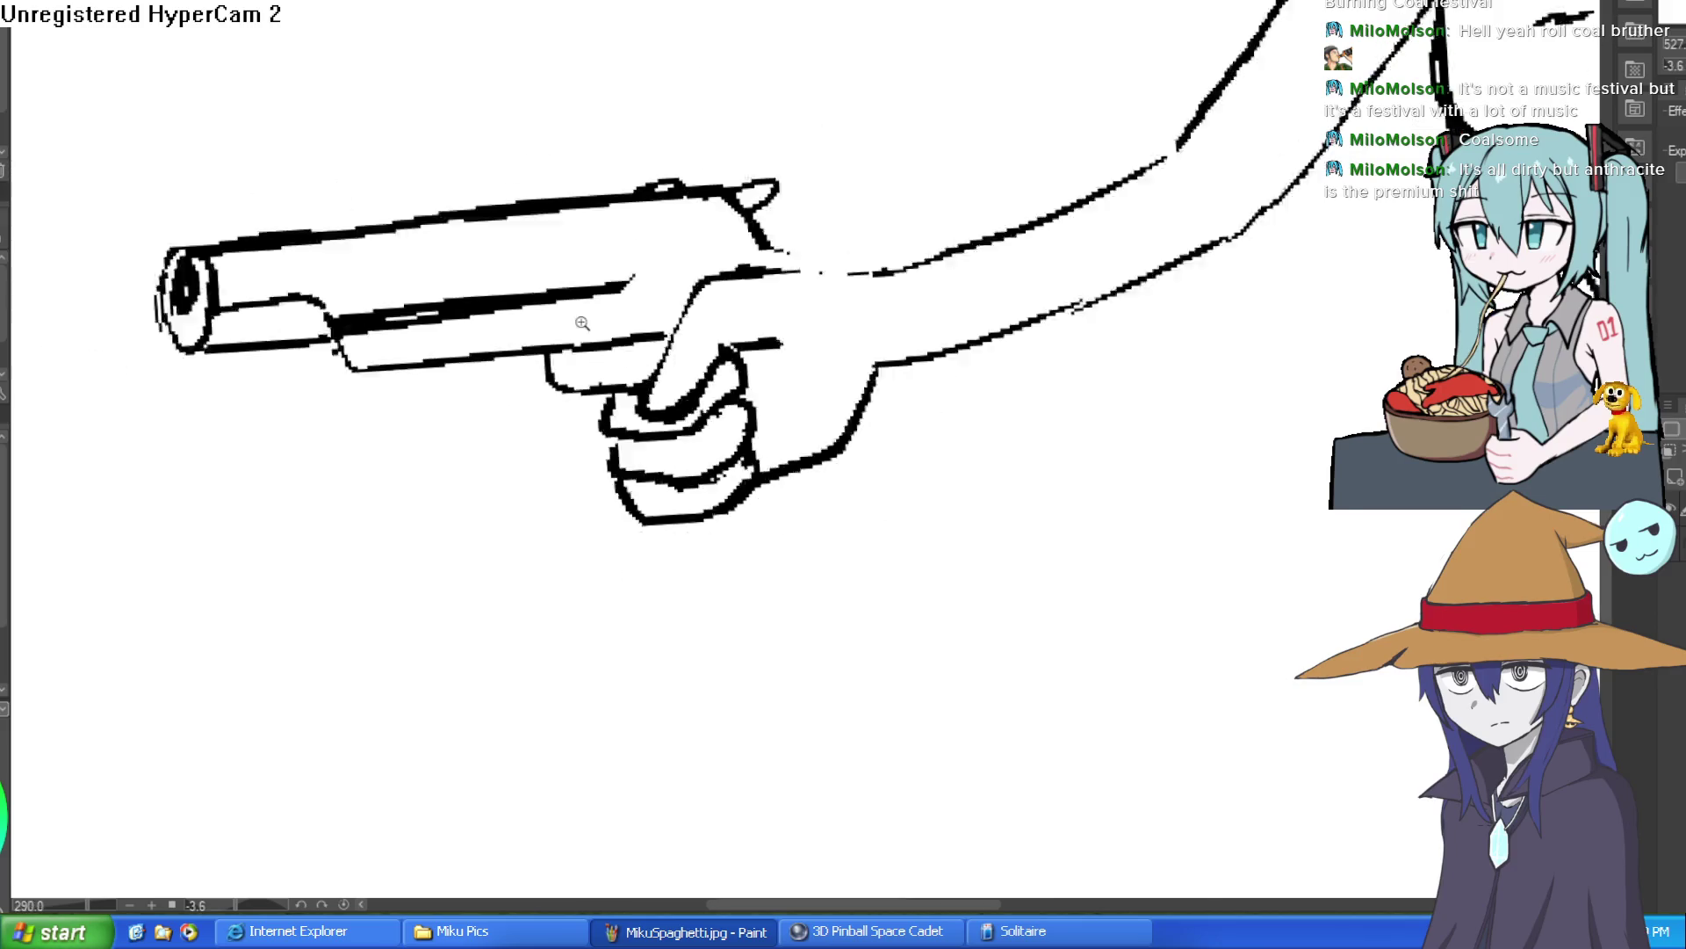
drag(919, 286, 799, 286)
drag(821, 167, 866, 265)
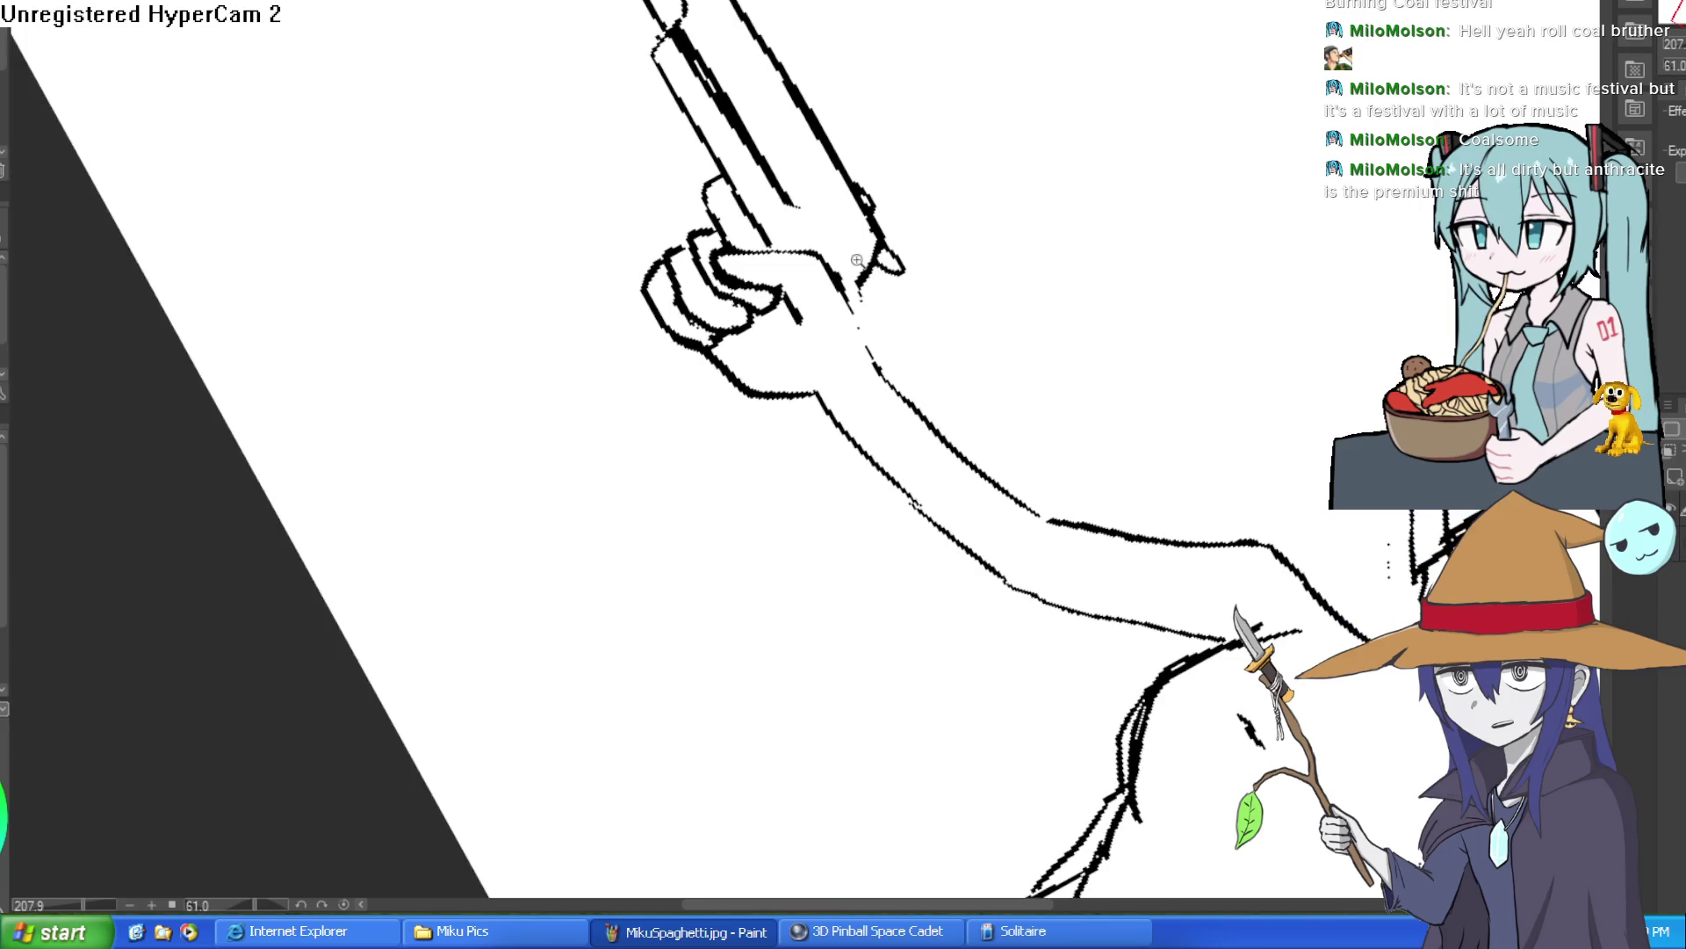
scroll(741, 240, up, 4)
drag(729, 261, 715, 246)
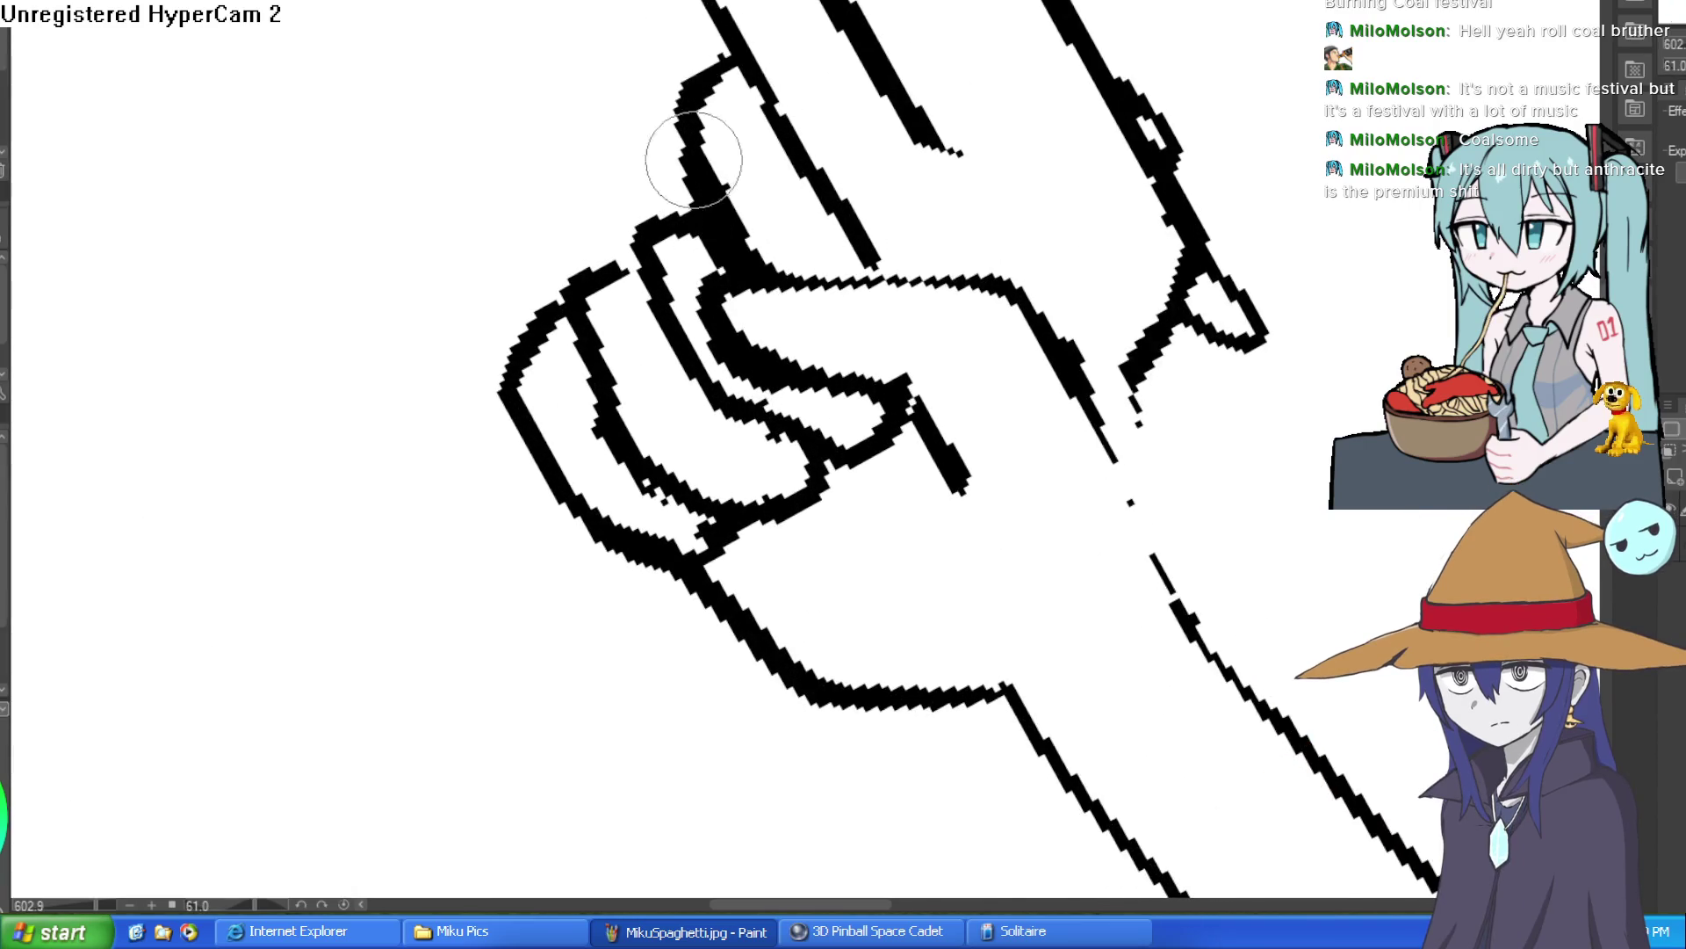
scroll(742, 182, down, 3)
Rotate and shift the view to frame the whole arm with the gun pointing left.
drag(743, 182, 535, 239)
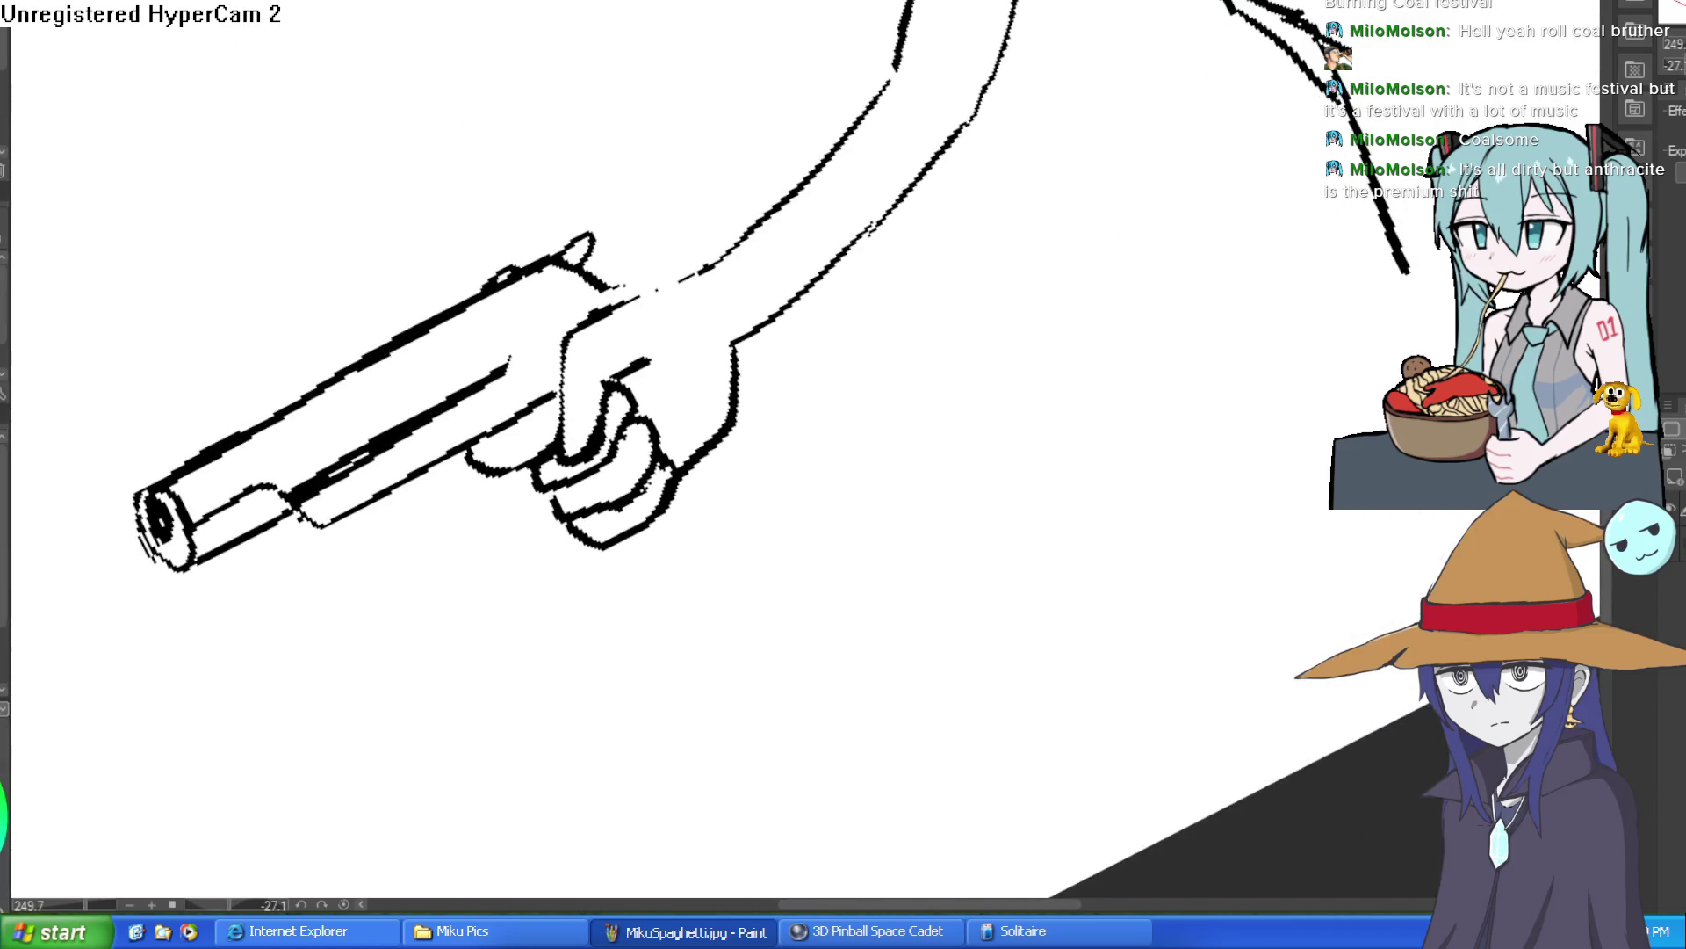
scroll(756, 249, up, 4)
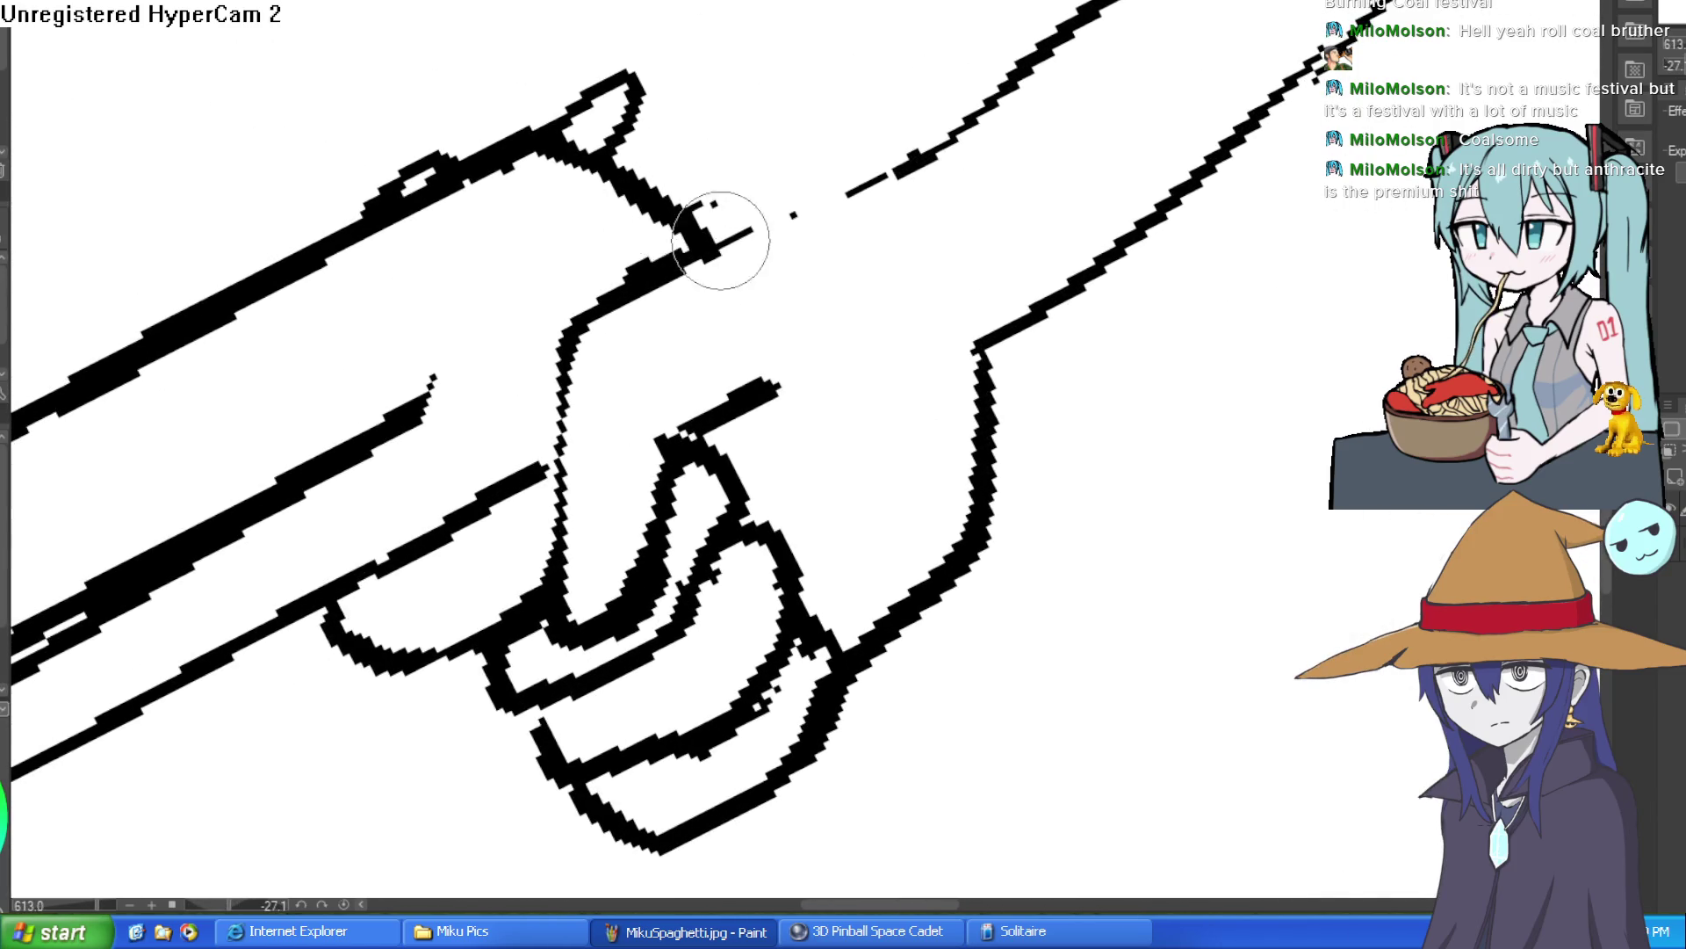
scroll(529, 439, down, 3)
mouse_move(529, 439)
mouse_down()
mouse_move(895, 358)
mouse_move(934, 298)
mouse_move(1080, 315)
mouse_up()
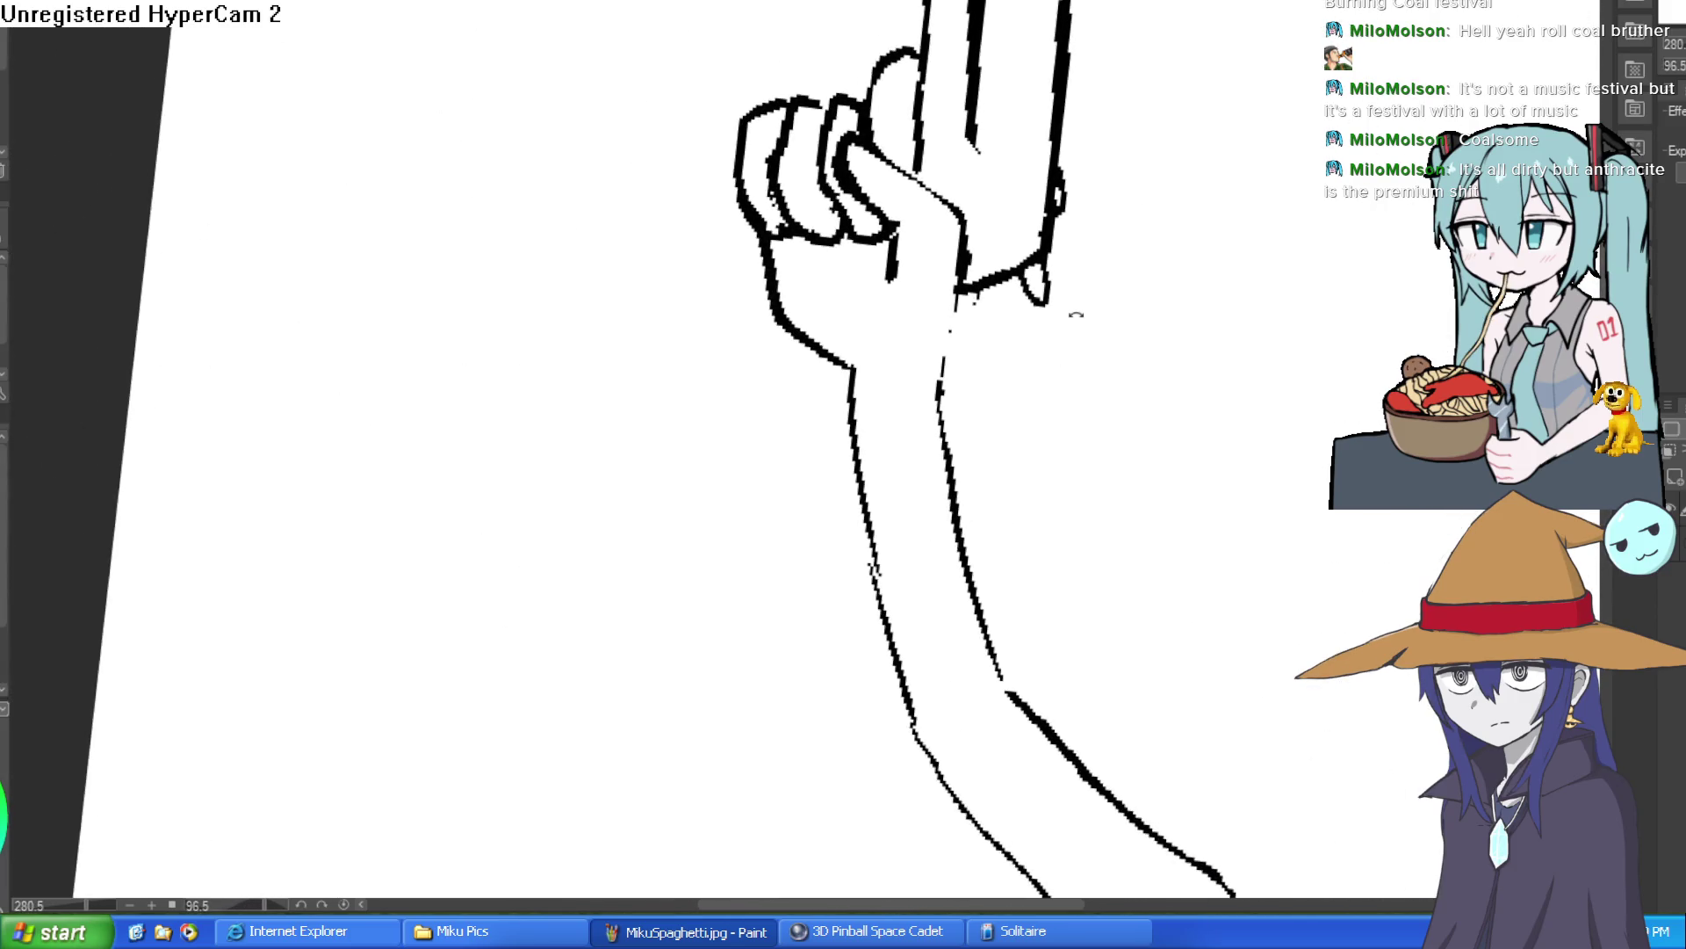
mouse_move(1069, 232)
mouse_down()
mouse_move(1057, 275)
mouse_move(904, 289)
mouse_up()
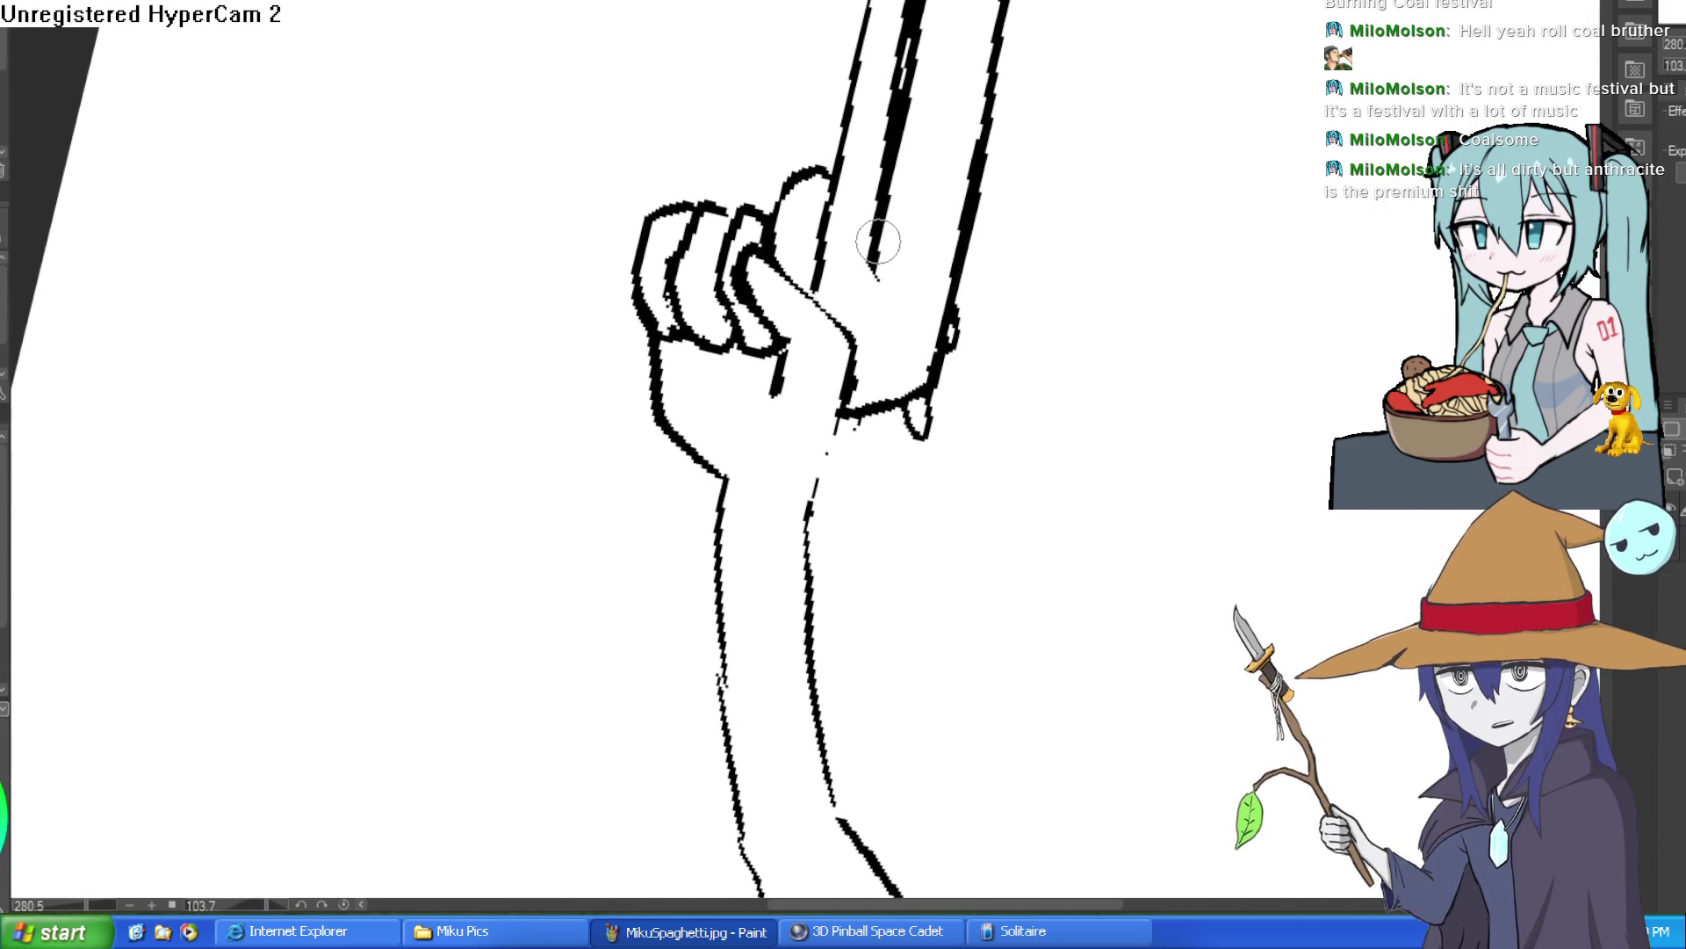
mouse_move(776, 181)
mouse_down()
mouse_move(685, 435)
mouse_move(913, 456)
mouse_up()
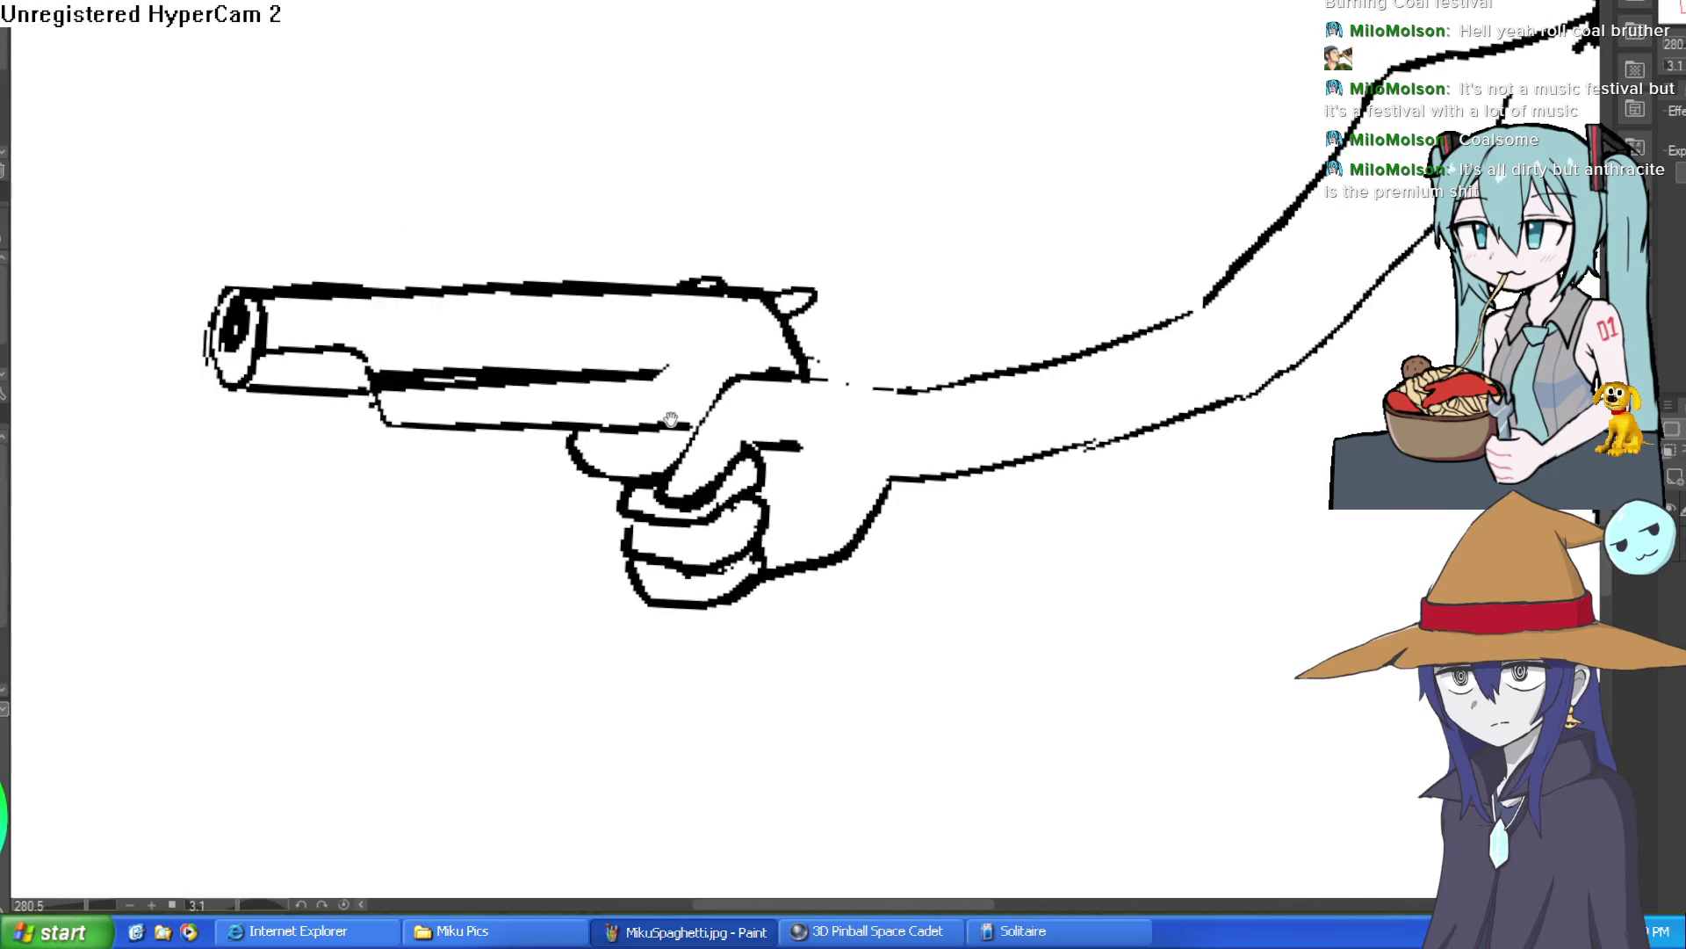
drag(673, 418, 677, 373)
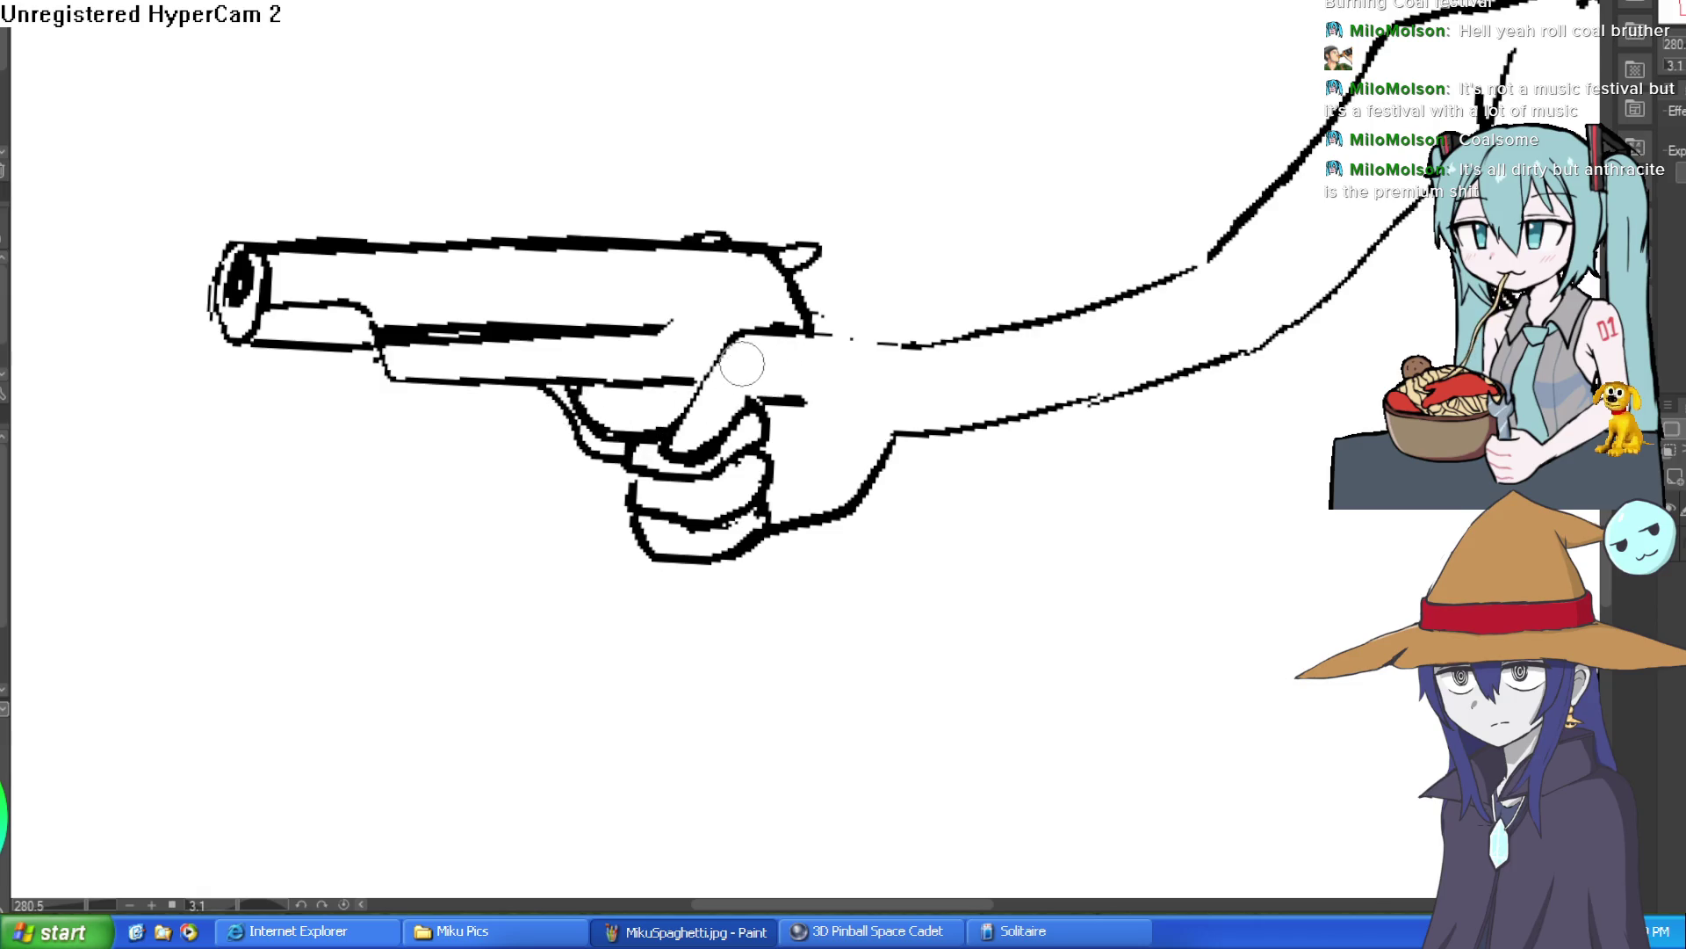
scroll(1010, 321, down, 4)
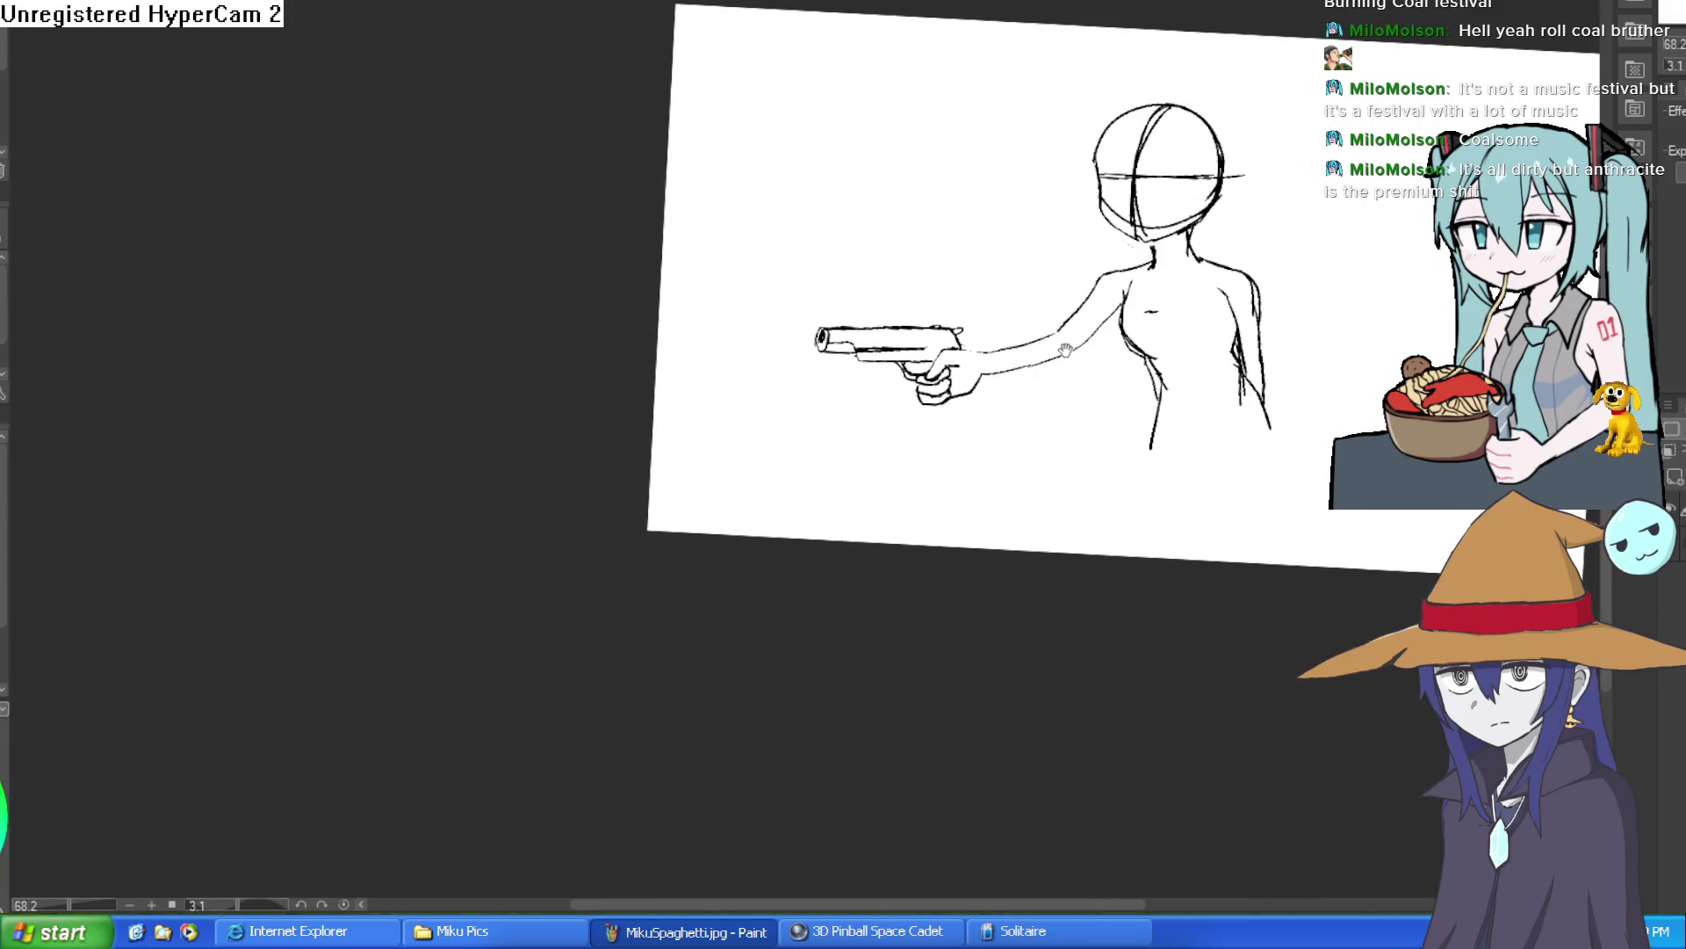
Try strokes where the hammer and slide meet the hand, keeping a lower trigger-area stroke.
scroll(980, 344, up, 3)
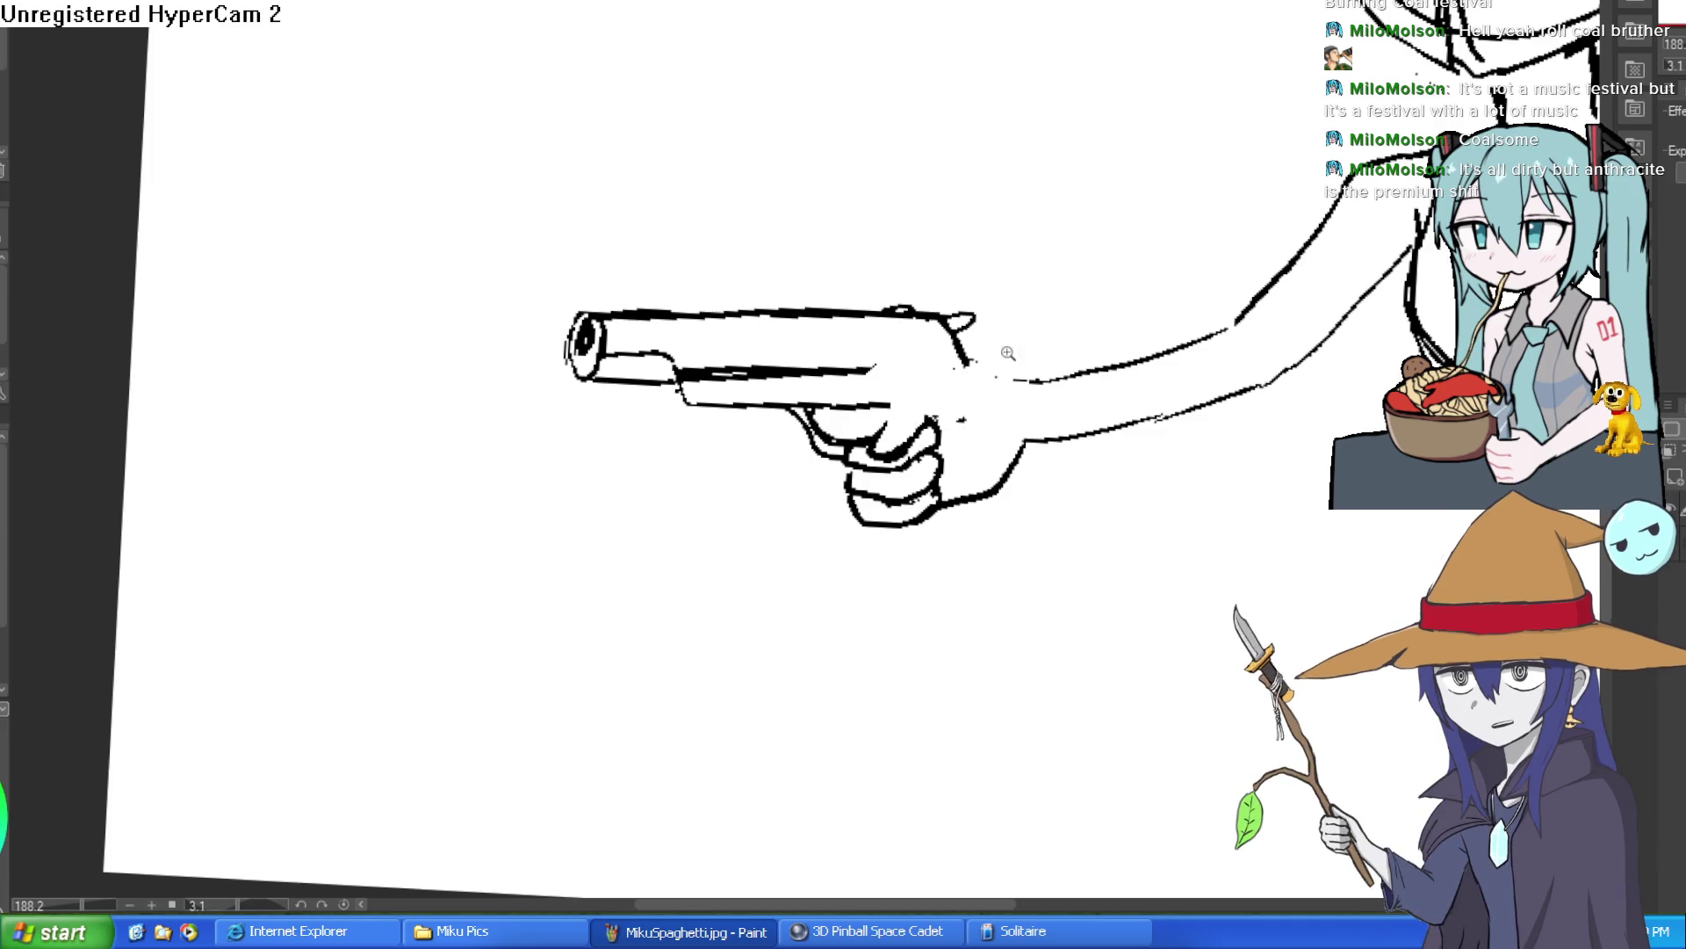
scroll(1009, 346, up, 3)
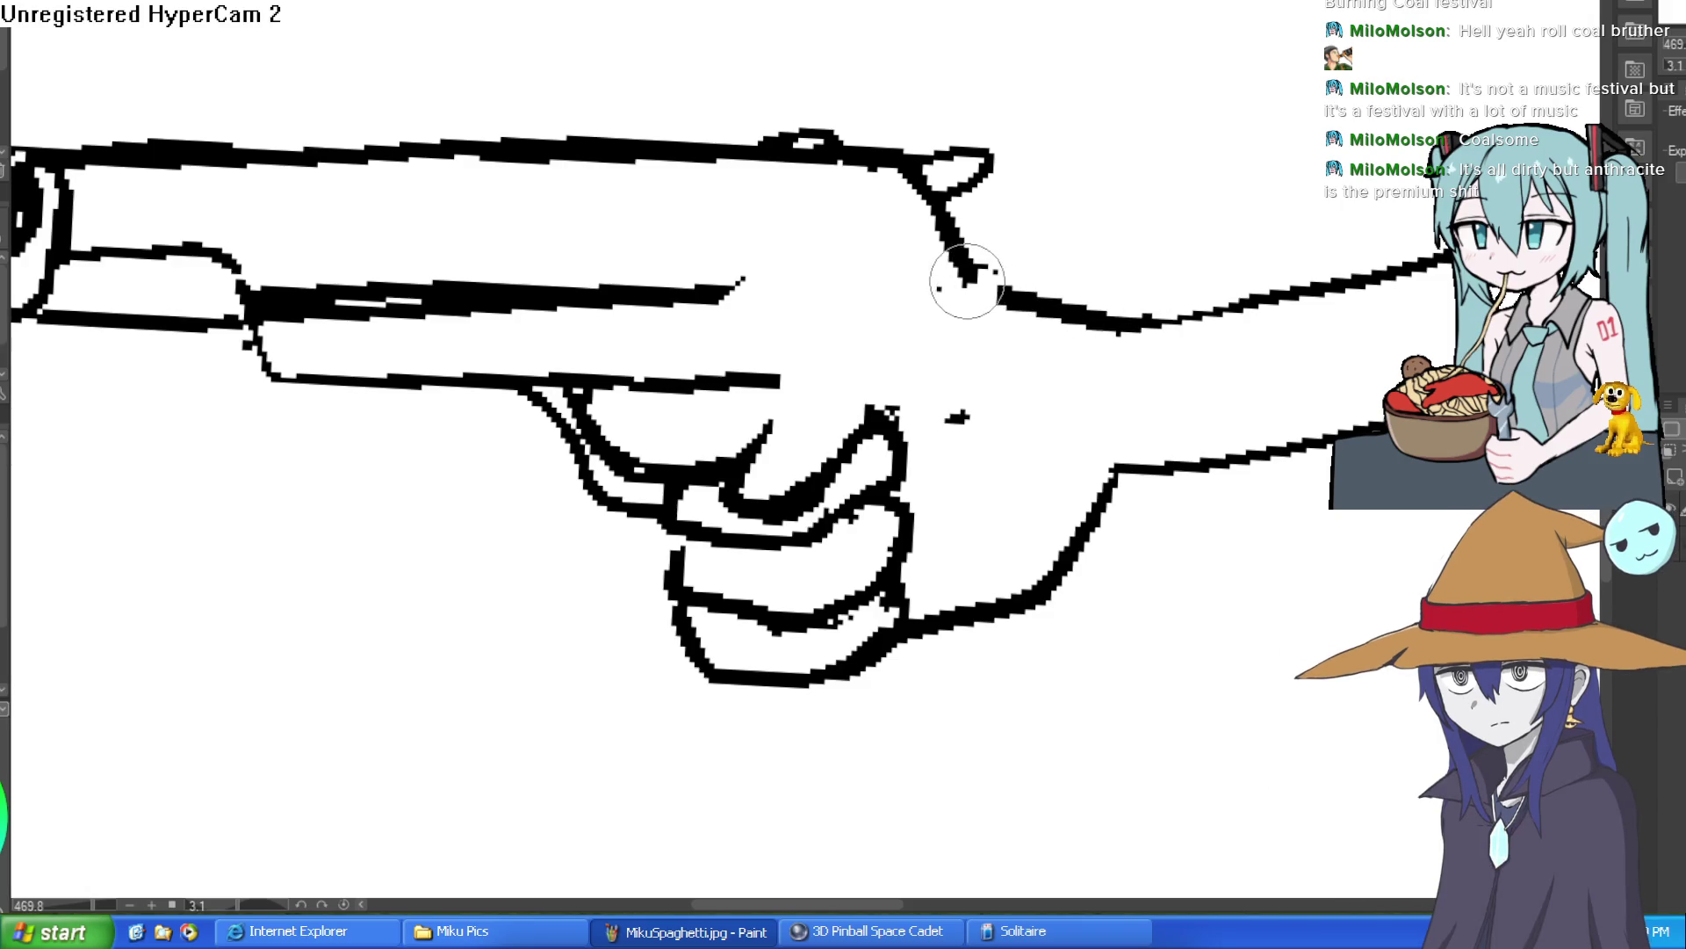
key(ctrl+z)
drag(950, 263, 957, 378)
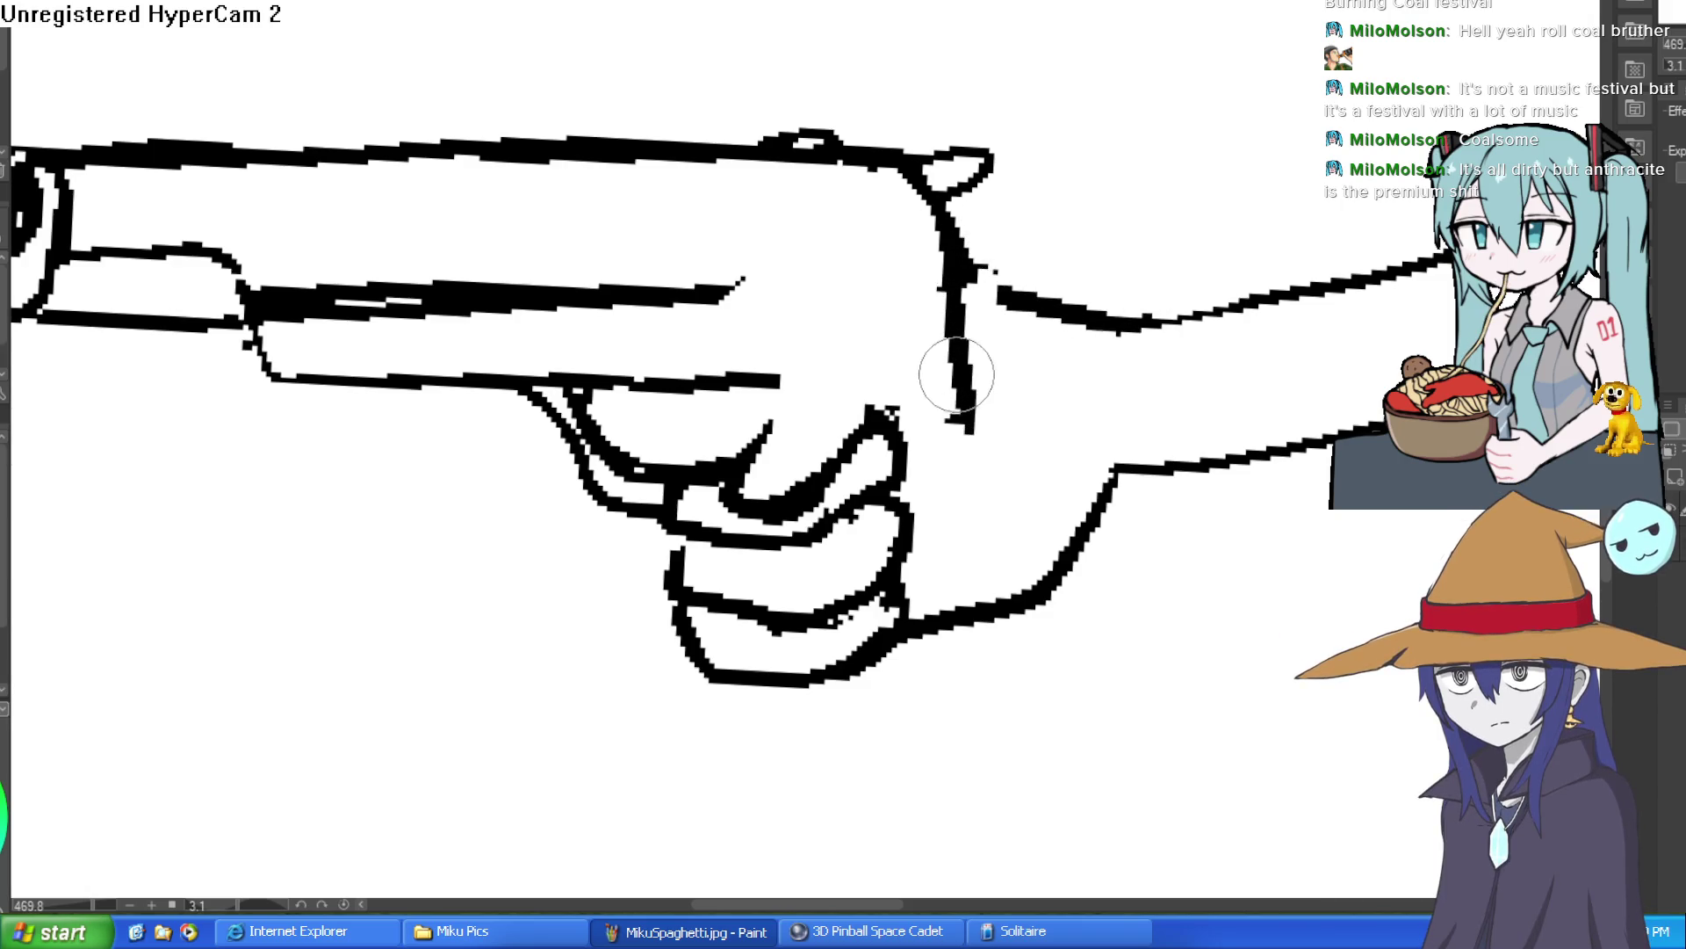
key(ctrl+z)
mouse_move(711, 167)
mouse_down()
mouse_move(772, 181)
mouse_move(922, 308)
mouse_move(980, 567)
mouse_move(944, 562)
mouse_up()
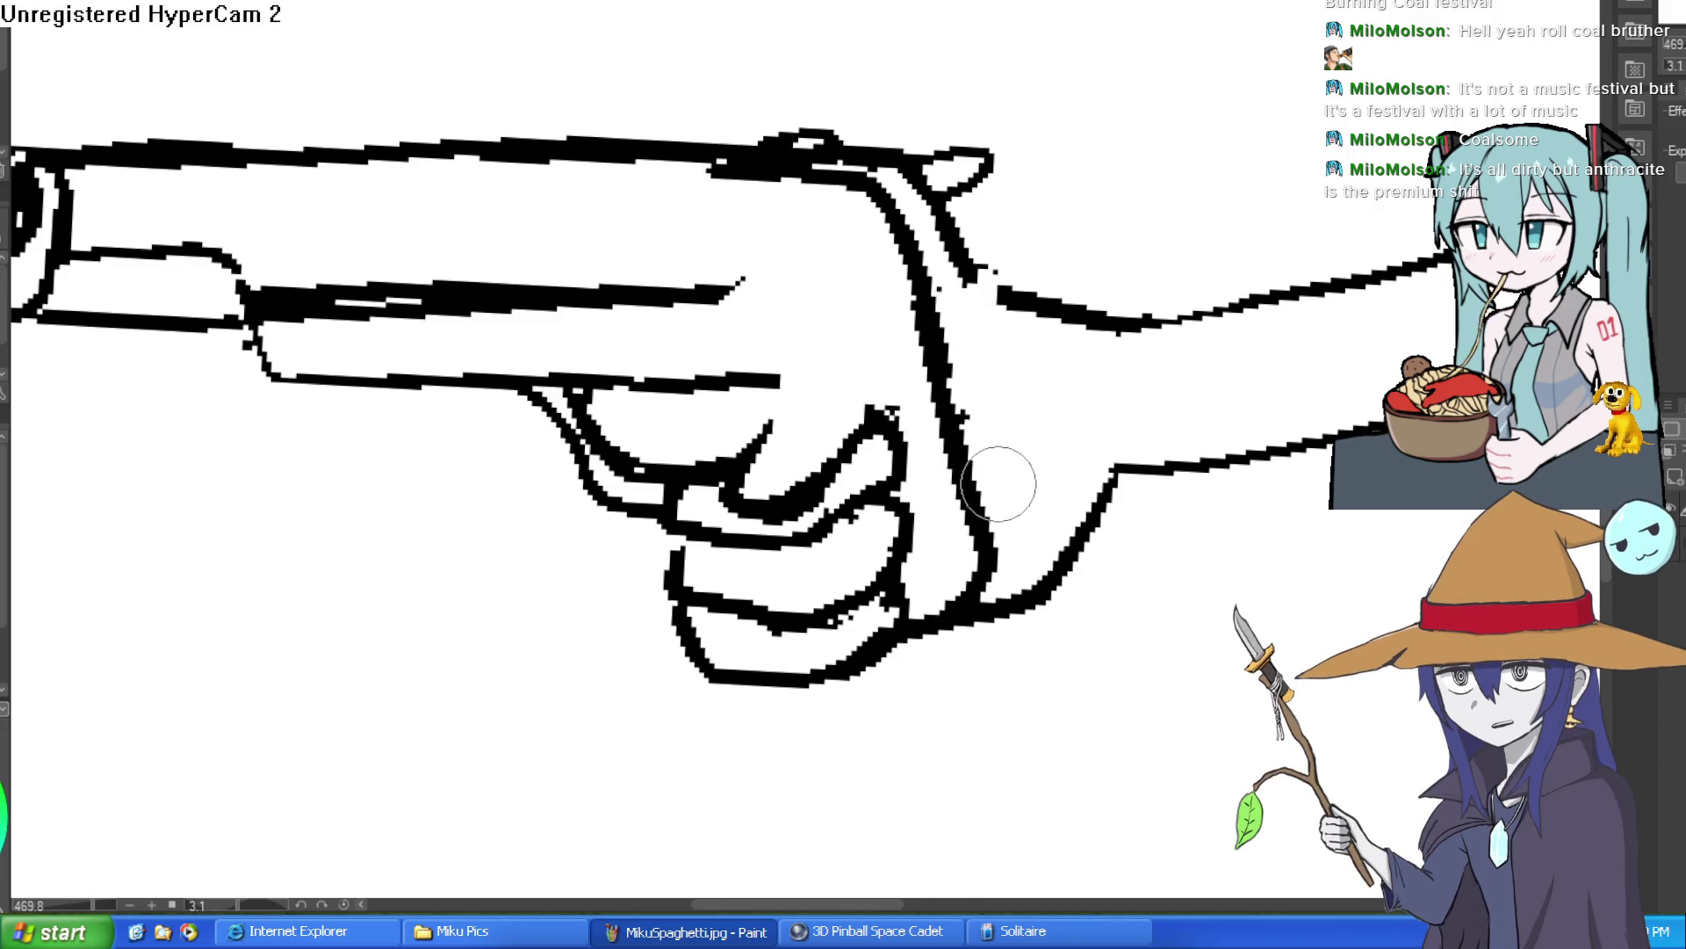
key(ctrl+z)
key(ctrl+z)
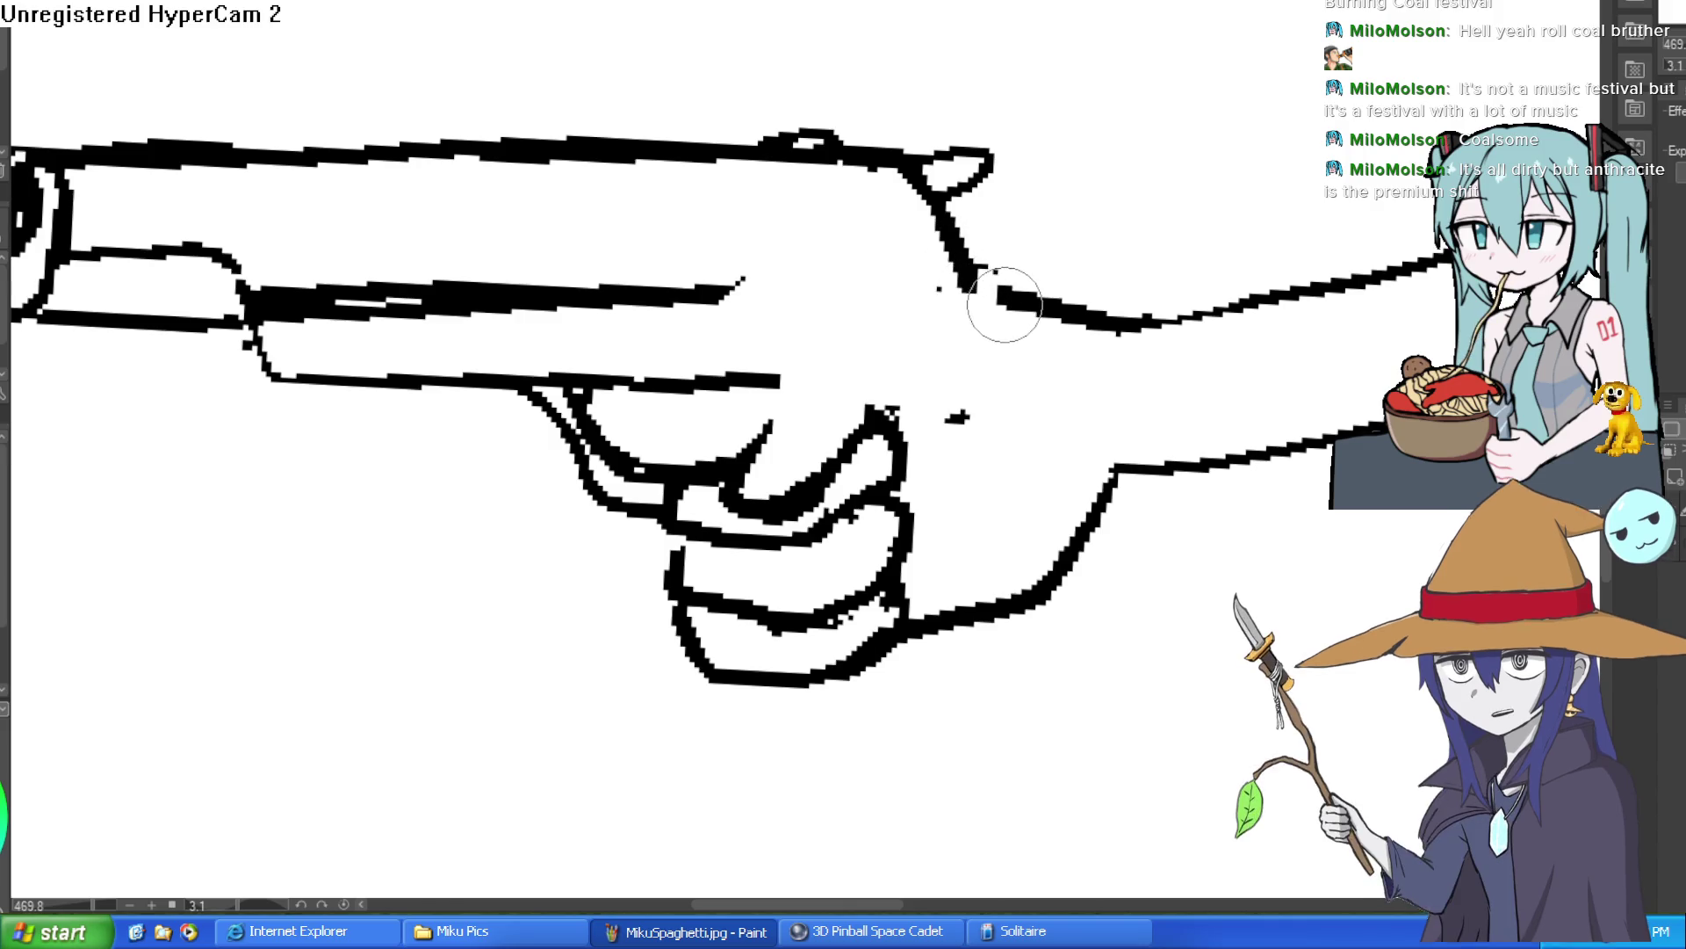
mouse_move(995, 310)
mouse_down()
mouse_move(873, 332)
mouse_move(794, 496)
mouse_move(873, 433)
mouse_move(1008, 461)
mouse_up()
key(ctrl+z)
drag(879, 426, 1012, 479)
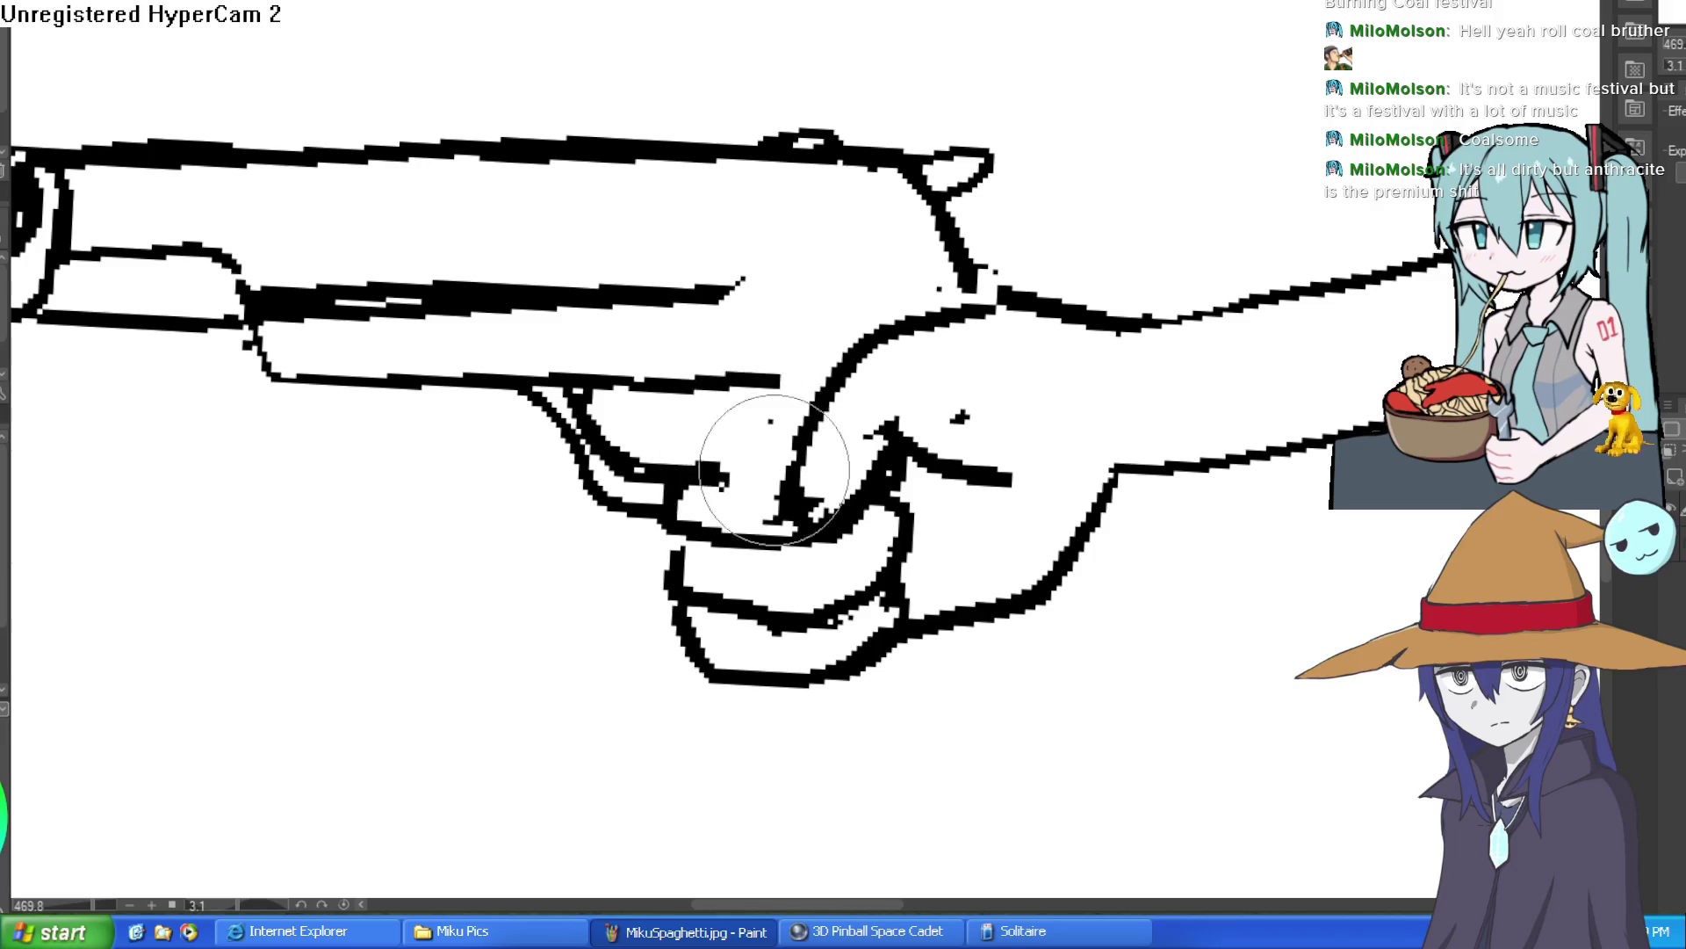
Extend the slide's lower edge fully back and join the trigger-guard top line to the thumb.
scroll(941, 397, down, 4)
mouse_move(941, 397)
mouse_down()
mouse_move(703, 219)
mouse_move(644, 316)
mouse_up()
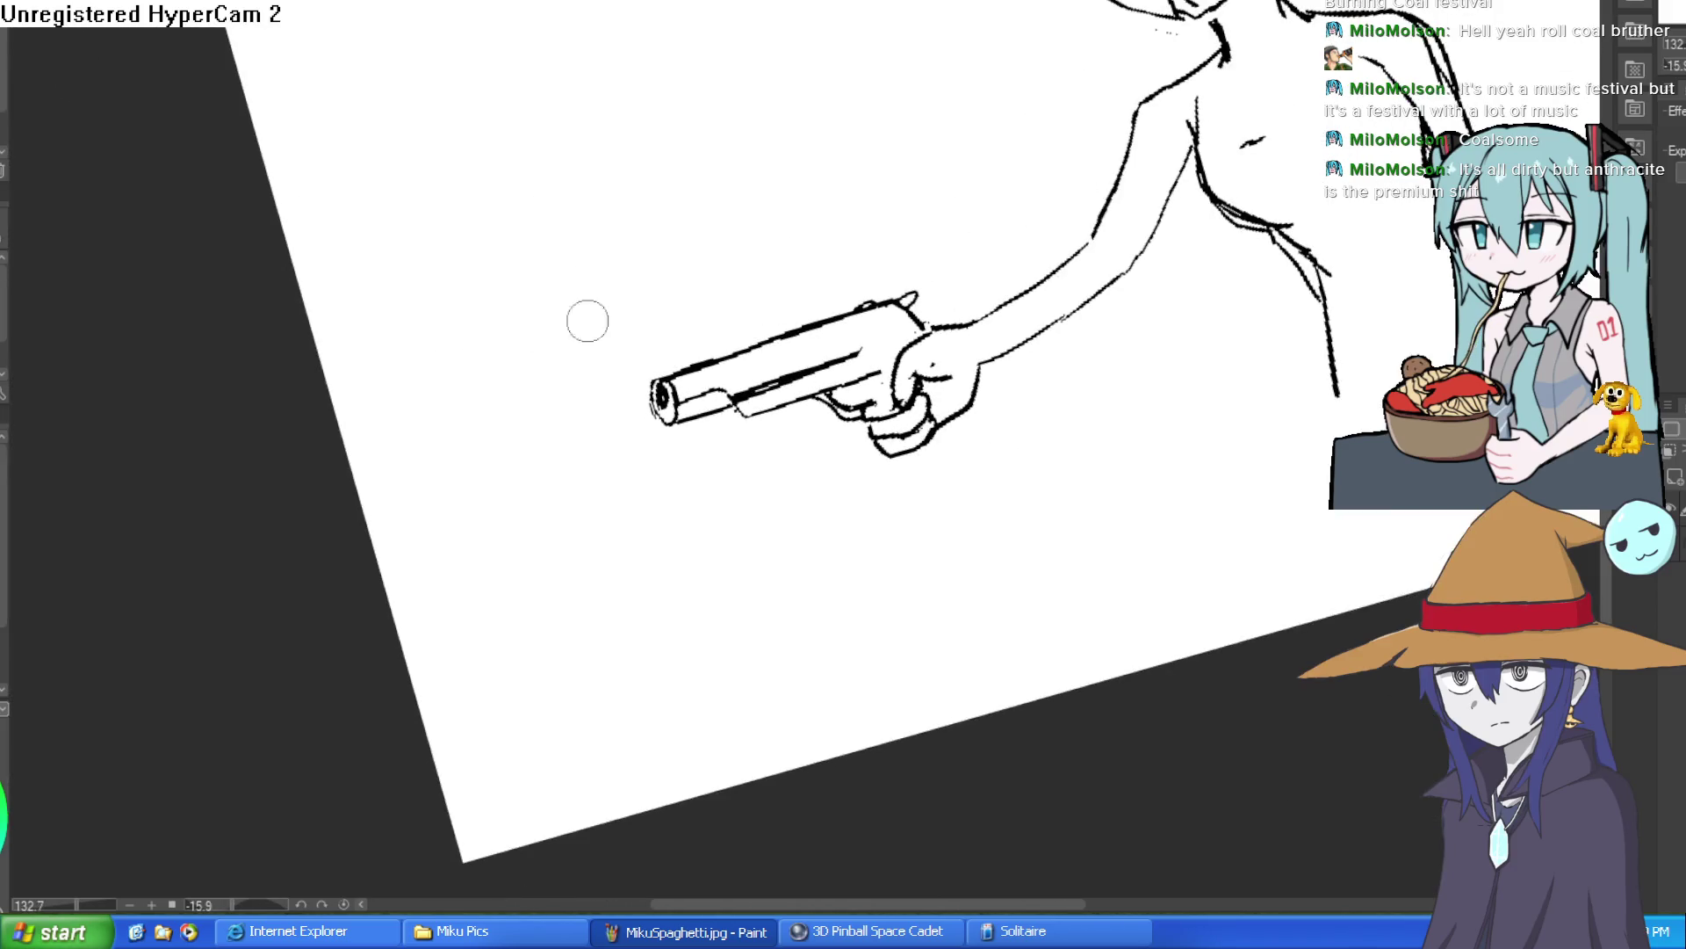
scroll(866, 354, up, 6)
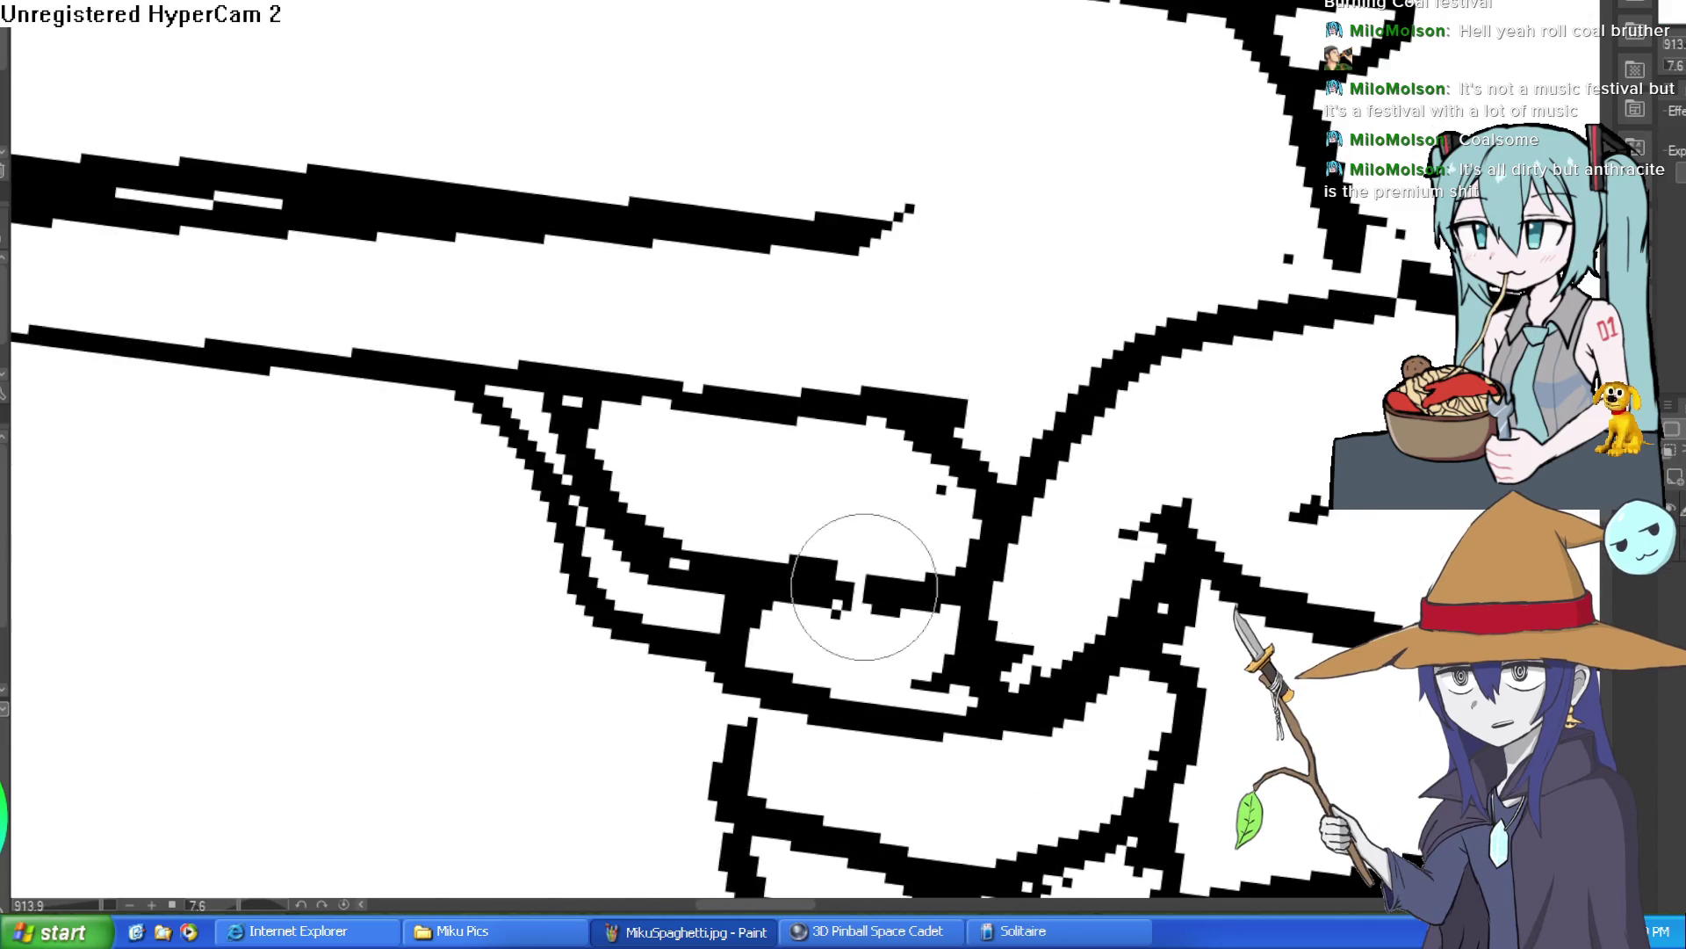
scroll(1001, 369, down, 4)
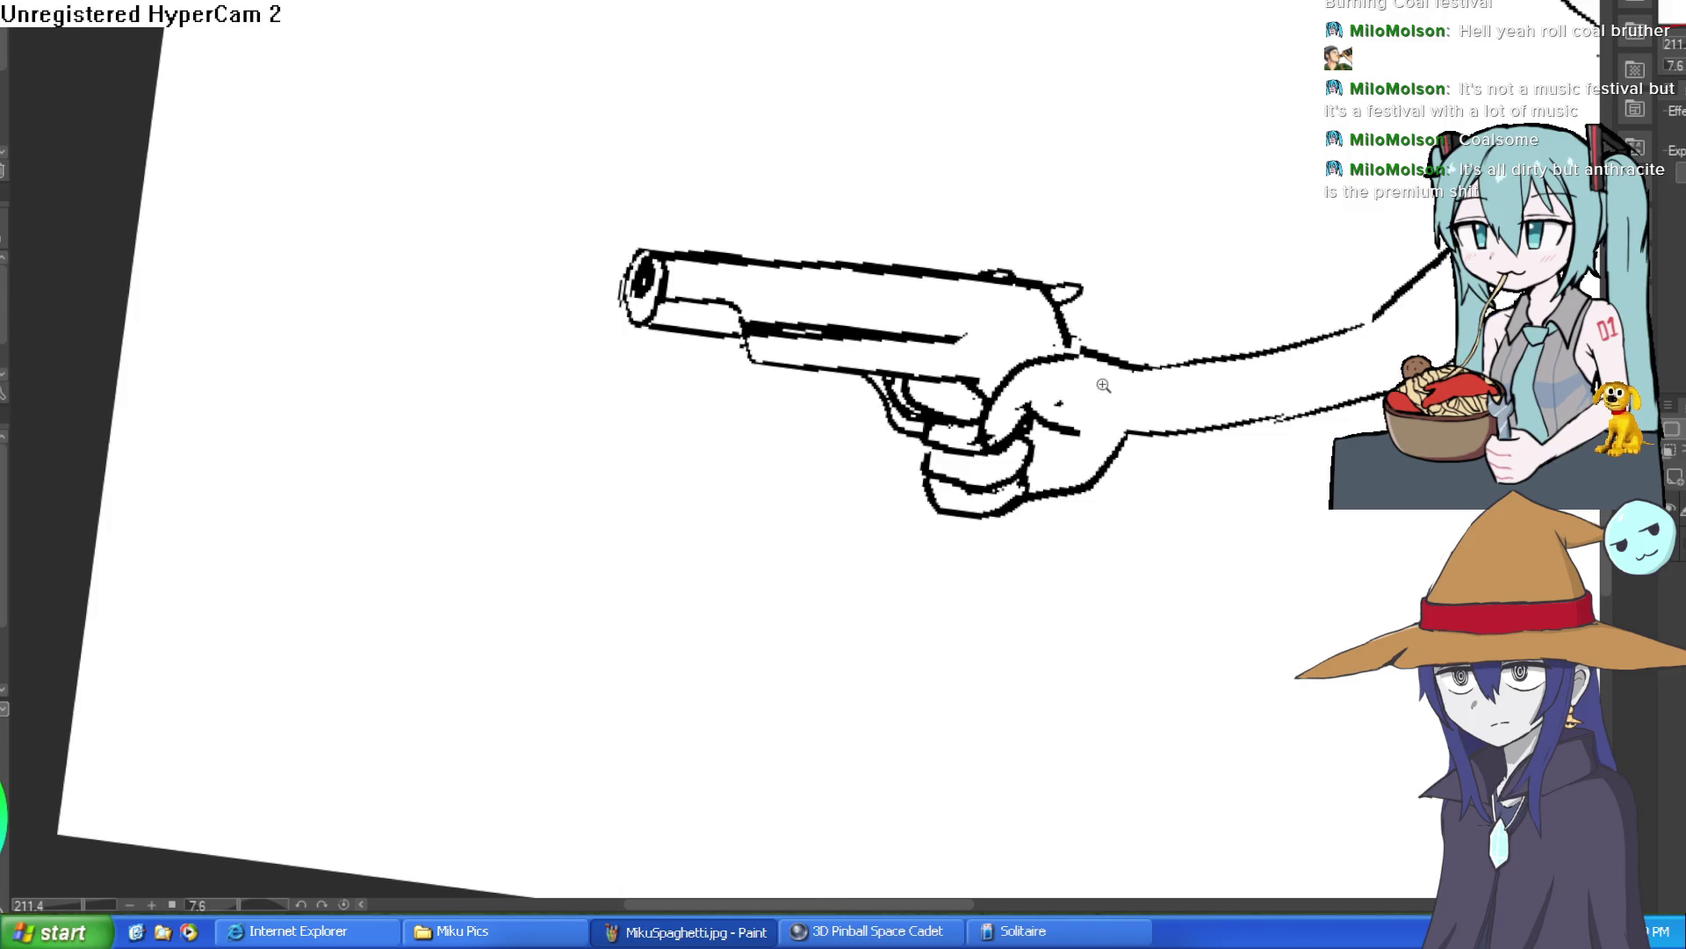
scroll(1191, 333, down, 1)
scroll(1133, 351, up, 3)
mouse_move(1128, 344)
mouse_down()
mouse_move(1024, 357)
mouse_move(867, 293)
mouse_up()
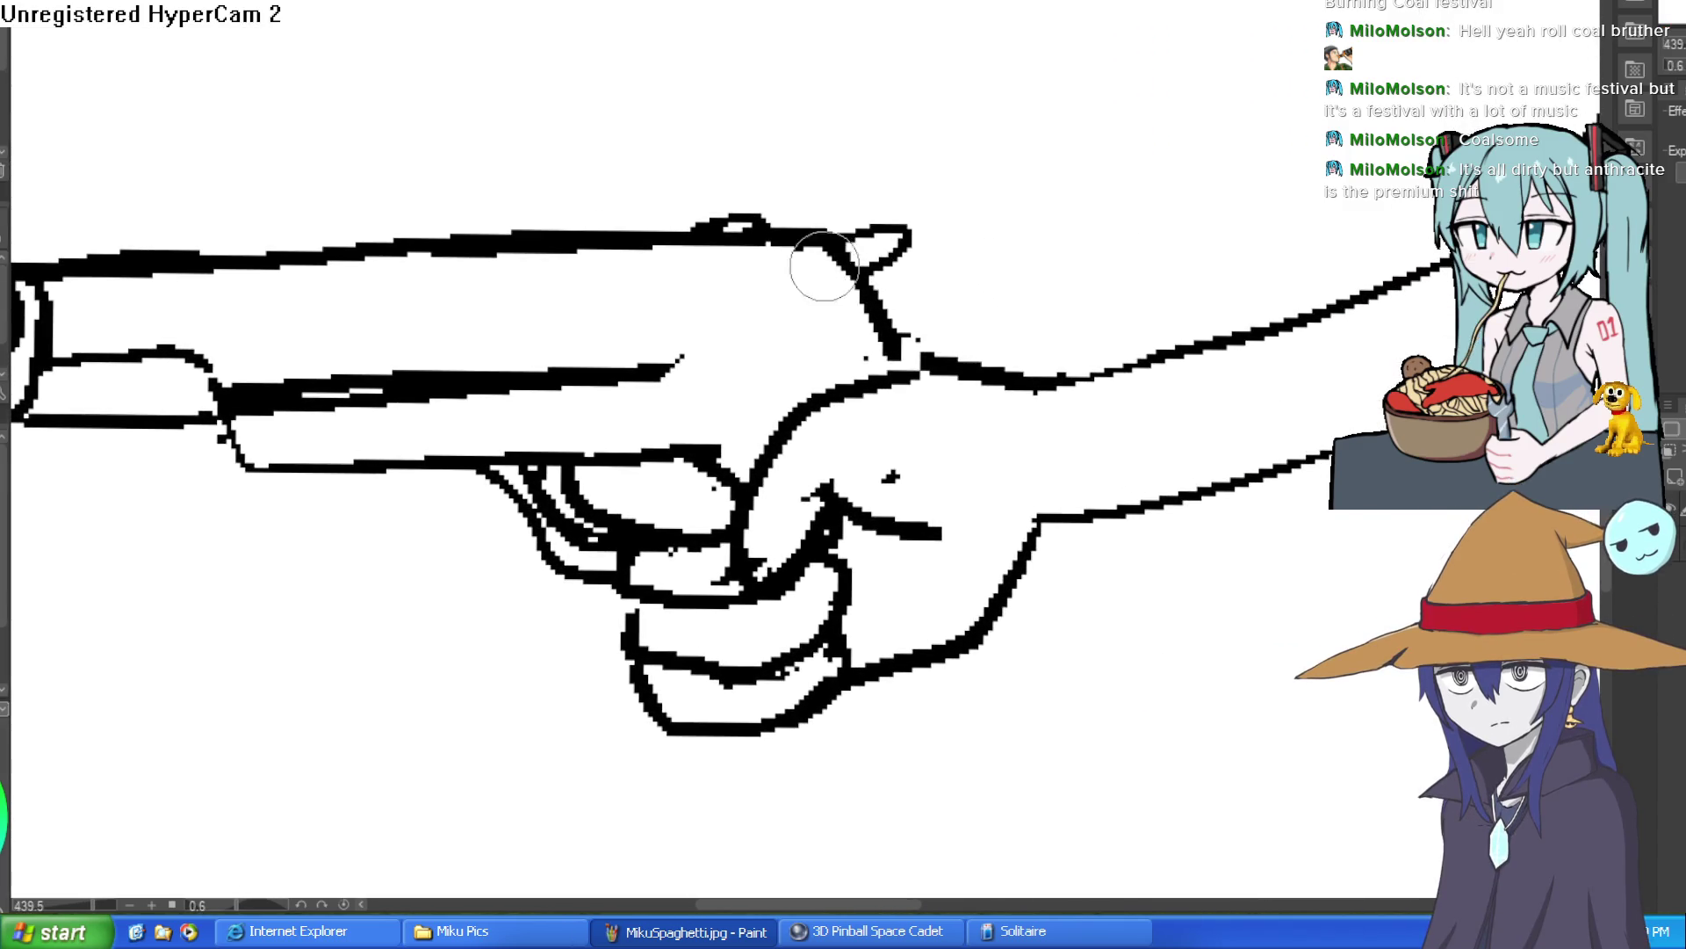
mouse_move(644, 377)
mouse_down()
mouse_move(905, 360)
mouse_move(700, 365)
mouse_move(835, 400)
mouse_up()
drag(694, 461, 793, 436)
drag(961, 365, 1003, 388)
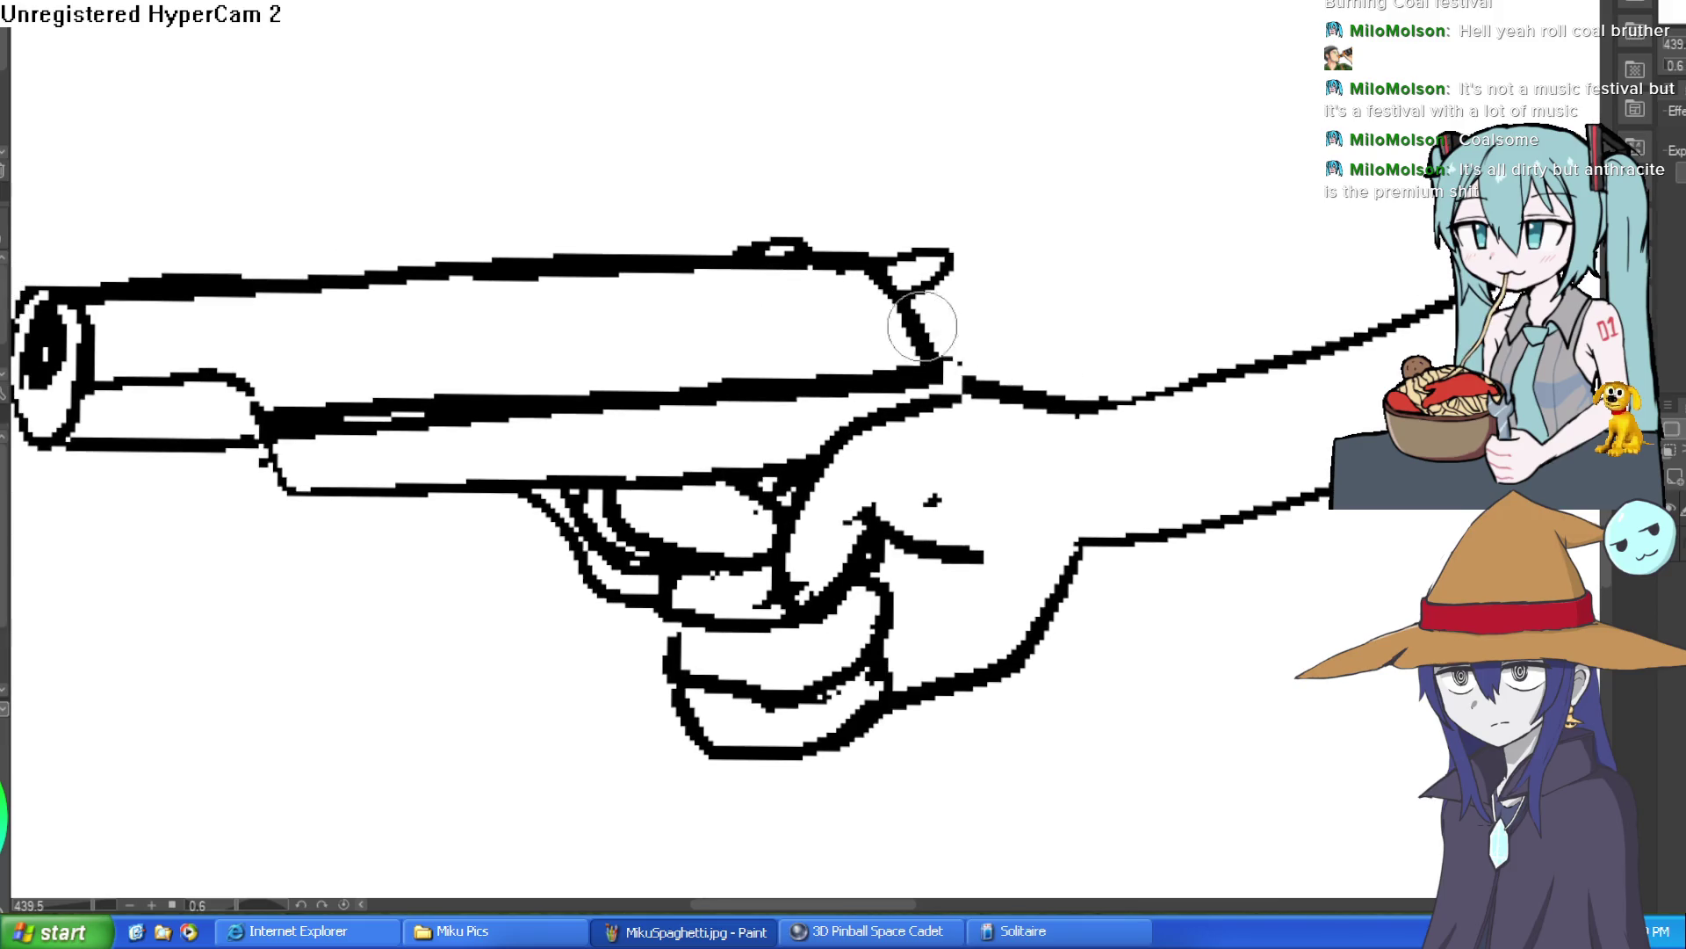
scroll(1031, 374, down, 6)
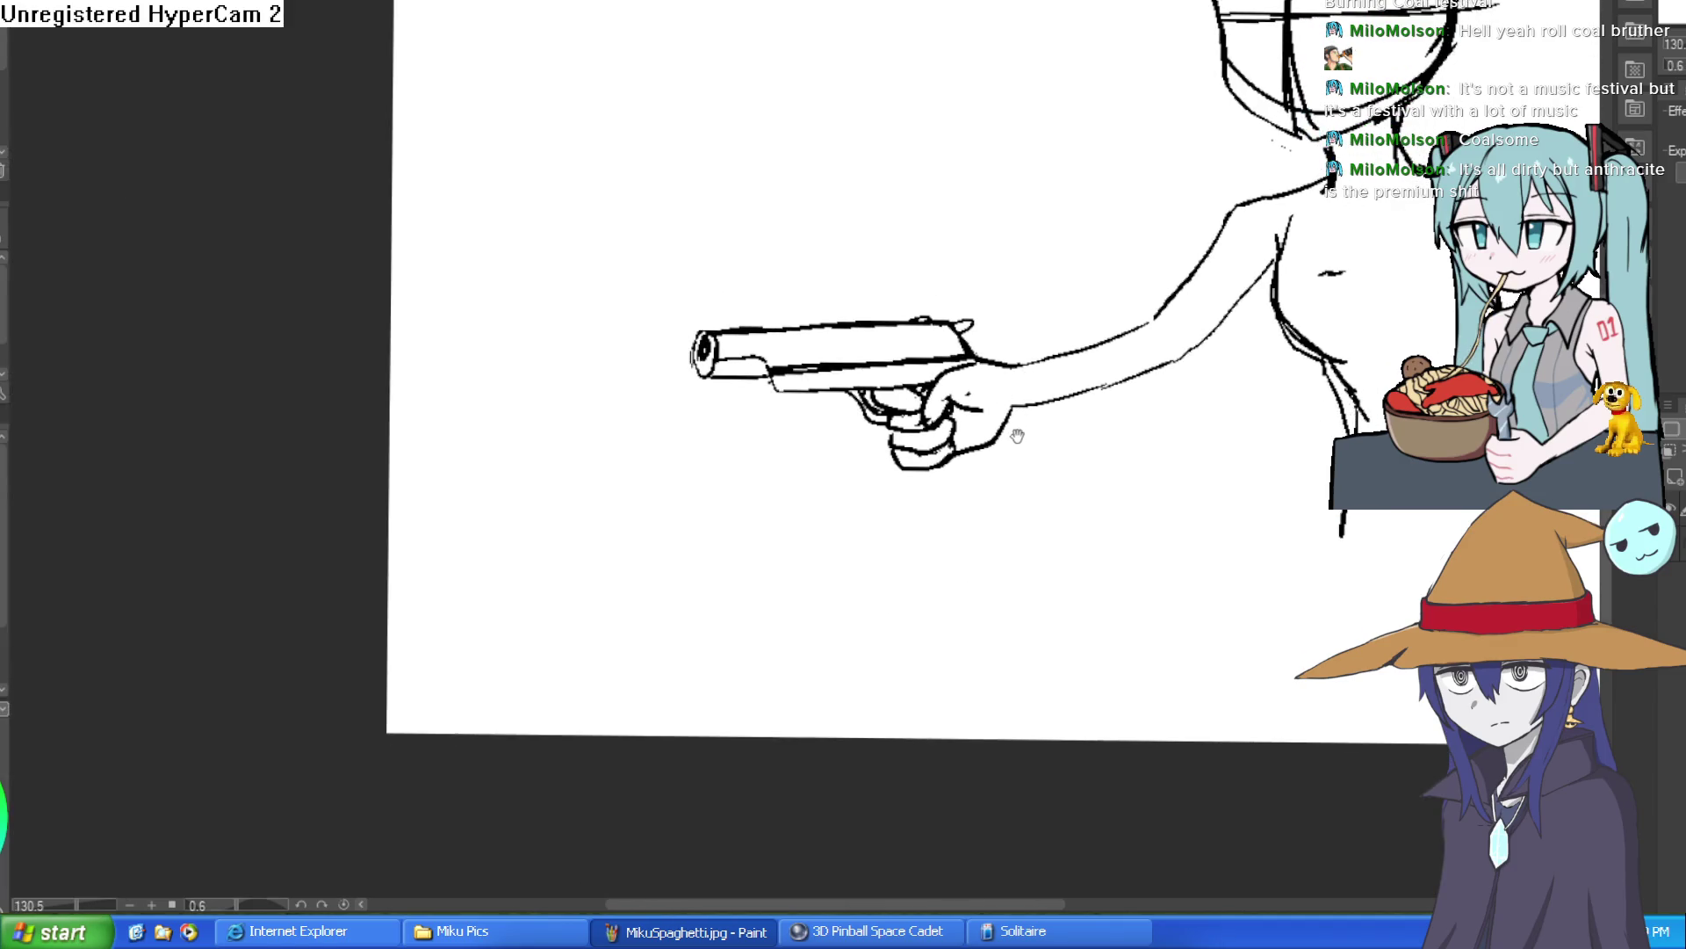
Turn the gun vertical, undo a trial edge stroke and erase the thick stroke along the gun's edge.
drag(1018, 436, 1007, 445)
scroll(713, 364, up, 5)
drag(714, 364, 877, 218)
drag(885, 110, 784, 645)
key(ctrl+z)
mouse_move(737, 773)
mouse_down()
mouse_move(883, 160)
mouse_move(871, 88)
mouse_move(829, 302)
mouse_move(764, 489)
mouse_move(742, 688)
mouse_move(700, 772)
mouse_up()
key(e)
drag(731, 290, 667, 571)
Redraw the muzzle's left outline as a single clean curve.
scroll(651, 313, down, 5)
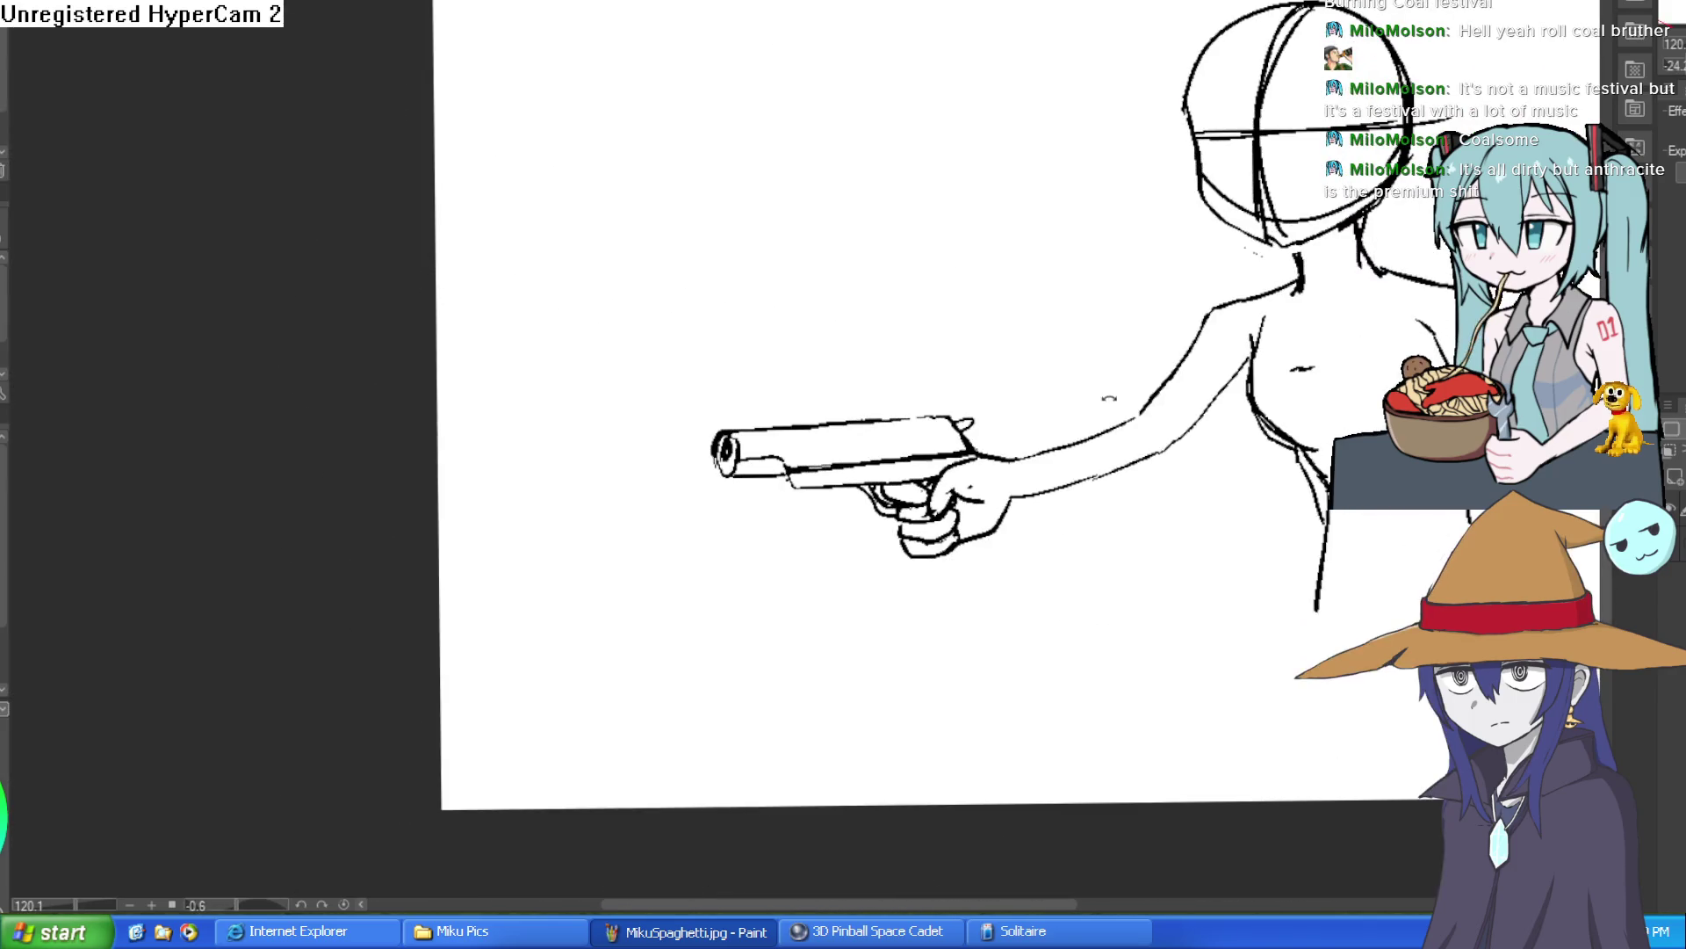
mouse_move(1072, 379)
mouse_down()
mouse_move(952, 226)
mouse_move(971, 202)
mouse_up()
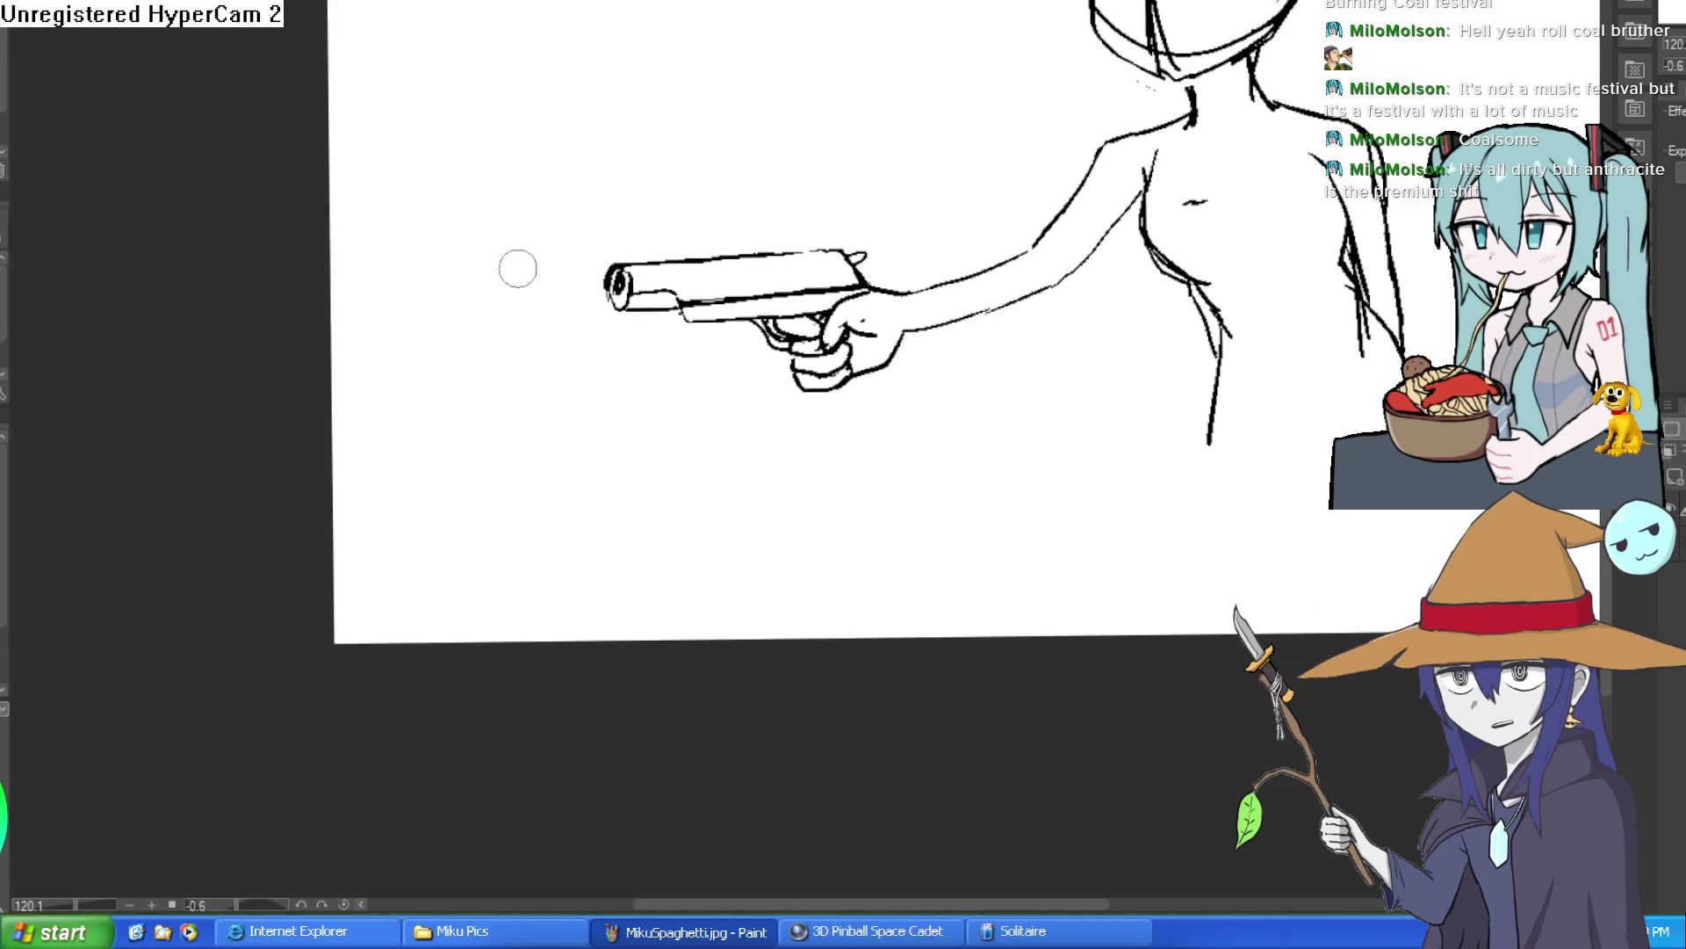
scroll(998, 243, up, 4)
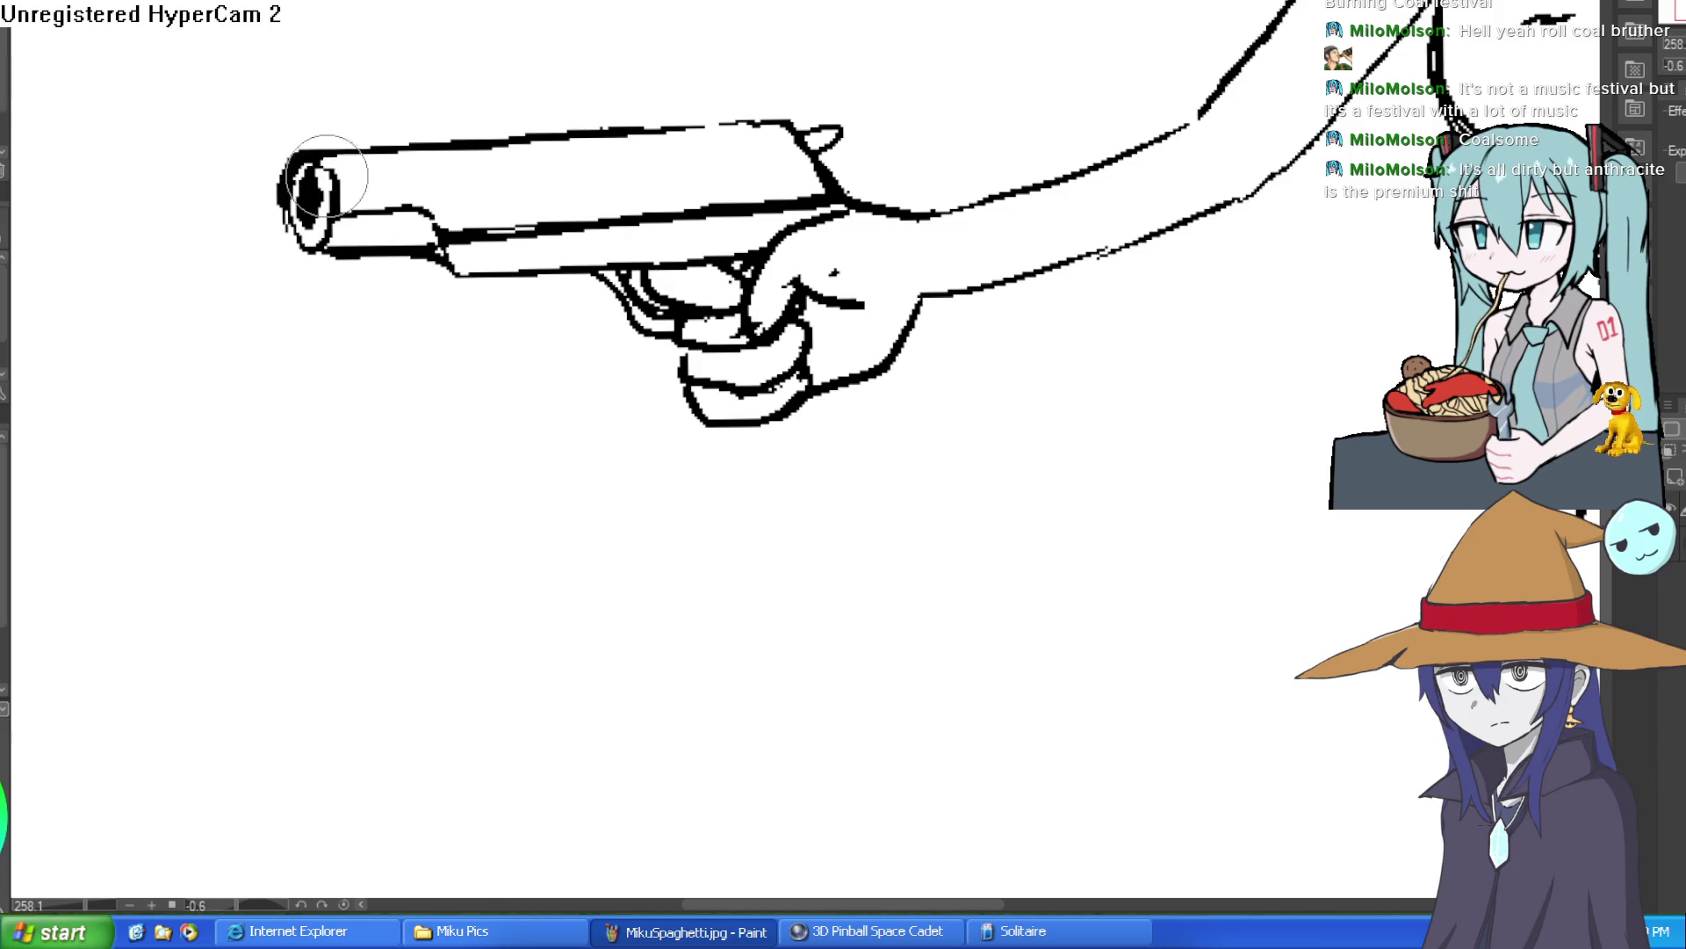
mouse_move(310, 161)
mouse_down()
mouse_move(282, 188)
mouse_move(283, 239)
mouse_up()
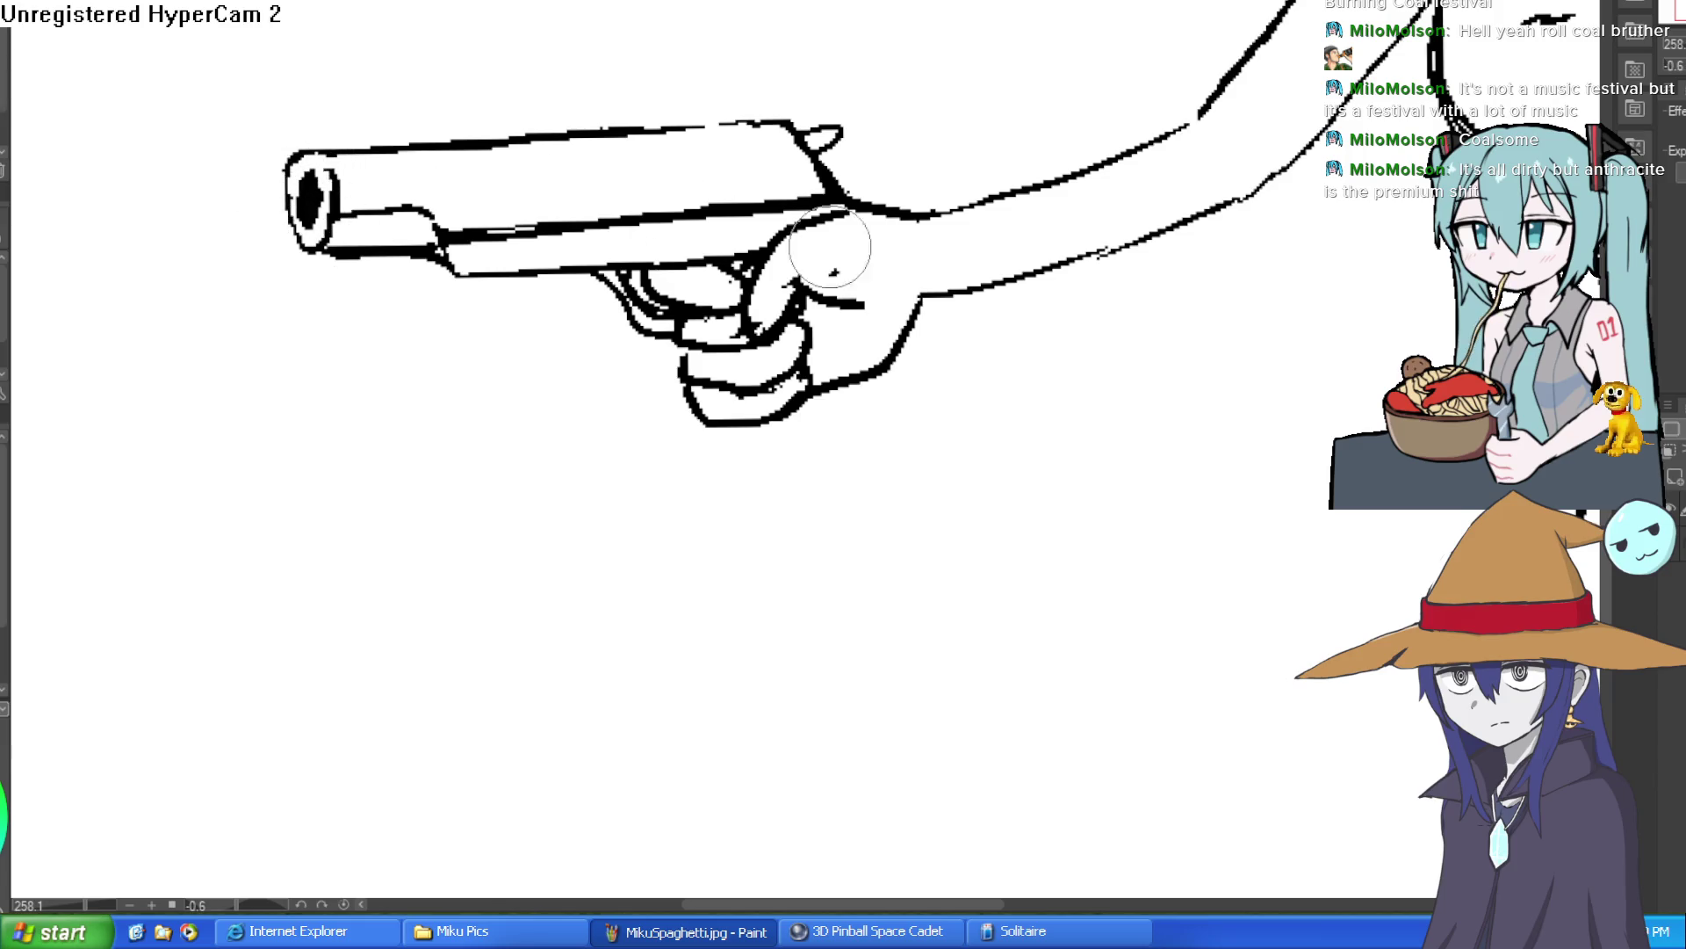
scroll(882, 272, down, 5)
mouse_move(961, 268)
mouse_down()
mouse_move(995, 265)
mouse_move(1072, 196)
mouse_move(1004, 480)
mouse_move(1092, 389)
mouse_up()
key(ctrl+plus)
key(ctrl+plus)
key(ctrl+plus)
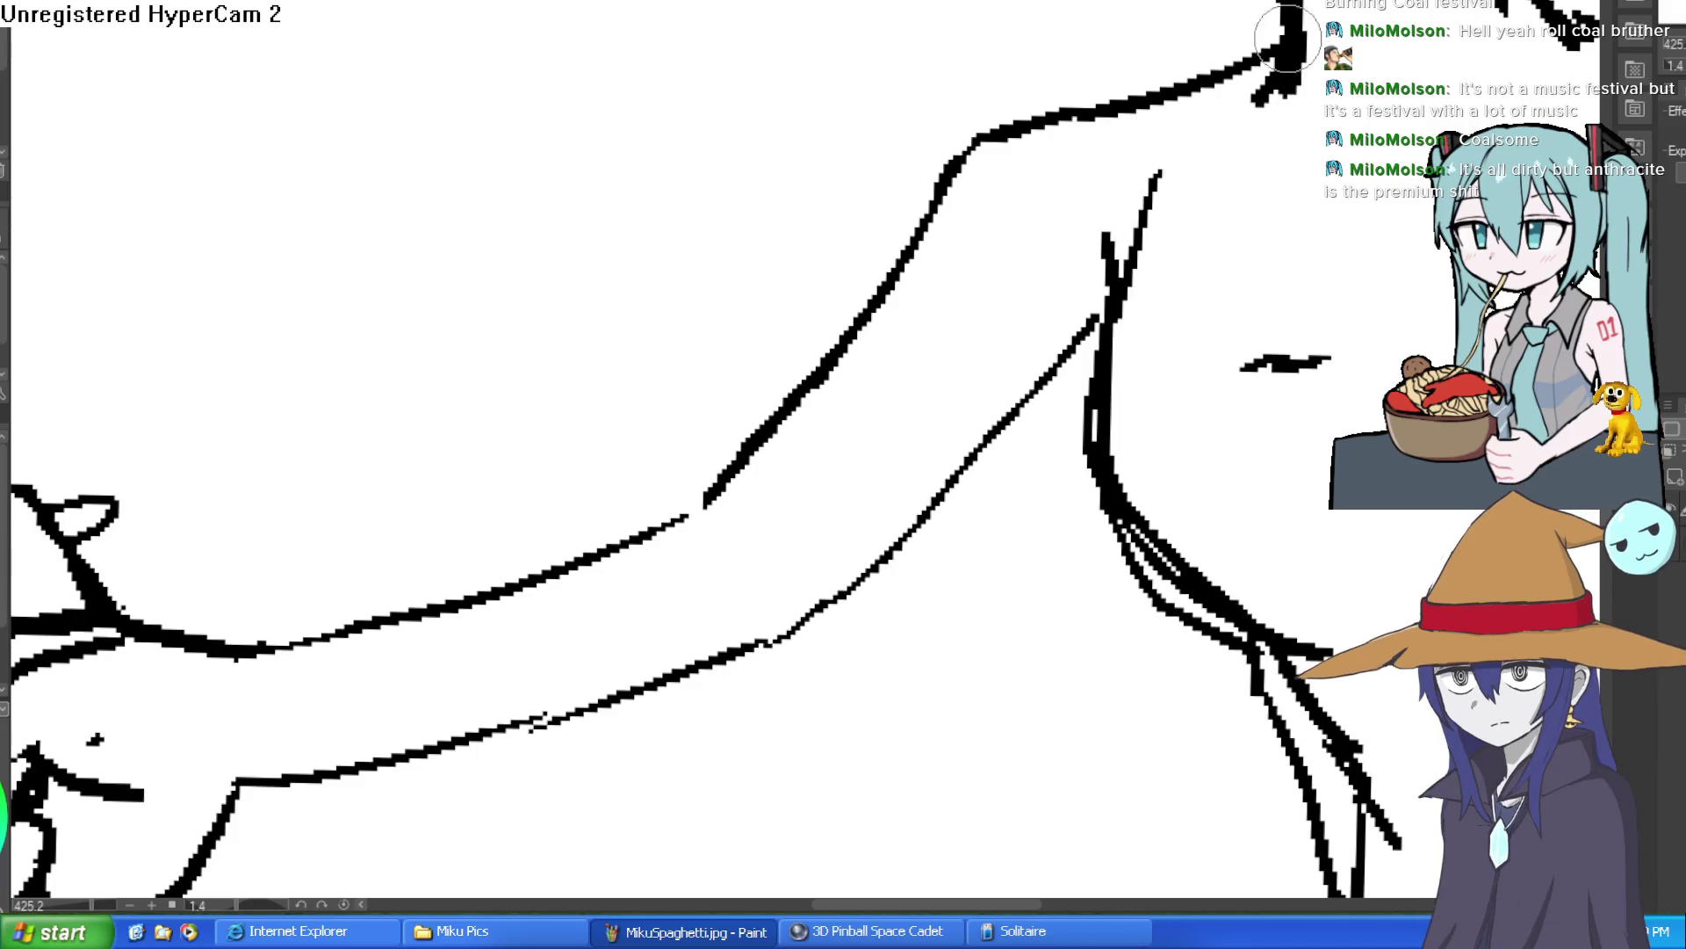
Close the gap in the lower arm line and outline the hand's lower edge down to the pinky.
mouse_move(1061, 106)
mouse_down()
mouse_move(949, 208)
mouse_move(715, 482)
mouse_move(604, 551)
mouse_up()
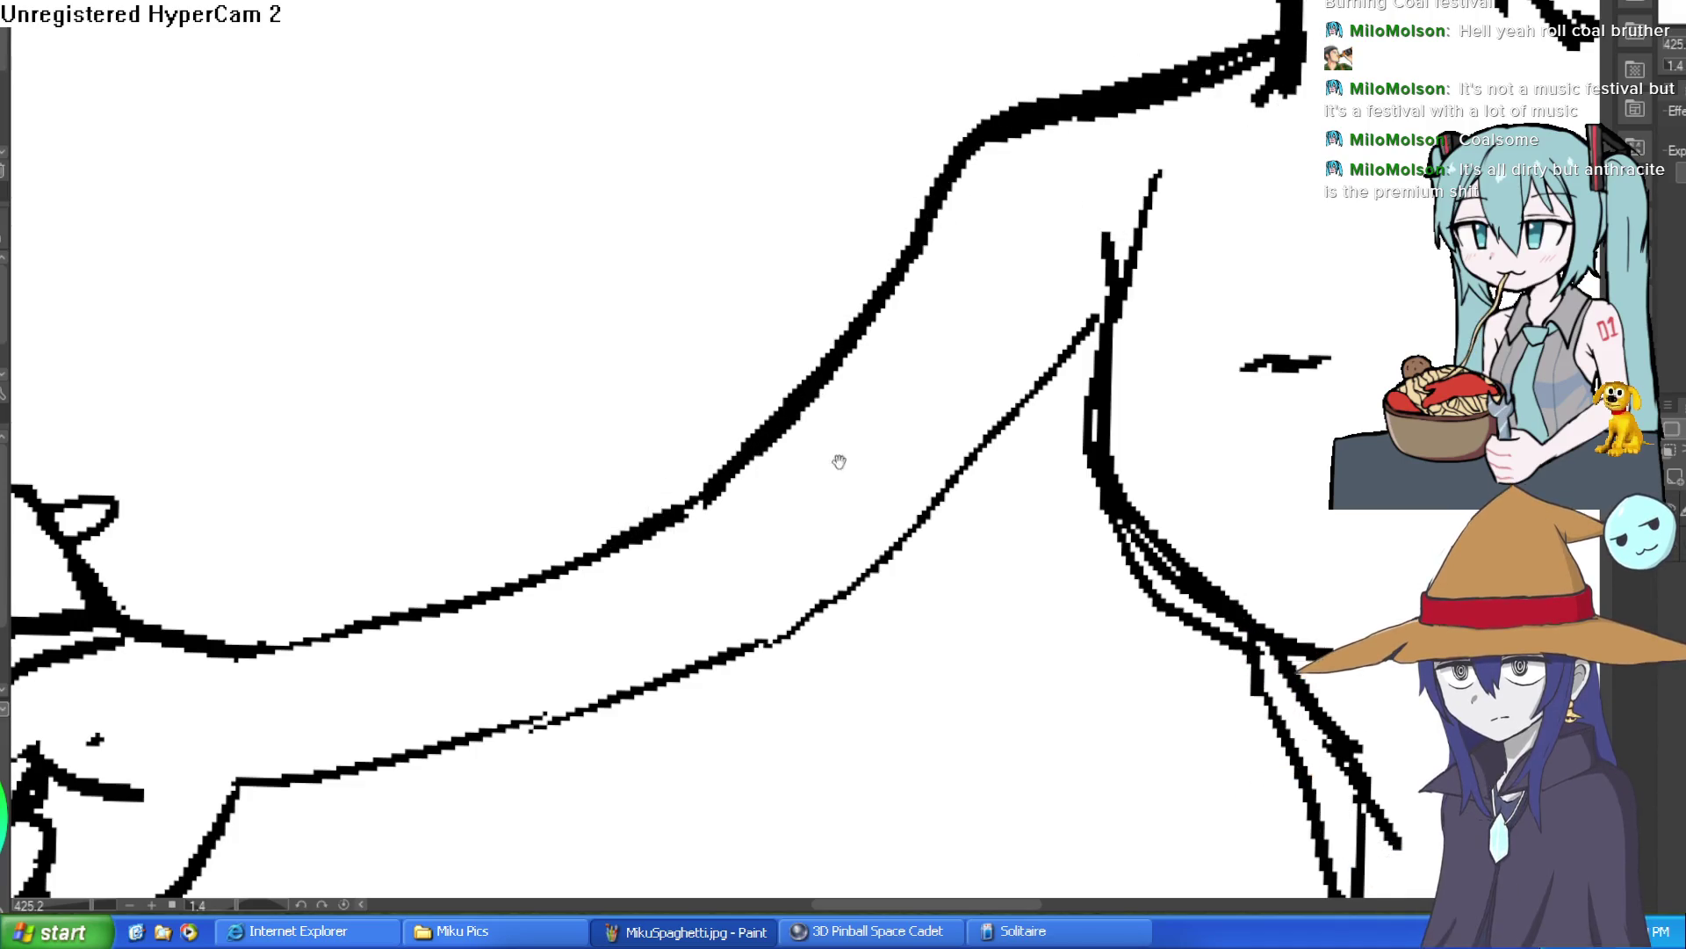
scroll(1102, 270, down, 2)
scroll(1102, 270, down, 2)
drag(1111, 233, 963, 400)
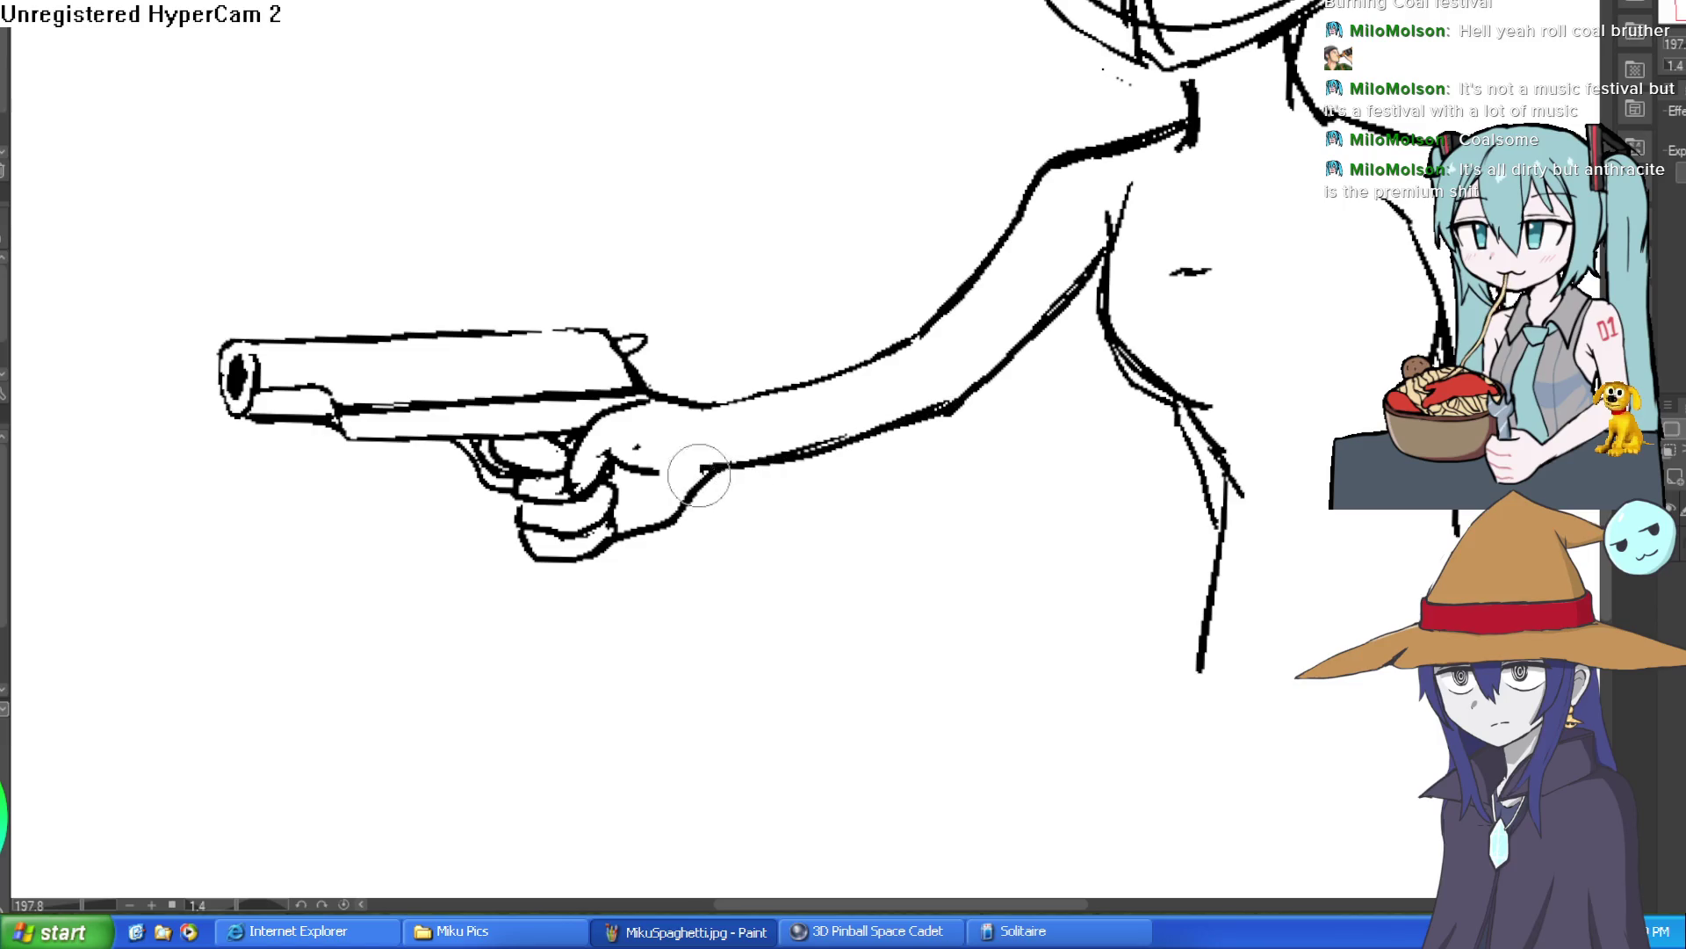
scroll(1013, 392, down, 3)
scroll(1062, 395, up, 1)
scroll(1080, 440, up, 1)
mouse_move(1105, 453)
mouse_down()
mouse_move(1114, 419)
mouse_move(1065, 336)
mouse_up()
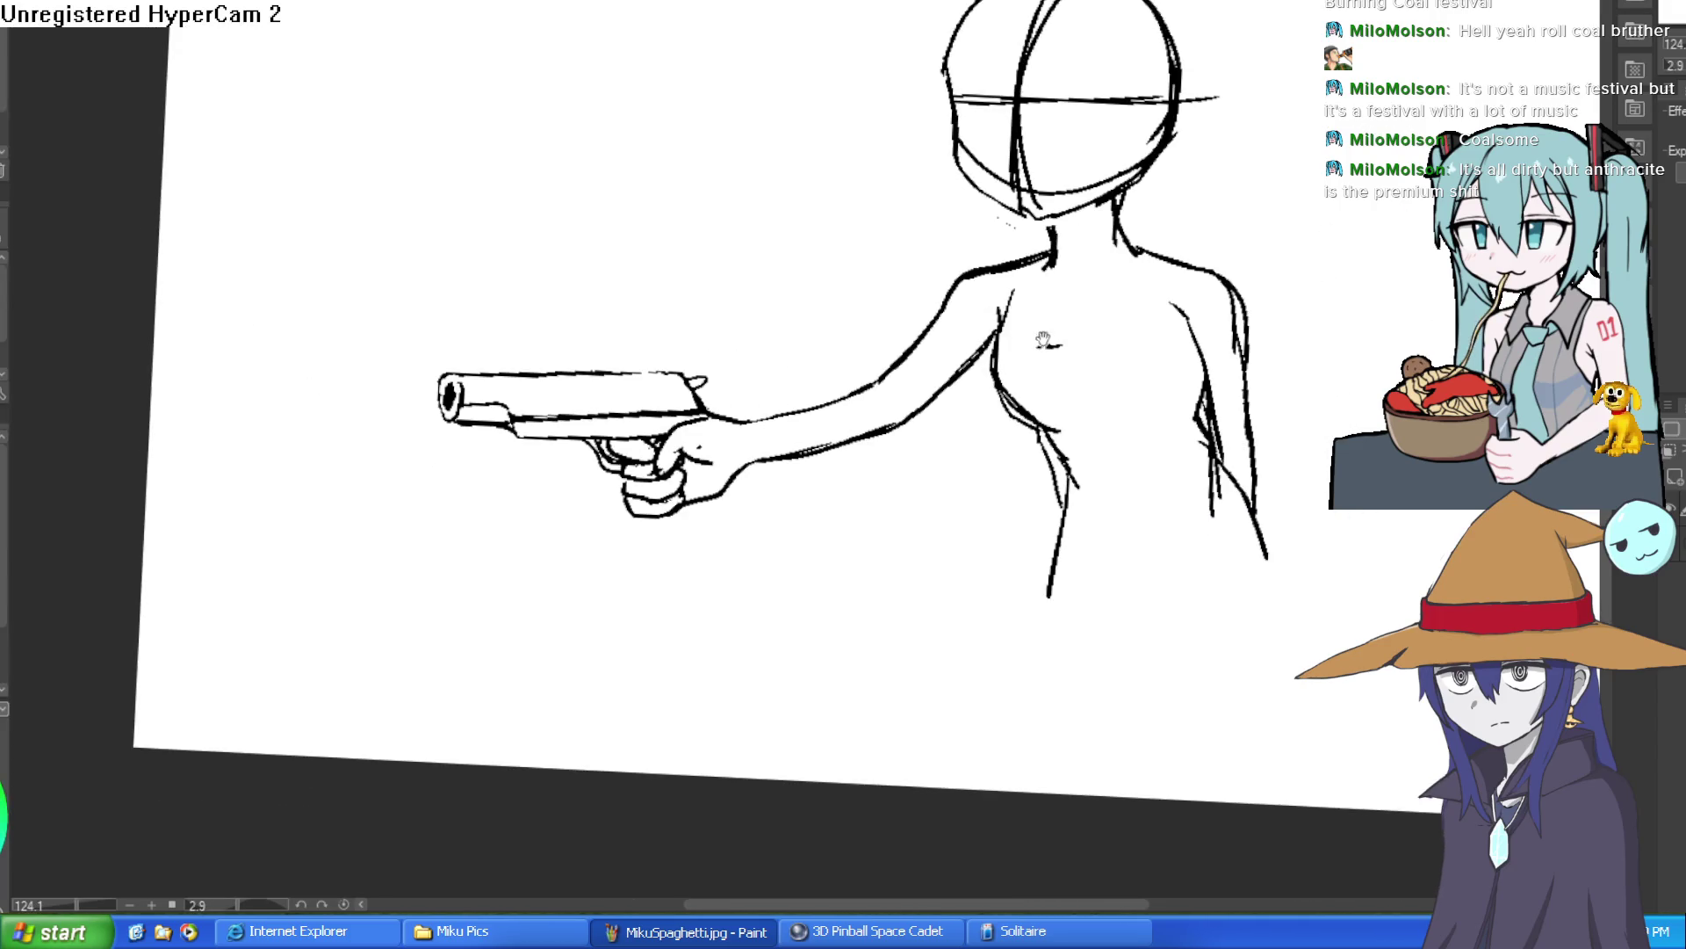
click(720, 446)
key(ctrl+z)
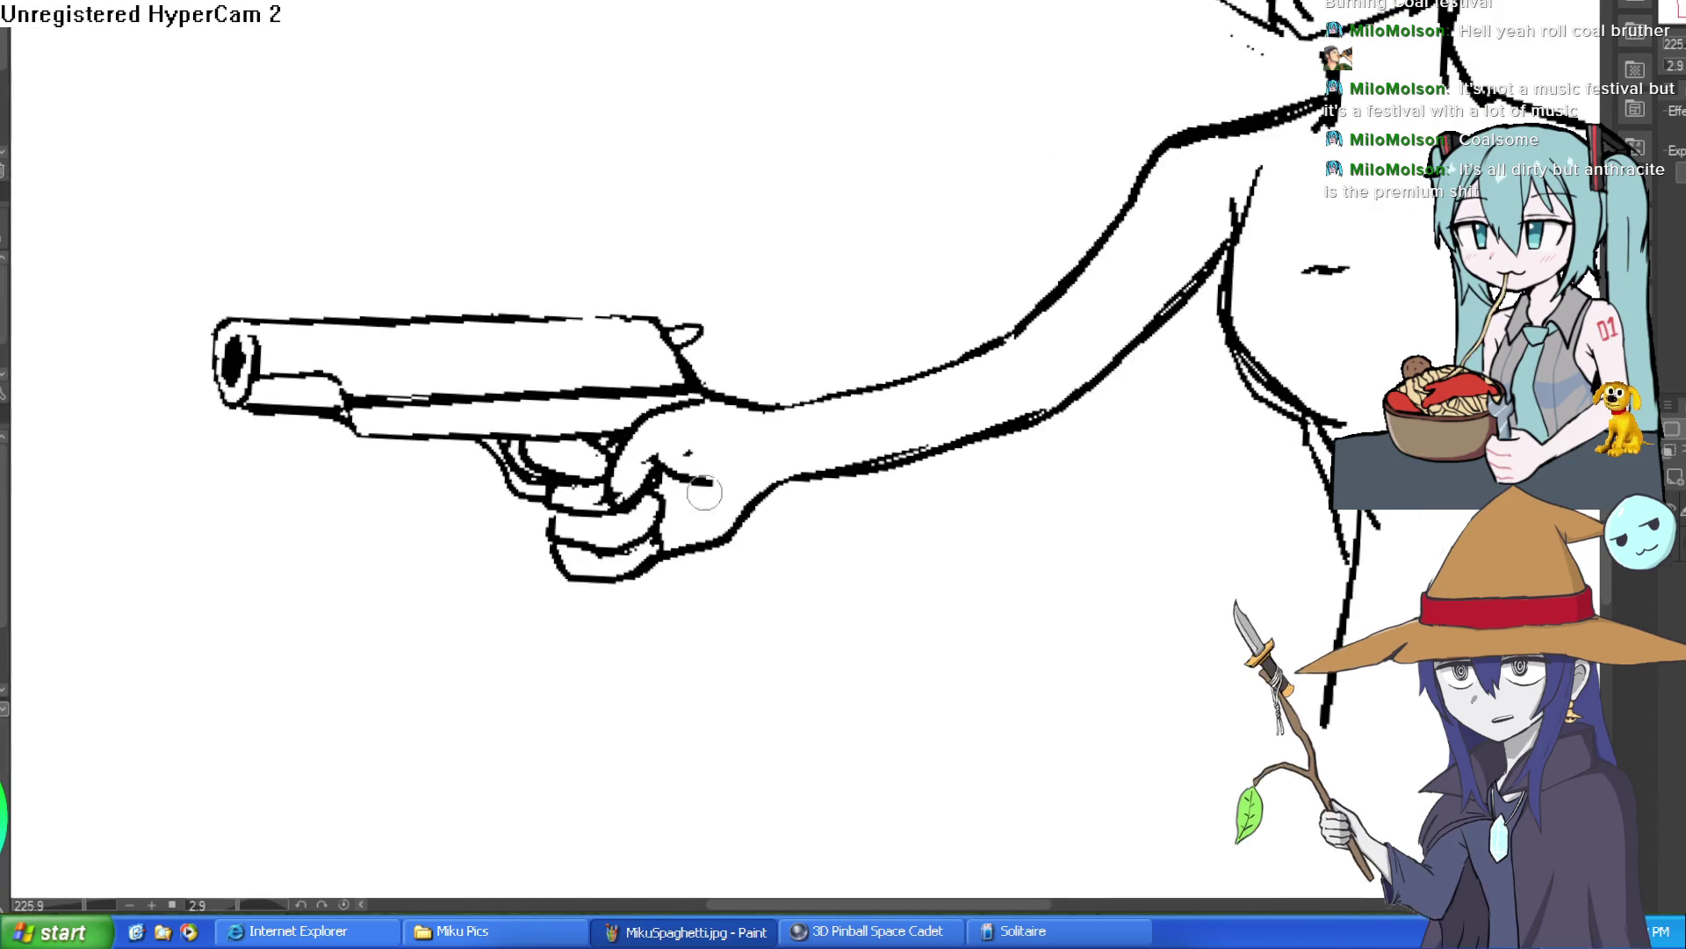
mouse_move(705, 463)
mouse_down()
mouse_move(728, 537)
mouse_move(654, 565)
mouse_move(694, 552)
mouse_up()
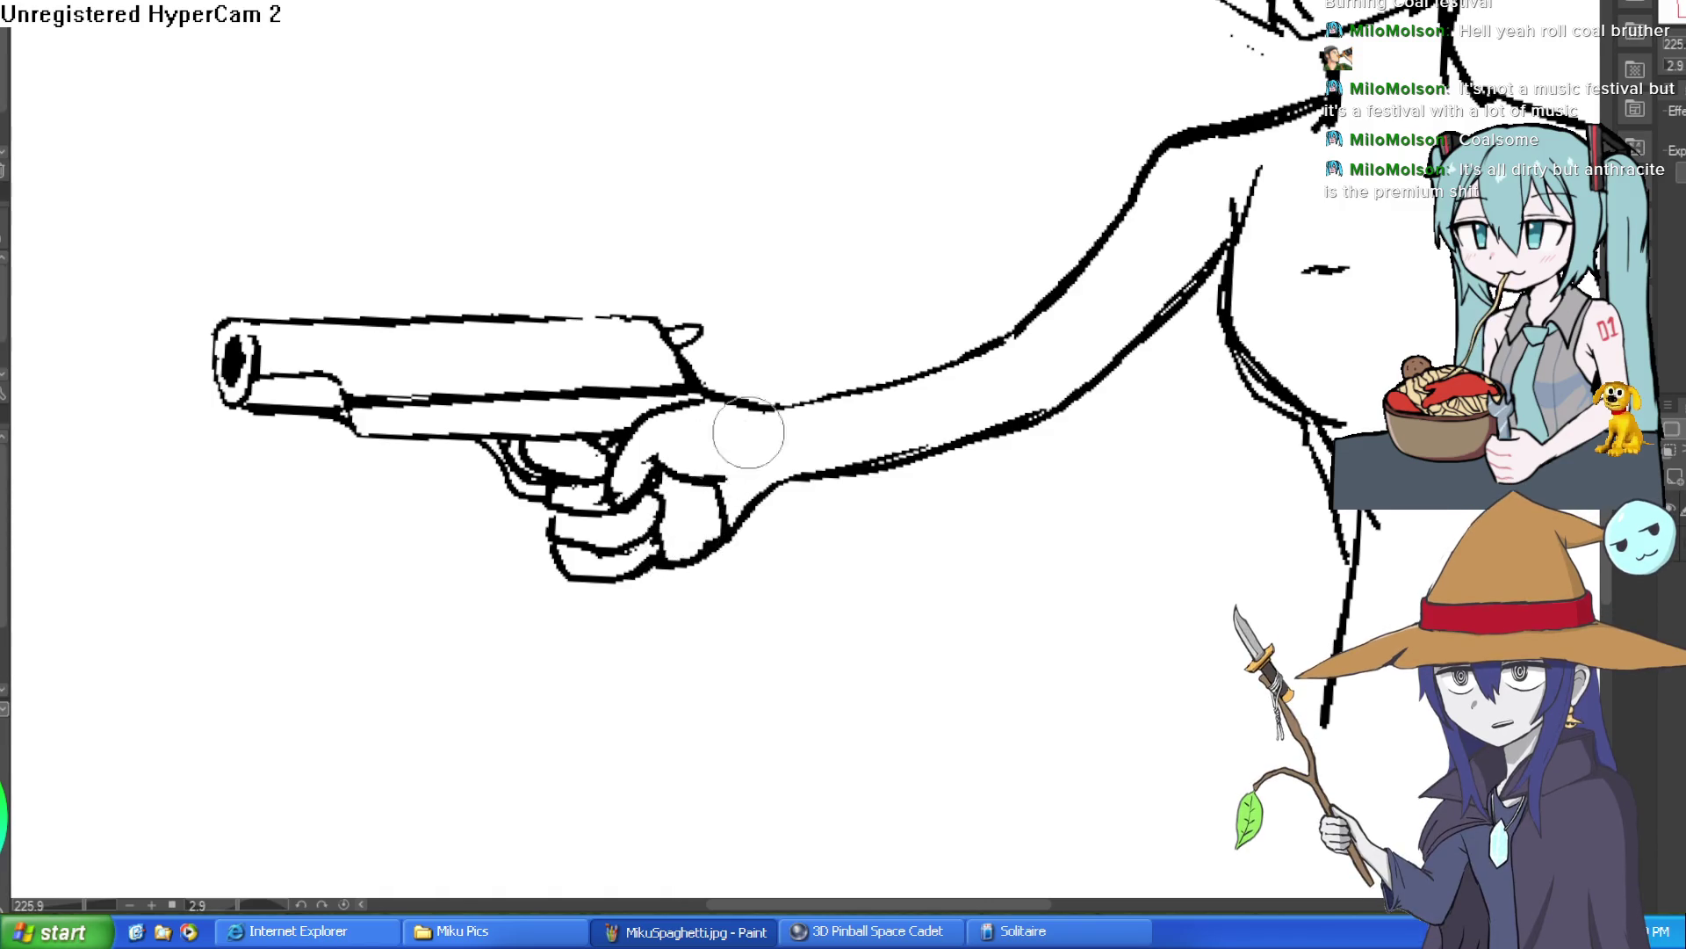
Try a rear-sight bump on top of the barrel, then undo it.
scroll(930, 364, down, 5)
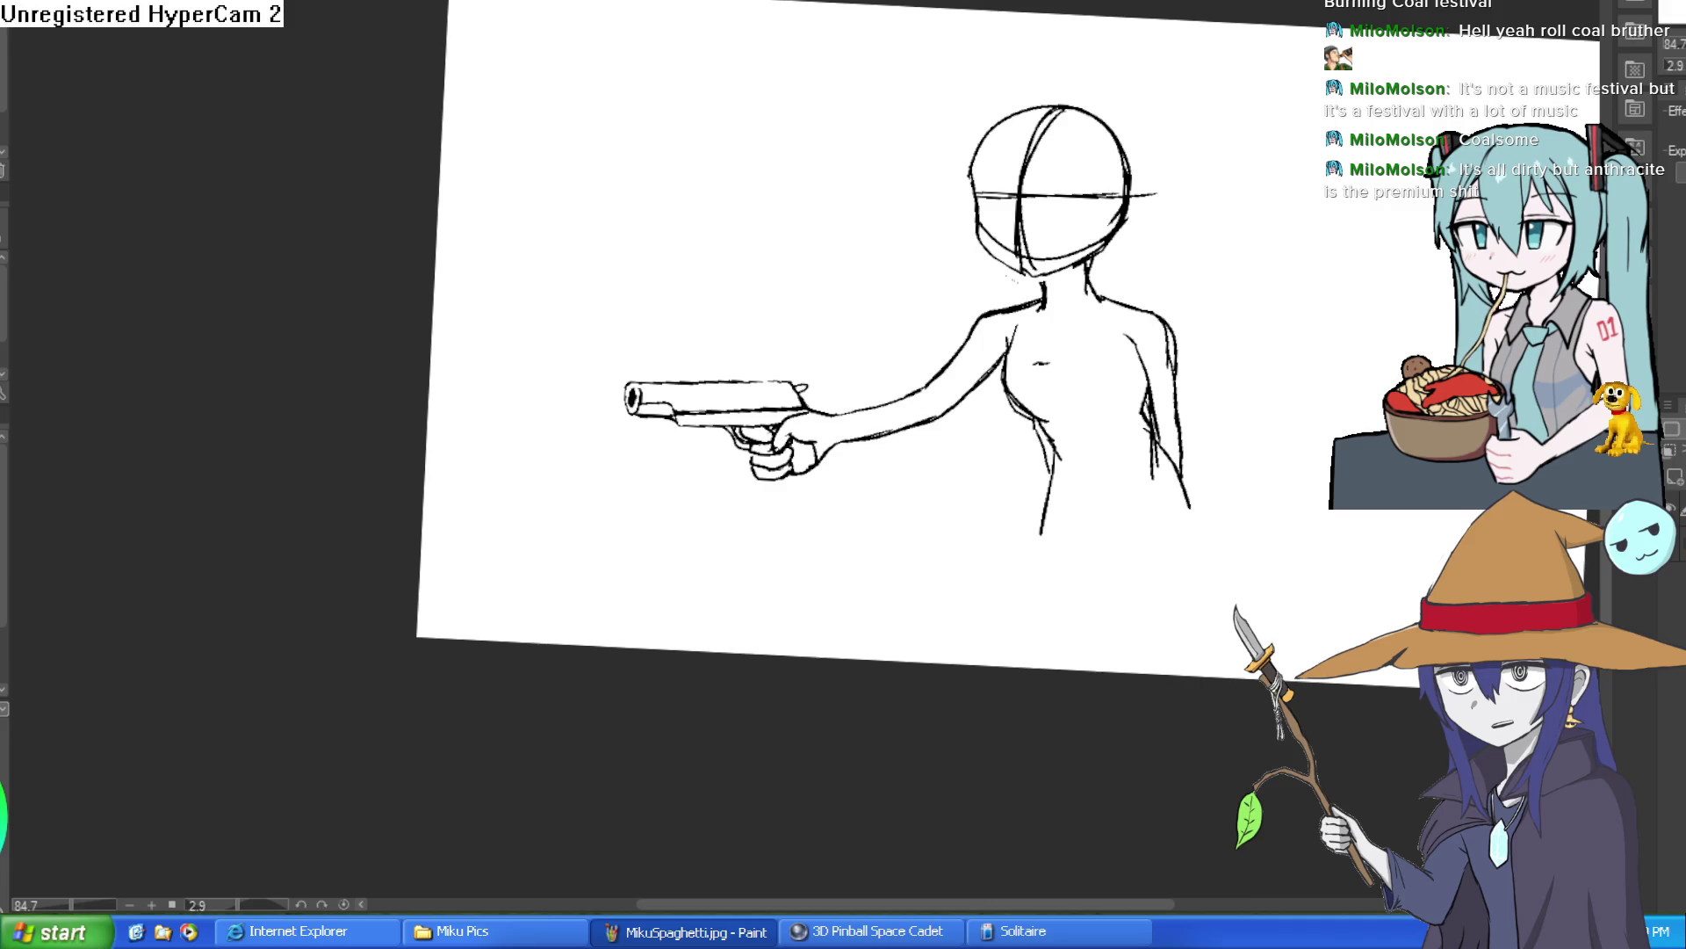
scroll(644, 373, up, 8)
mouse_move(612, 443)
mouse_down()
mouse_move(741, 451)
mouse_move(602, 440)
mouse_move(539, 574)
mouse_up()
key(ctrl+z)
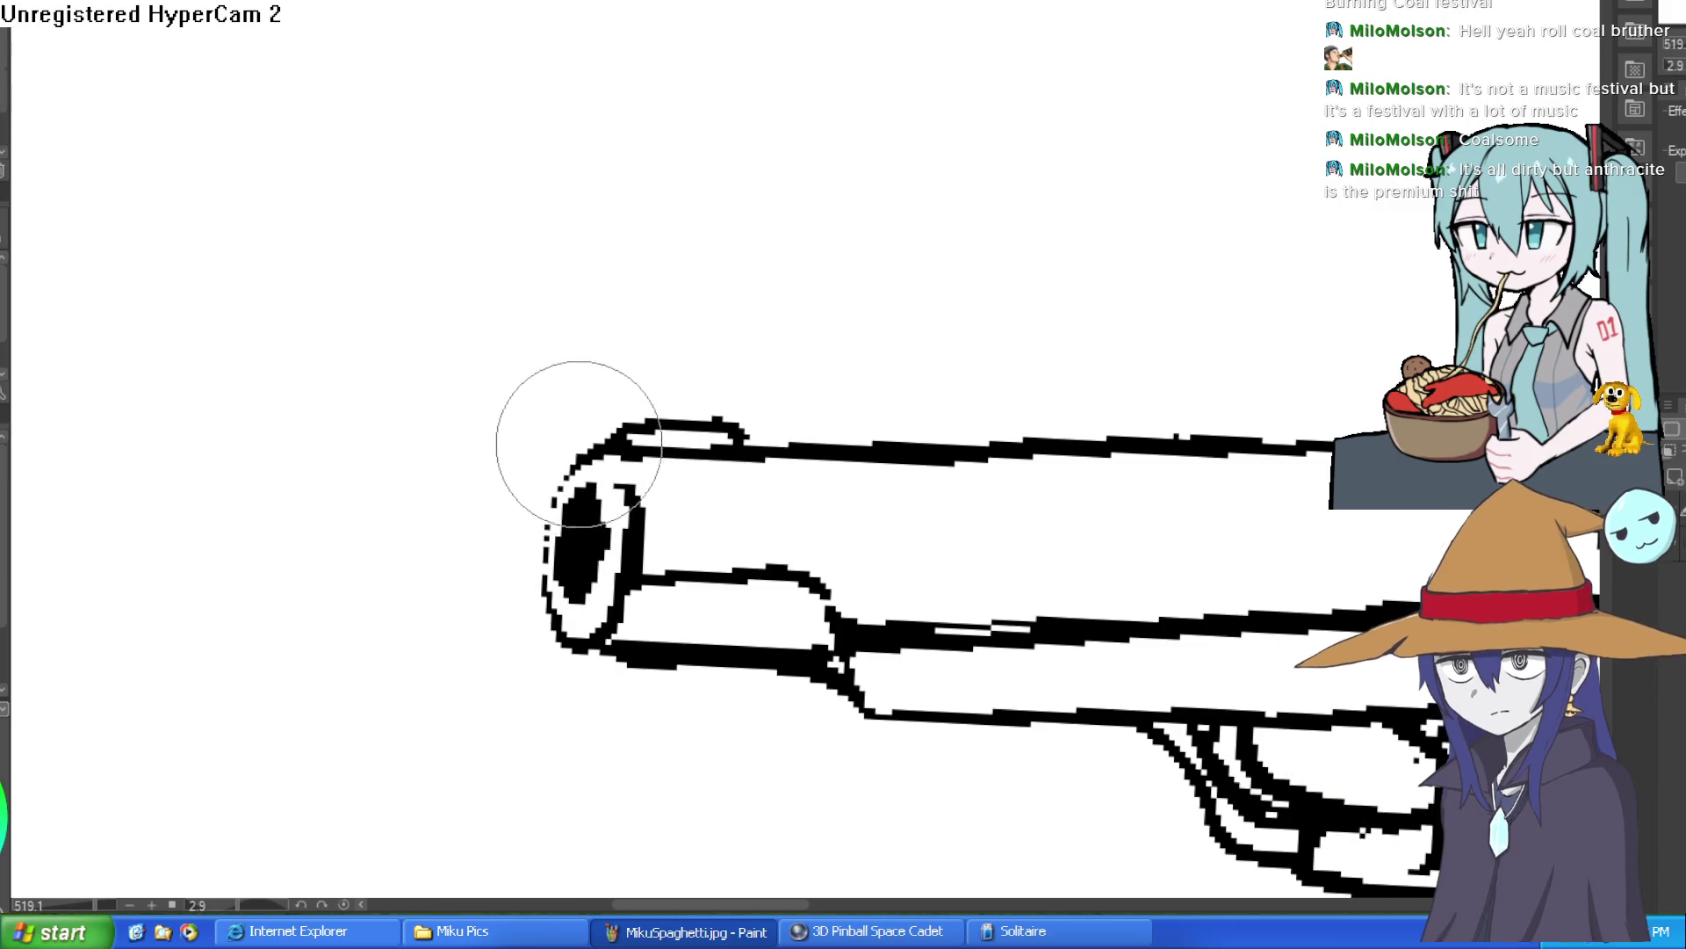
scroll(591, 489, up, 3)
scroll(1092, 415, down, 6)
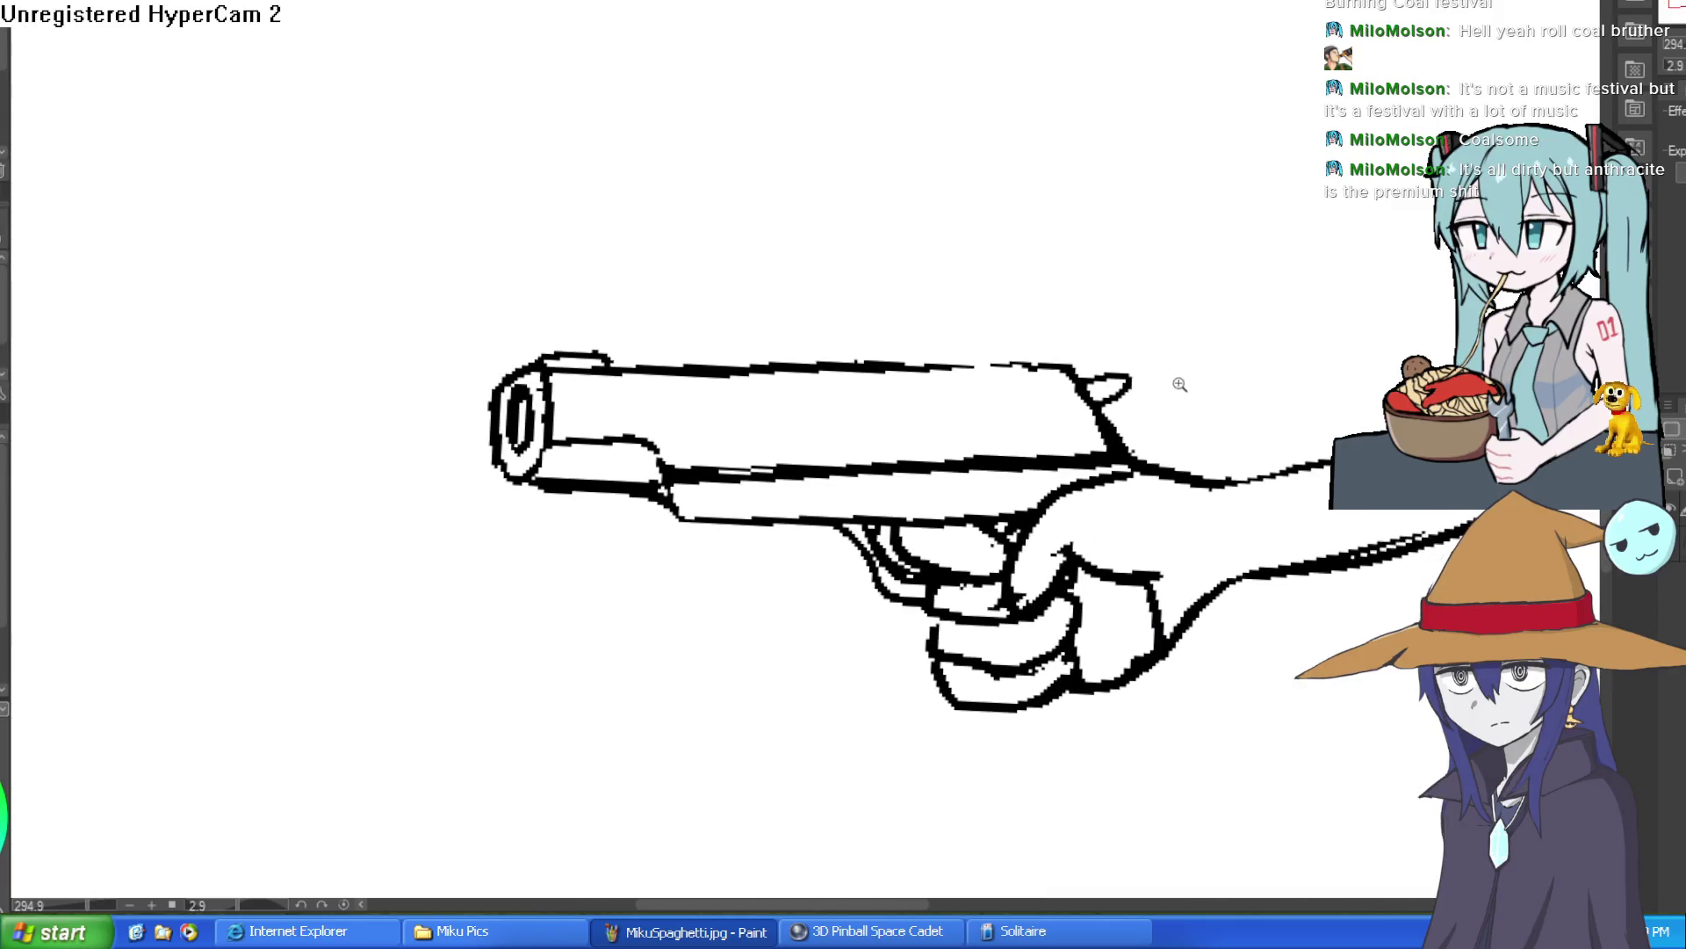
scroll(1180, 382, down, 2)
Redraw the slide's top edge as one long, heavier line.
drag(1118, 418, 1030, 425)
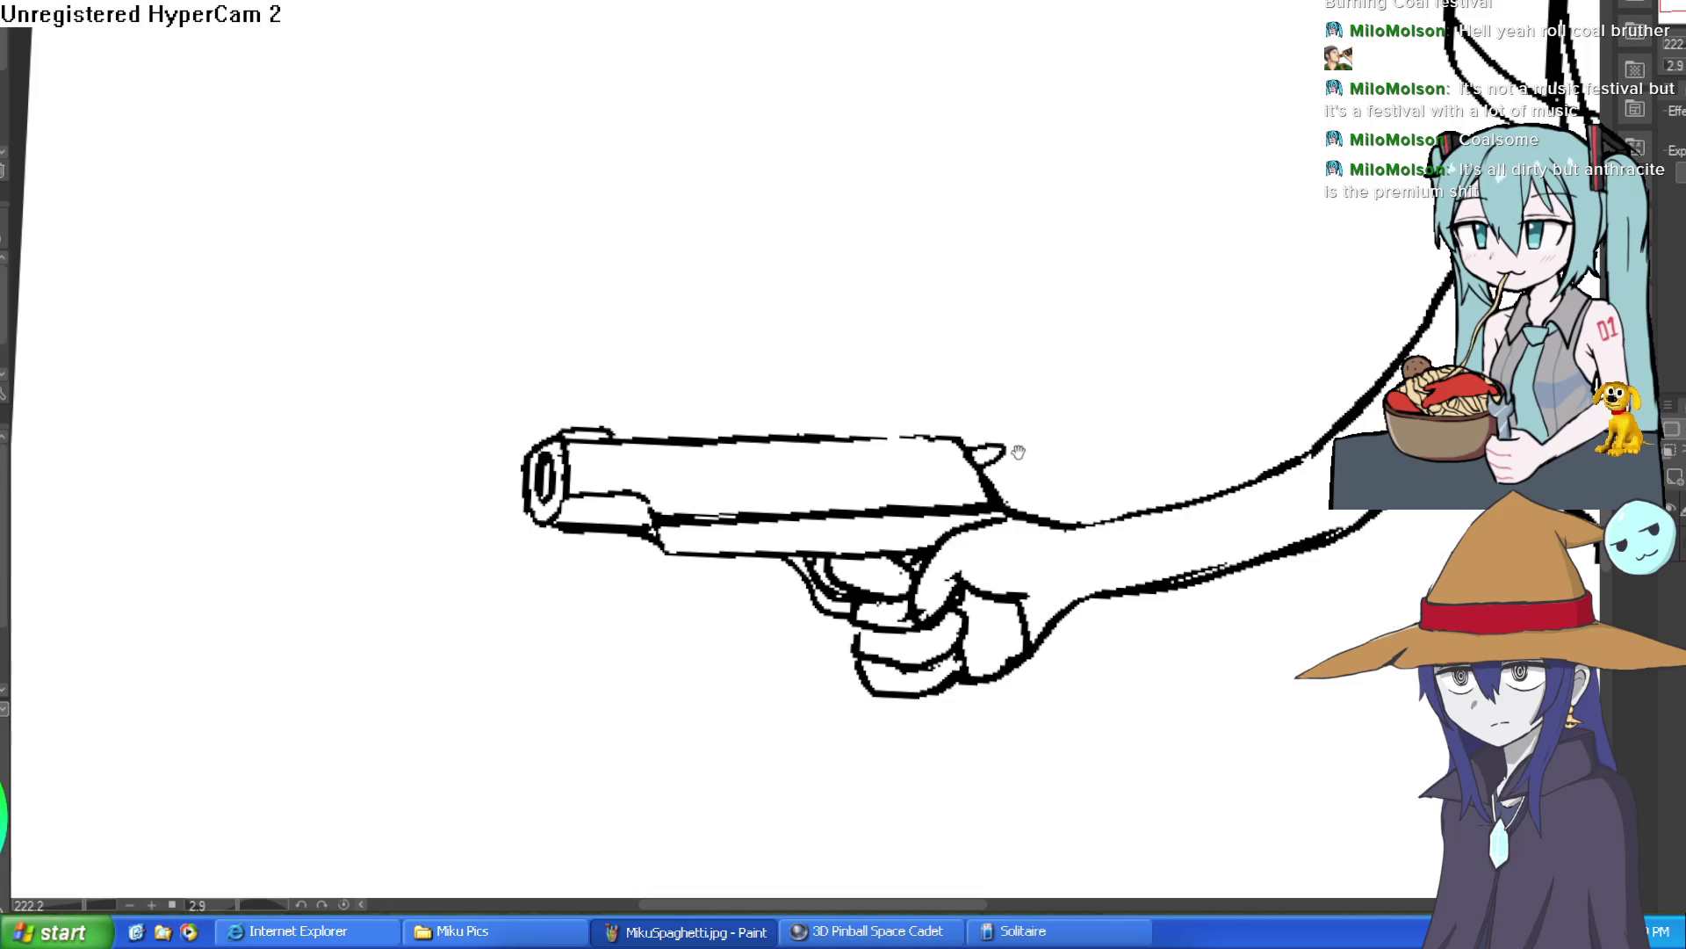
scroll(931, 481, up, 3)
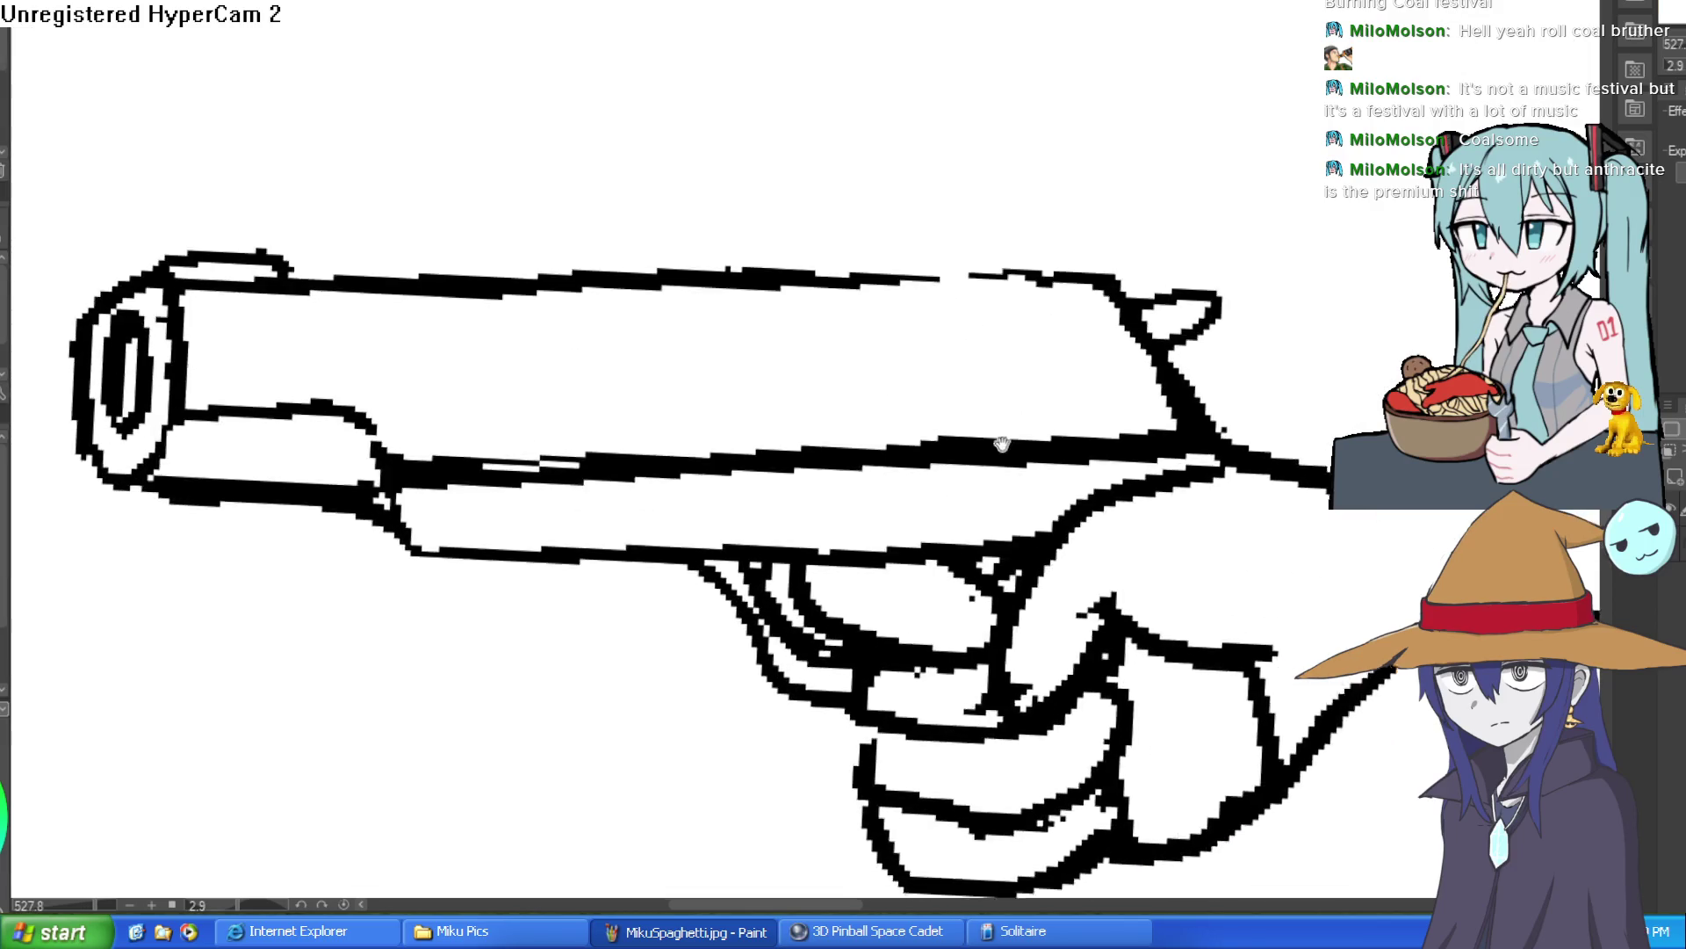
scroll(959, 445, down, 5)
drag(1266, 425, 1254, 414)
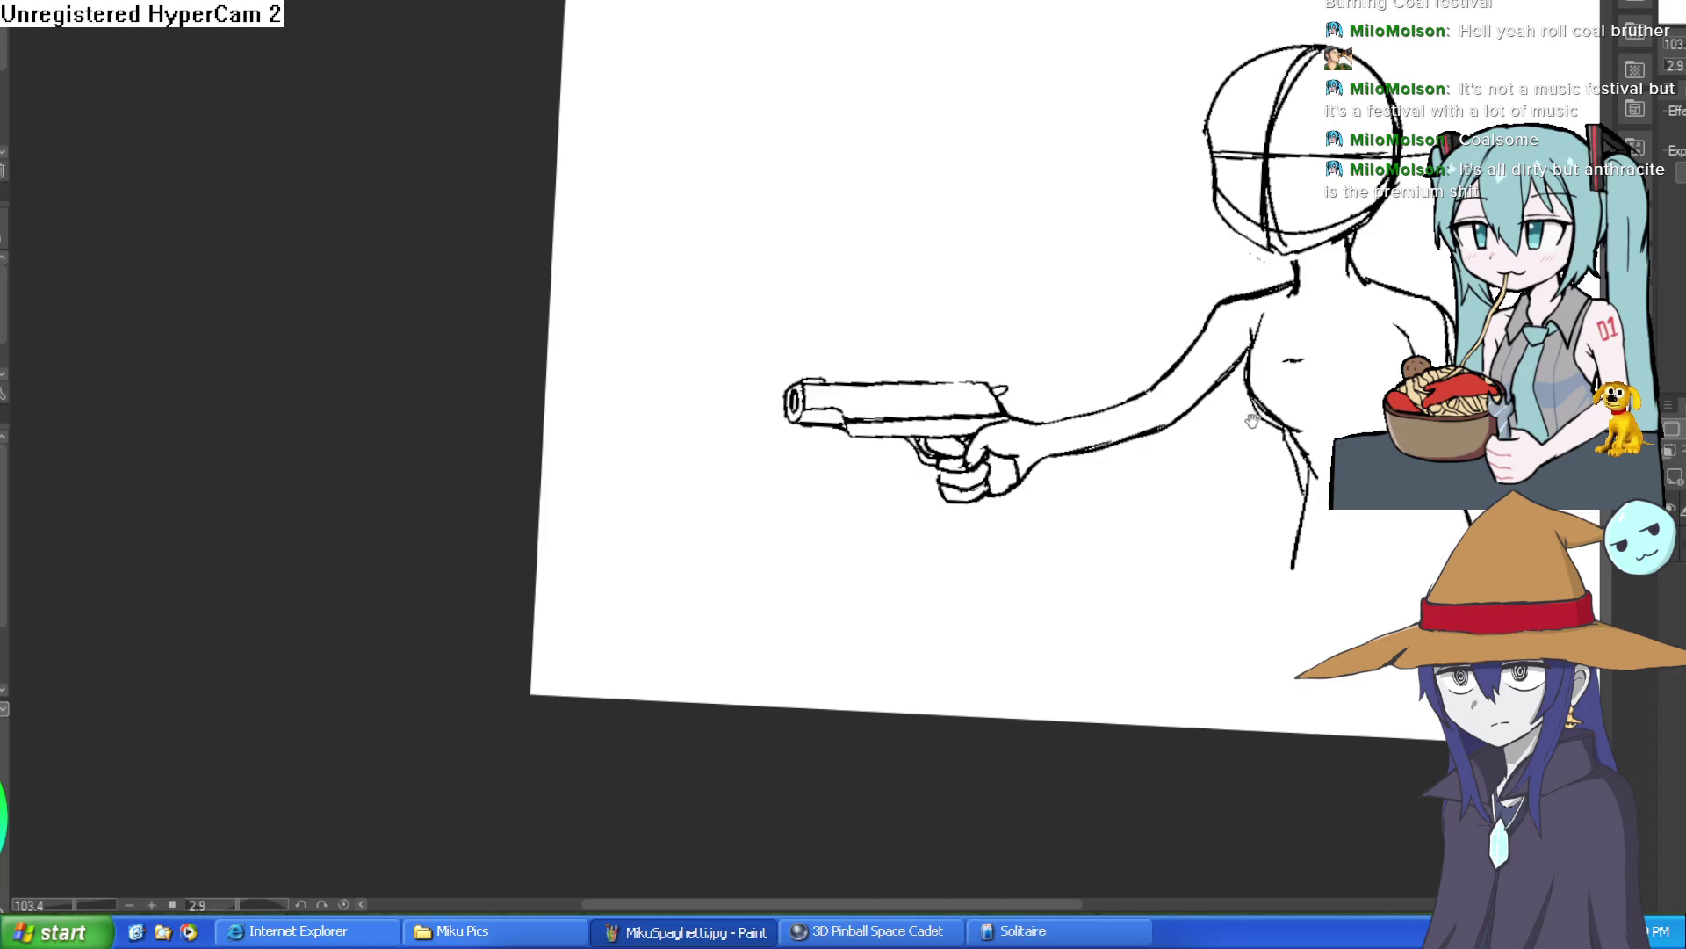
scroll(973, 400, up, 5)
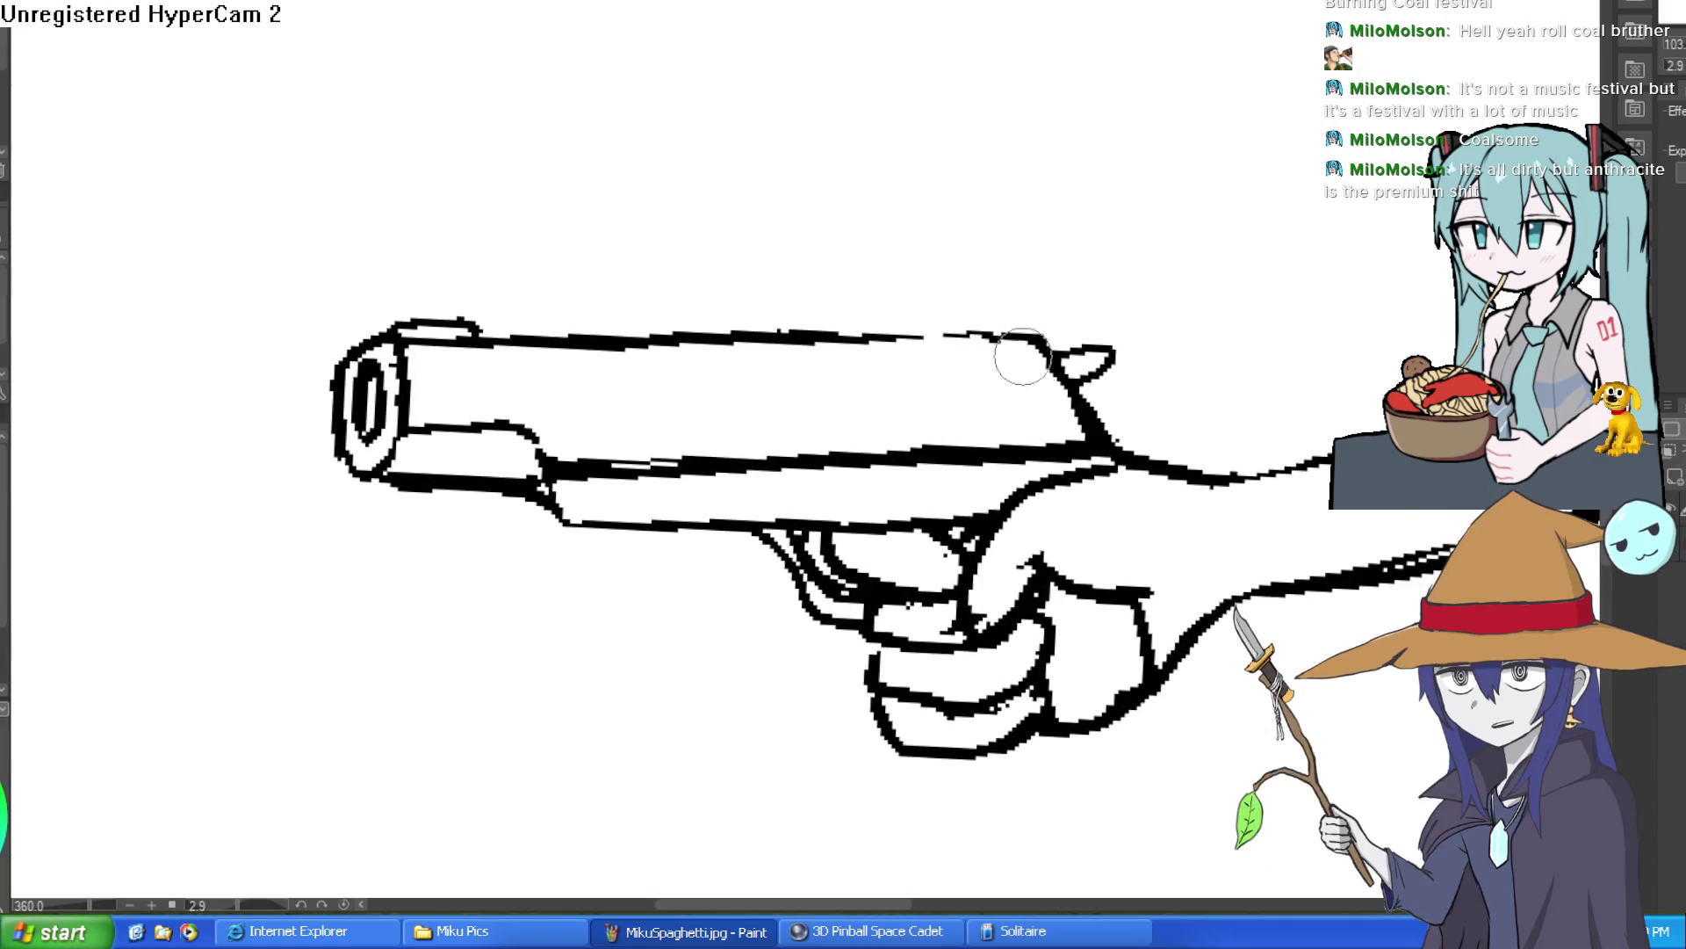
drag(998, 392, 1065, 226)
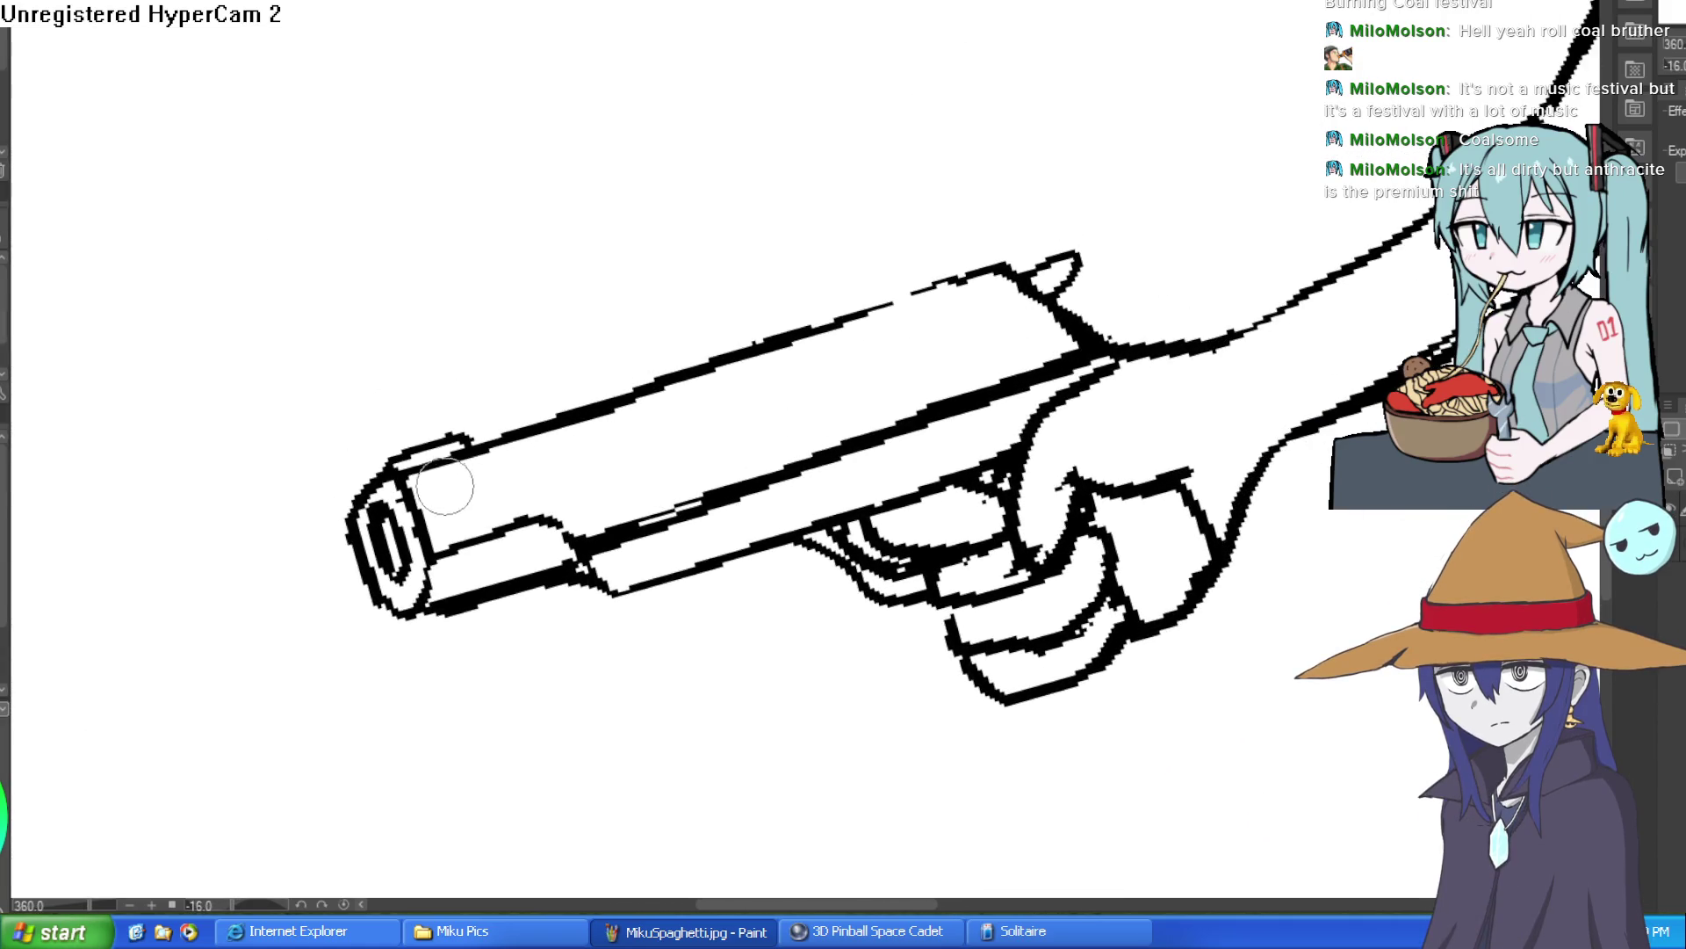
drag(421, 465, 889, 299)
key(ctrl+z)
mouse_move(413, 471)
mouse_down()
mouse_move(715, 365)
mouse_move(1049, 300)
mouse_move(960, 275)
mouse_move(621, 380)
mouse_move(377, 470)
mouse_move(355, 496)
mouse_move(715, 351)
mouse_move(1083, 271)
mouse_move(1024, 264)
mouse_move(1057, 289)
mouse_move(1020, 272)
mouse_move(1178, 290)
mouse_up()
Thicken the muzzle outline and extend the heavier line down the barrel's right edge.
drag(1339, 508, 1159, 405)
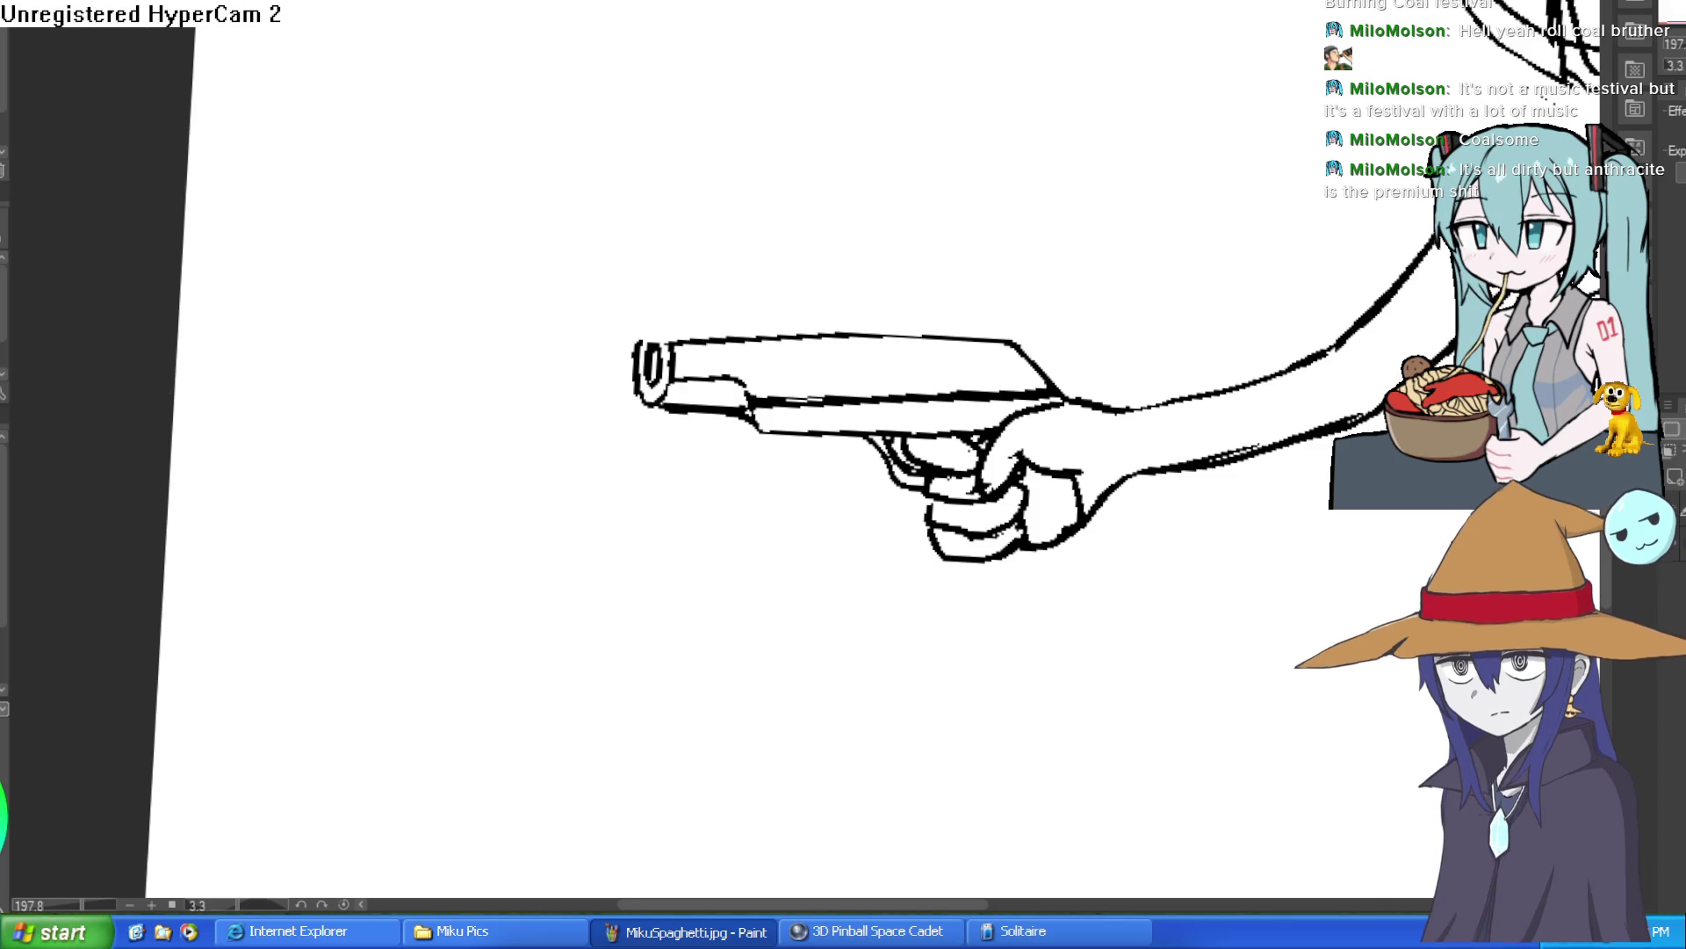
mouse_move(772, 114)
mouse_down()
mouse_move(1091, 466)
mouse_move(1023, 510)
mouse_move(958, 457)
mouse_up()
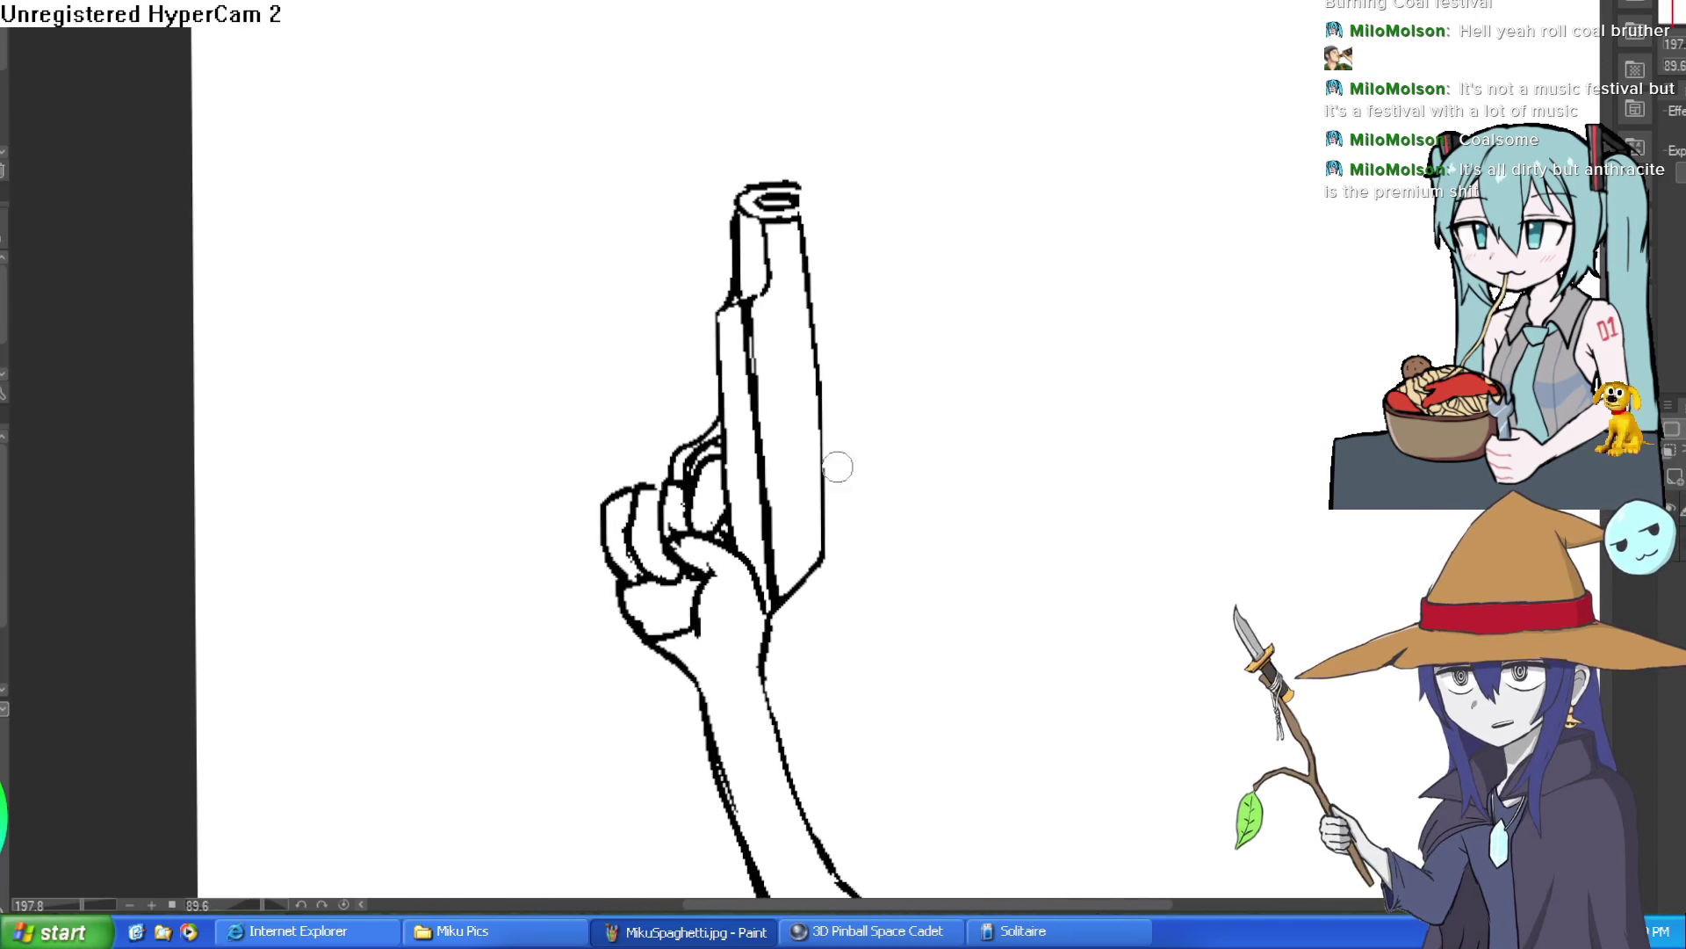
mouse_move(803, 189)
mouse_down()
mouse_move(775, 207)
mouse_move(795, 180)
mouse_move(823, 562)
mouse_up()
mouse_move(873, 440)
mouse_down()
mouse_move(794, 260)
mouse_move(998, 49)
mouse_move(1145, 161)
mouse_up()
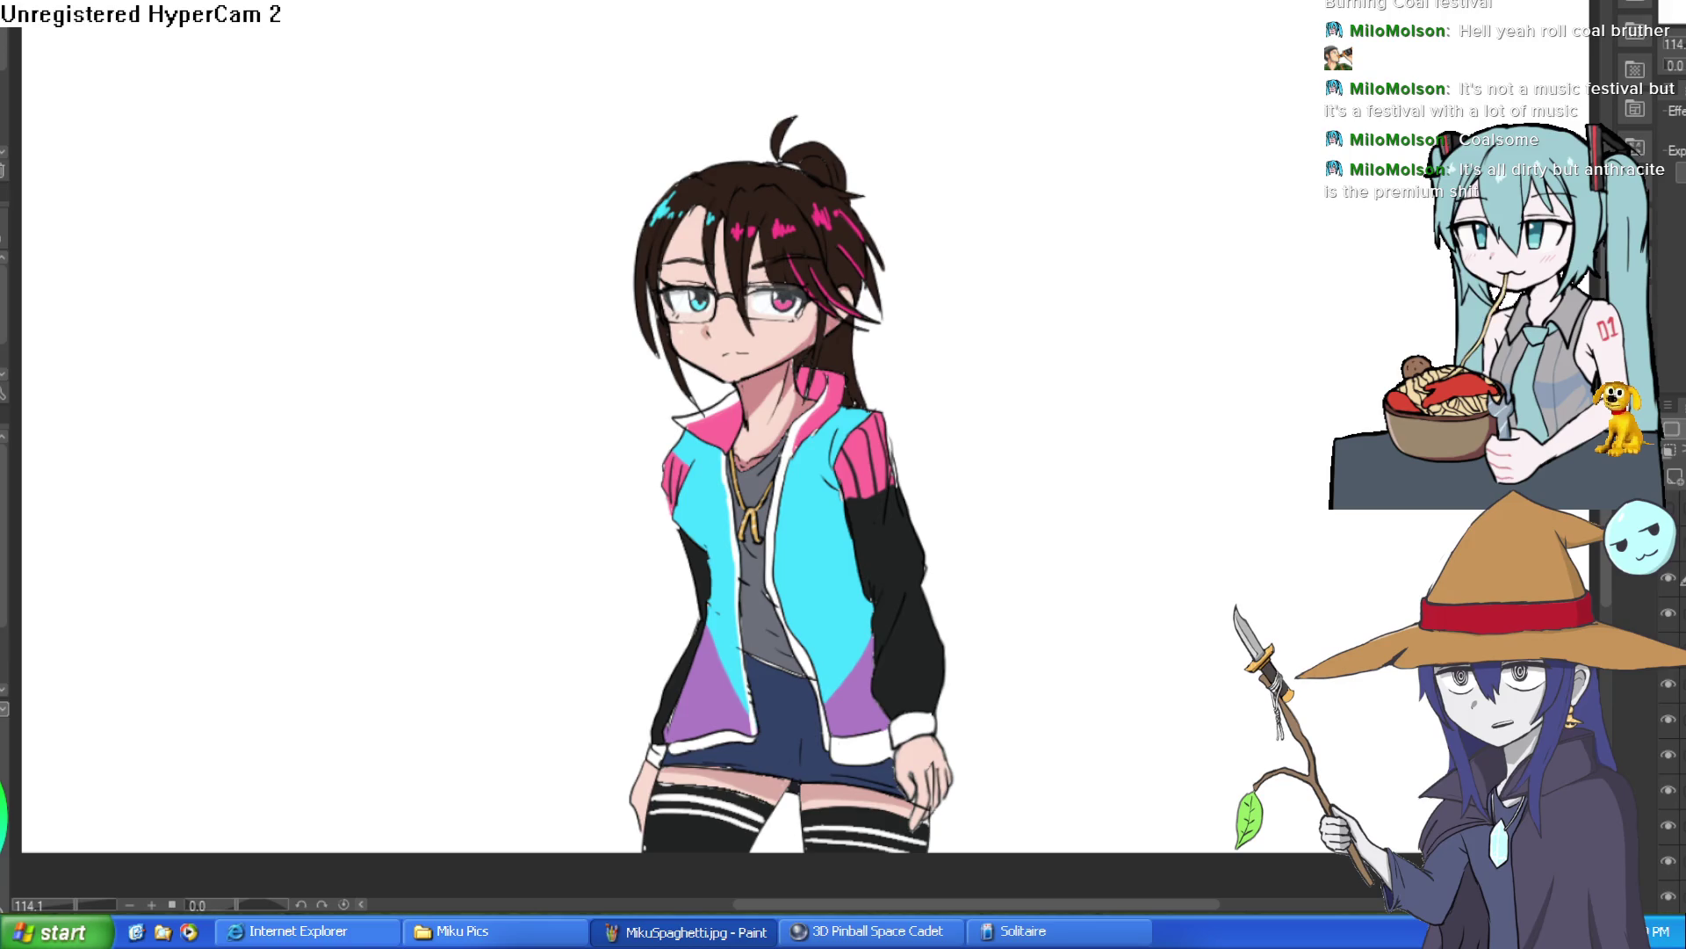
Mirror the view horizontally and back to compare the drawing, then scroll the view sideways.
key(h)
key(h)
key(h)
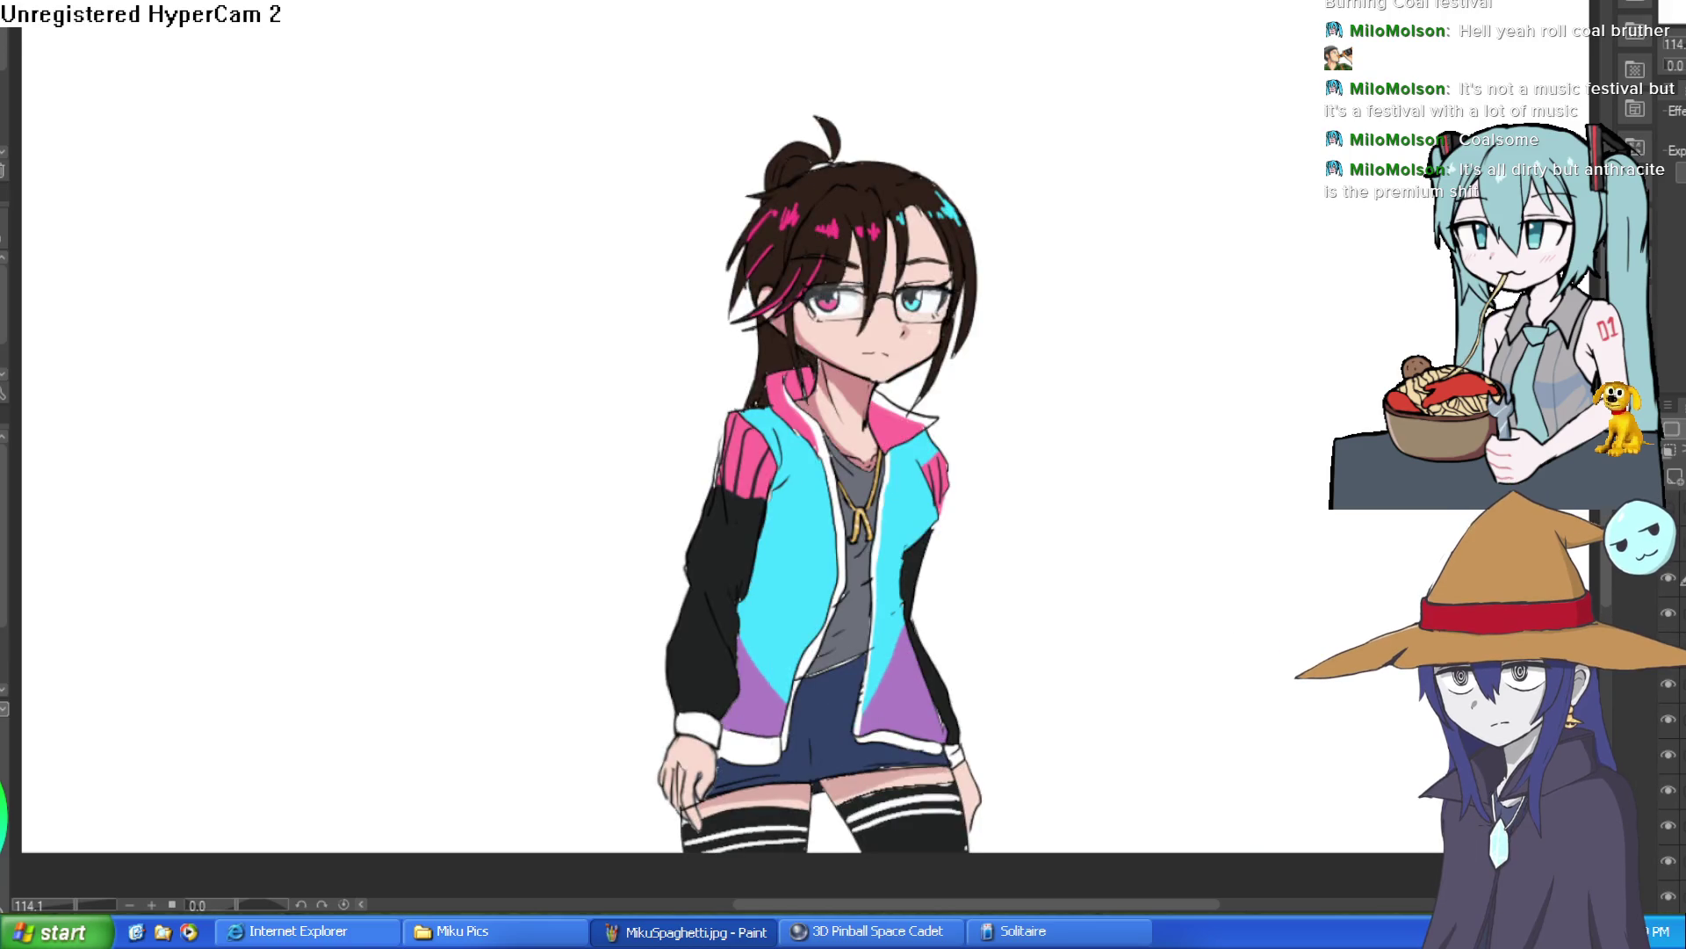
key(h)
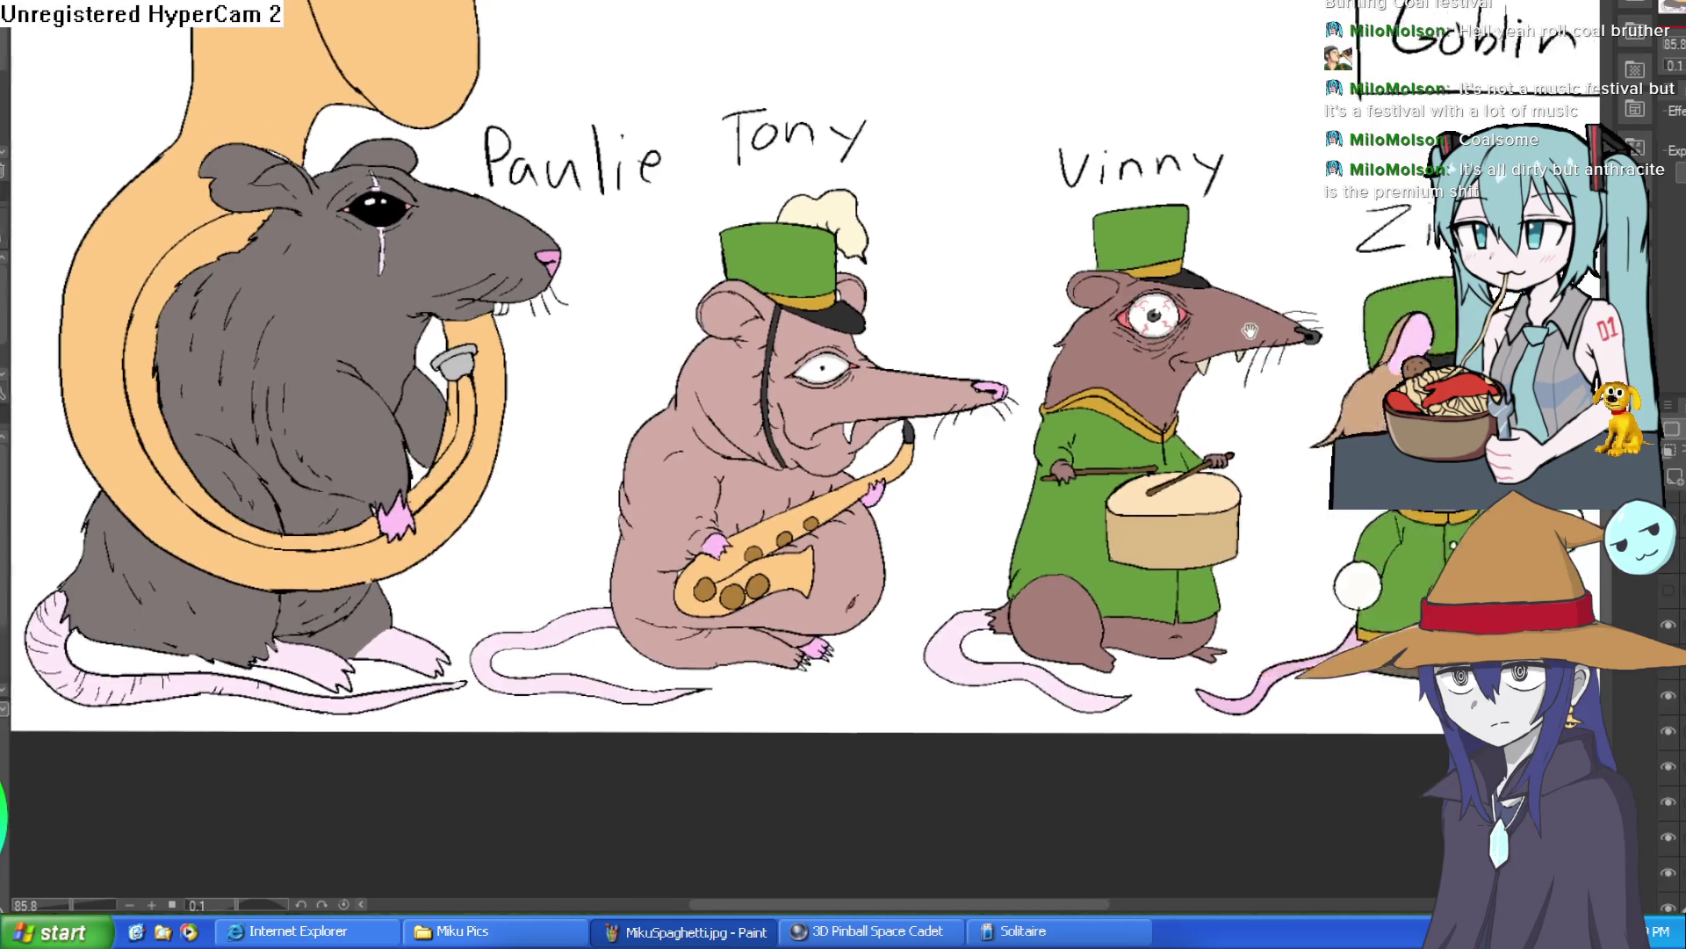
scroll(1392, 307, right, 5)
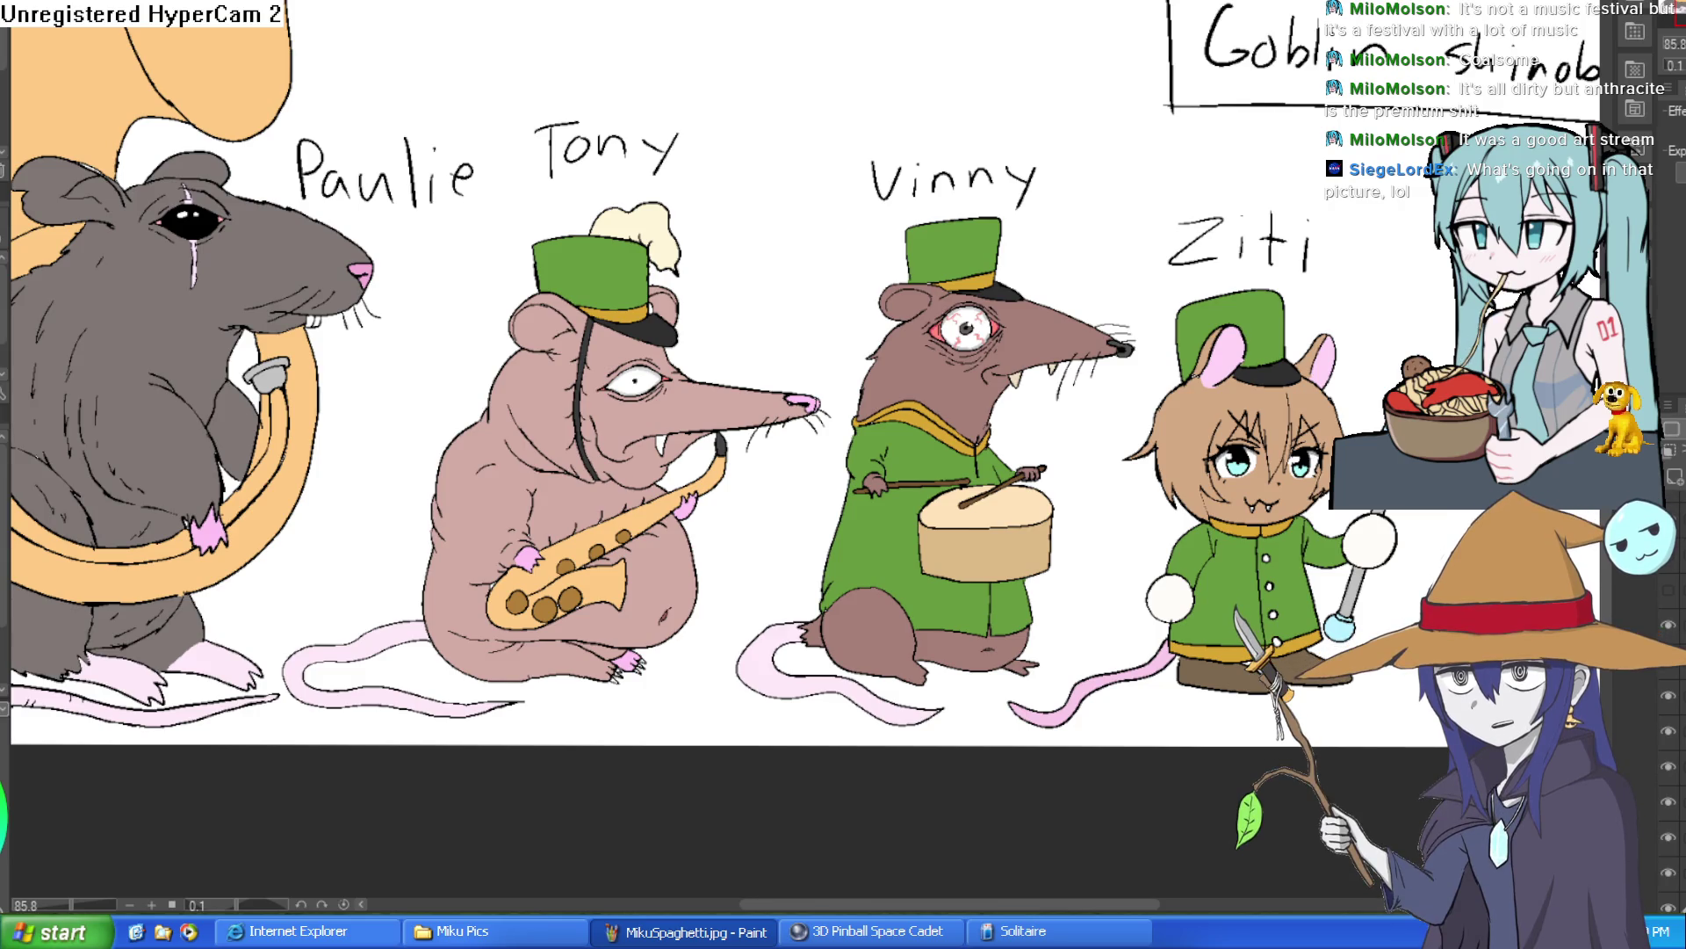
Cycle with Ctrl+Tab to the sketch of two elf girls and meme-face figures.
key(ctrl+Tab)
key(ctrl+Tab)
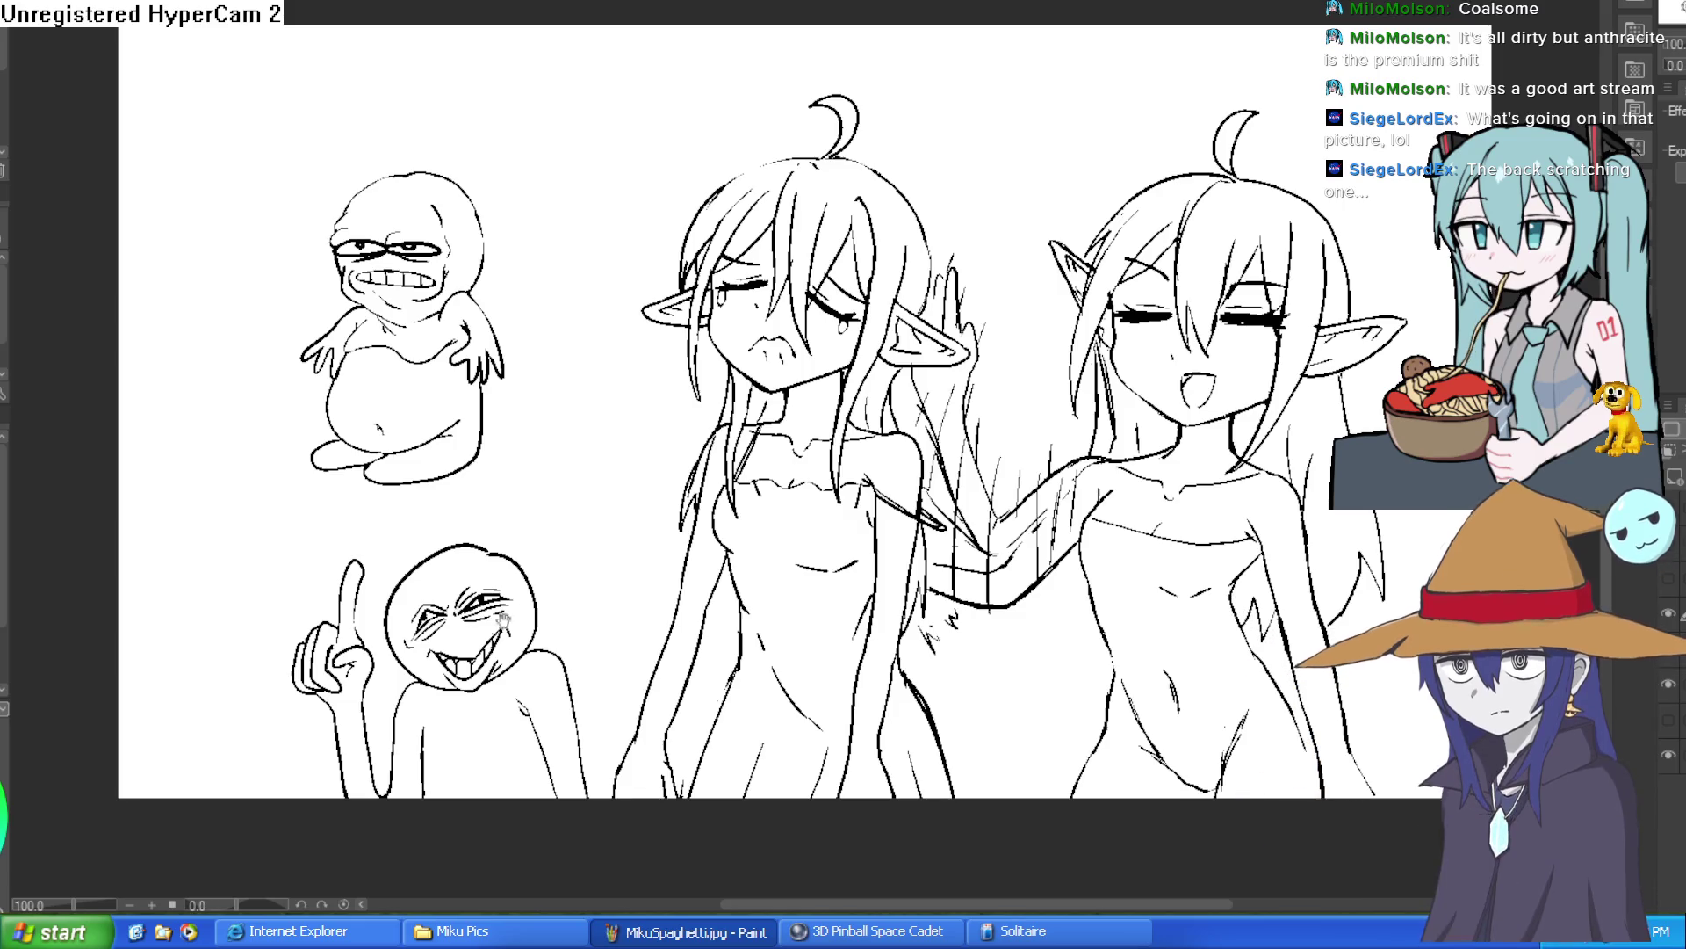
scroll(933, 381, up, 3)
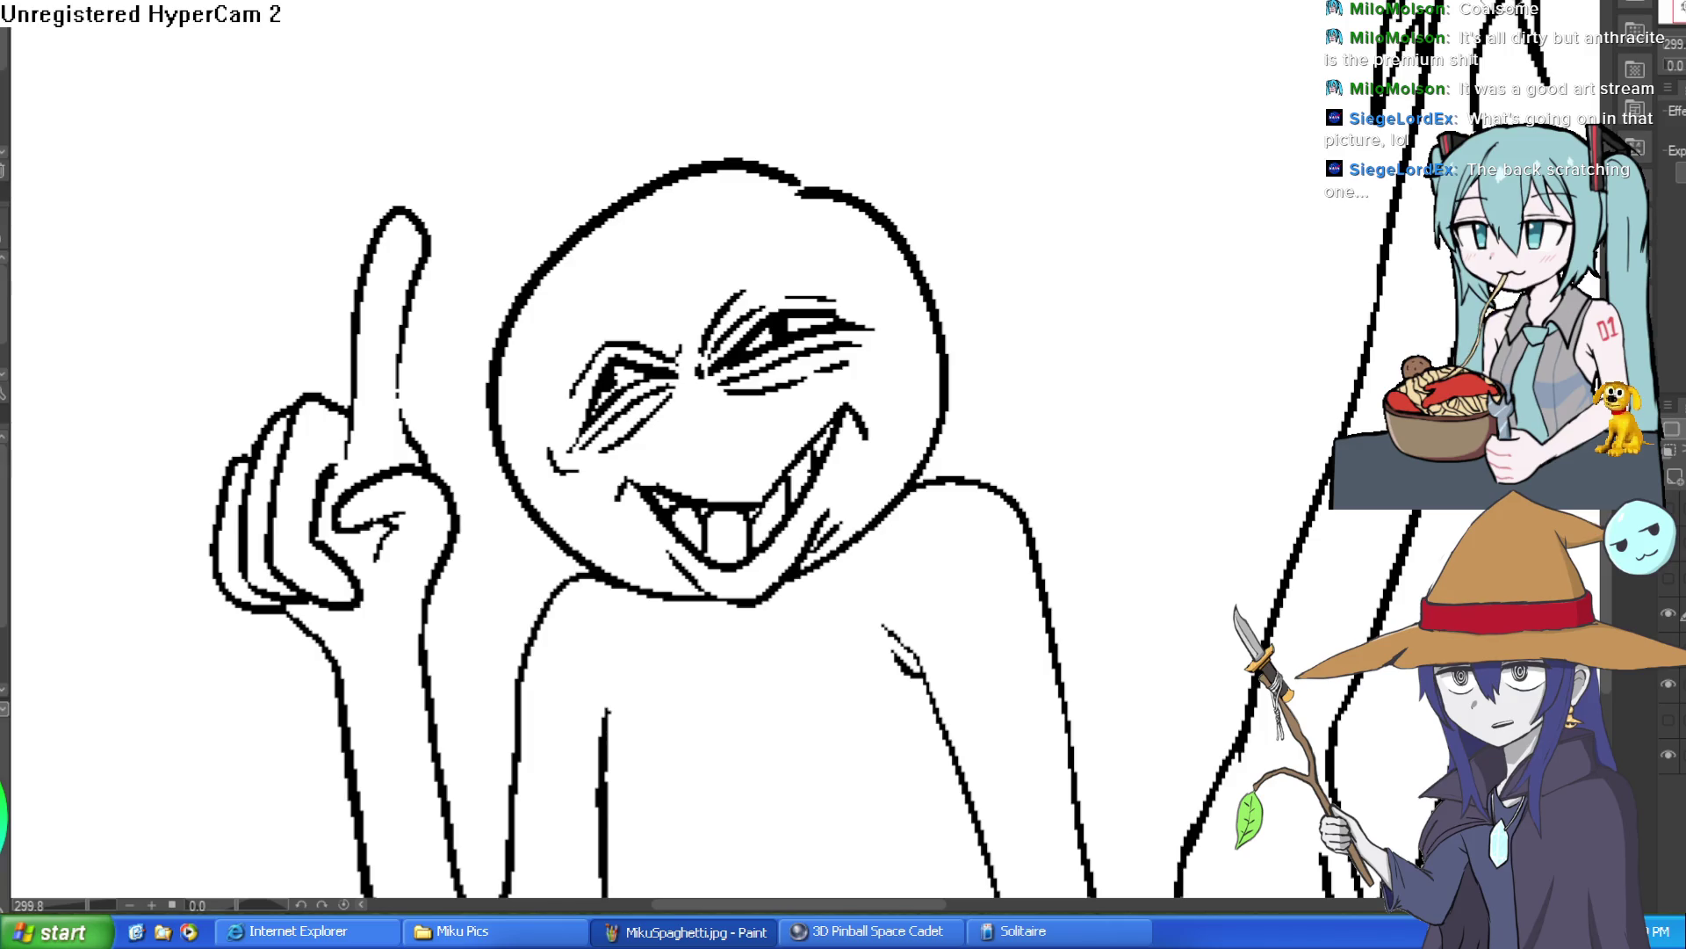
scroll(1212, 282, down, 5)
scroll(949, 261, up, 2)
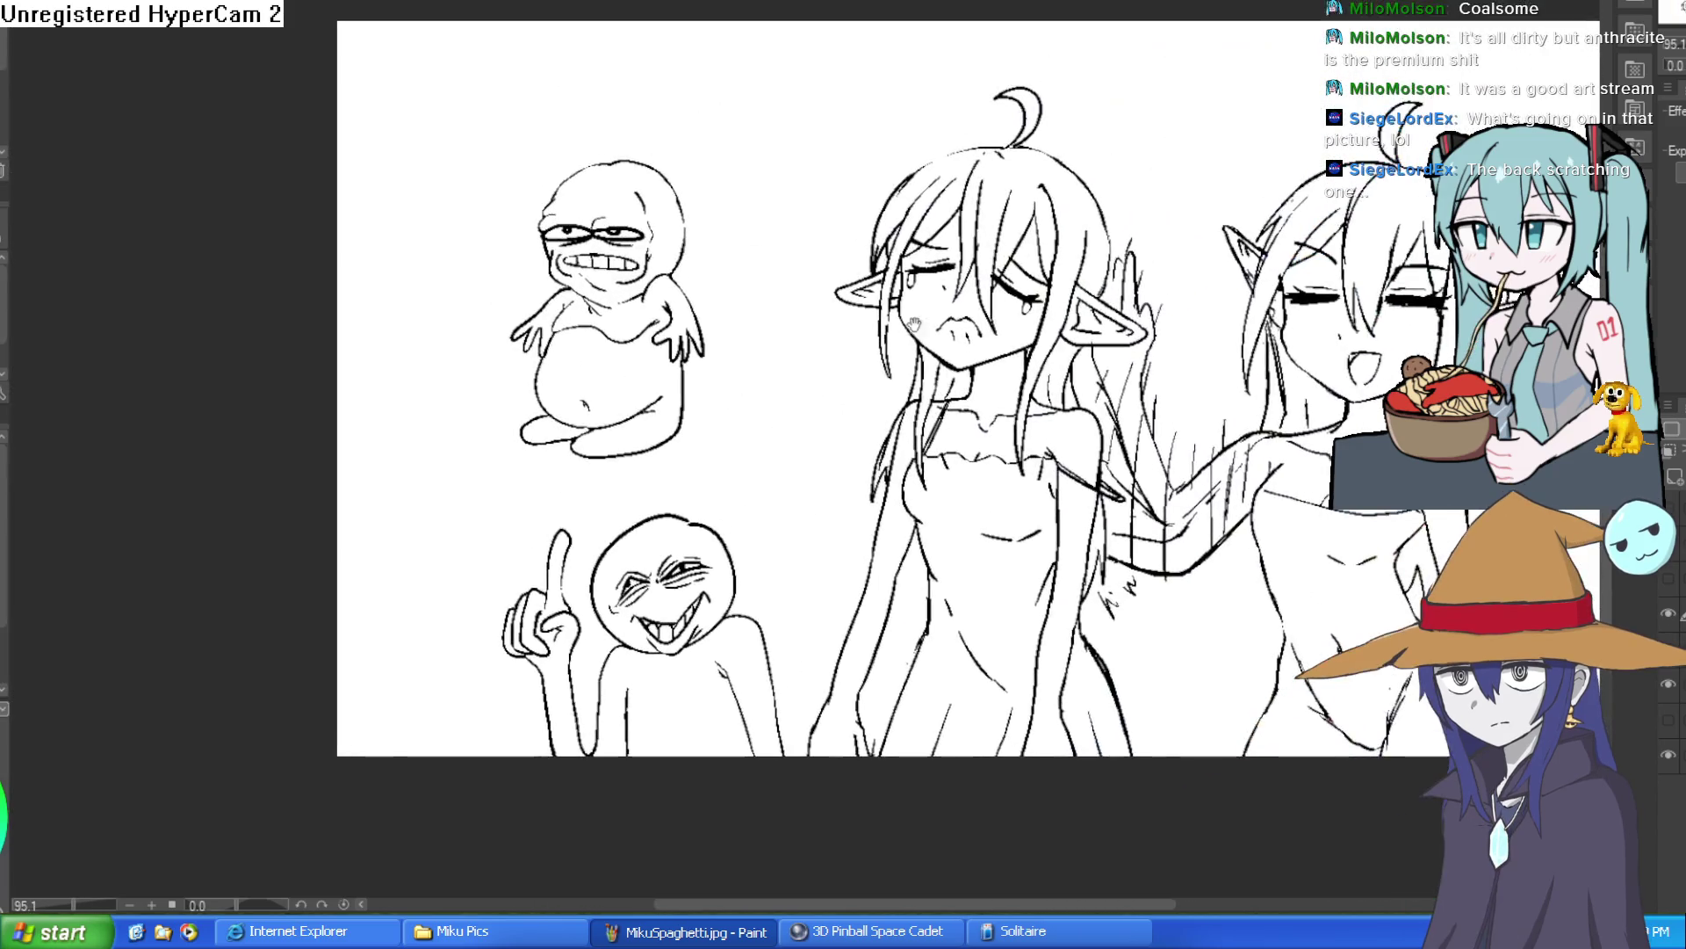
drag(918, 281, 923, 328)
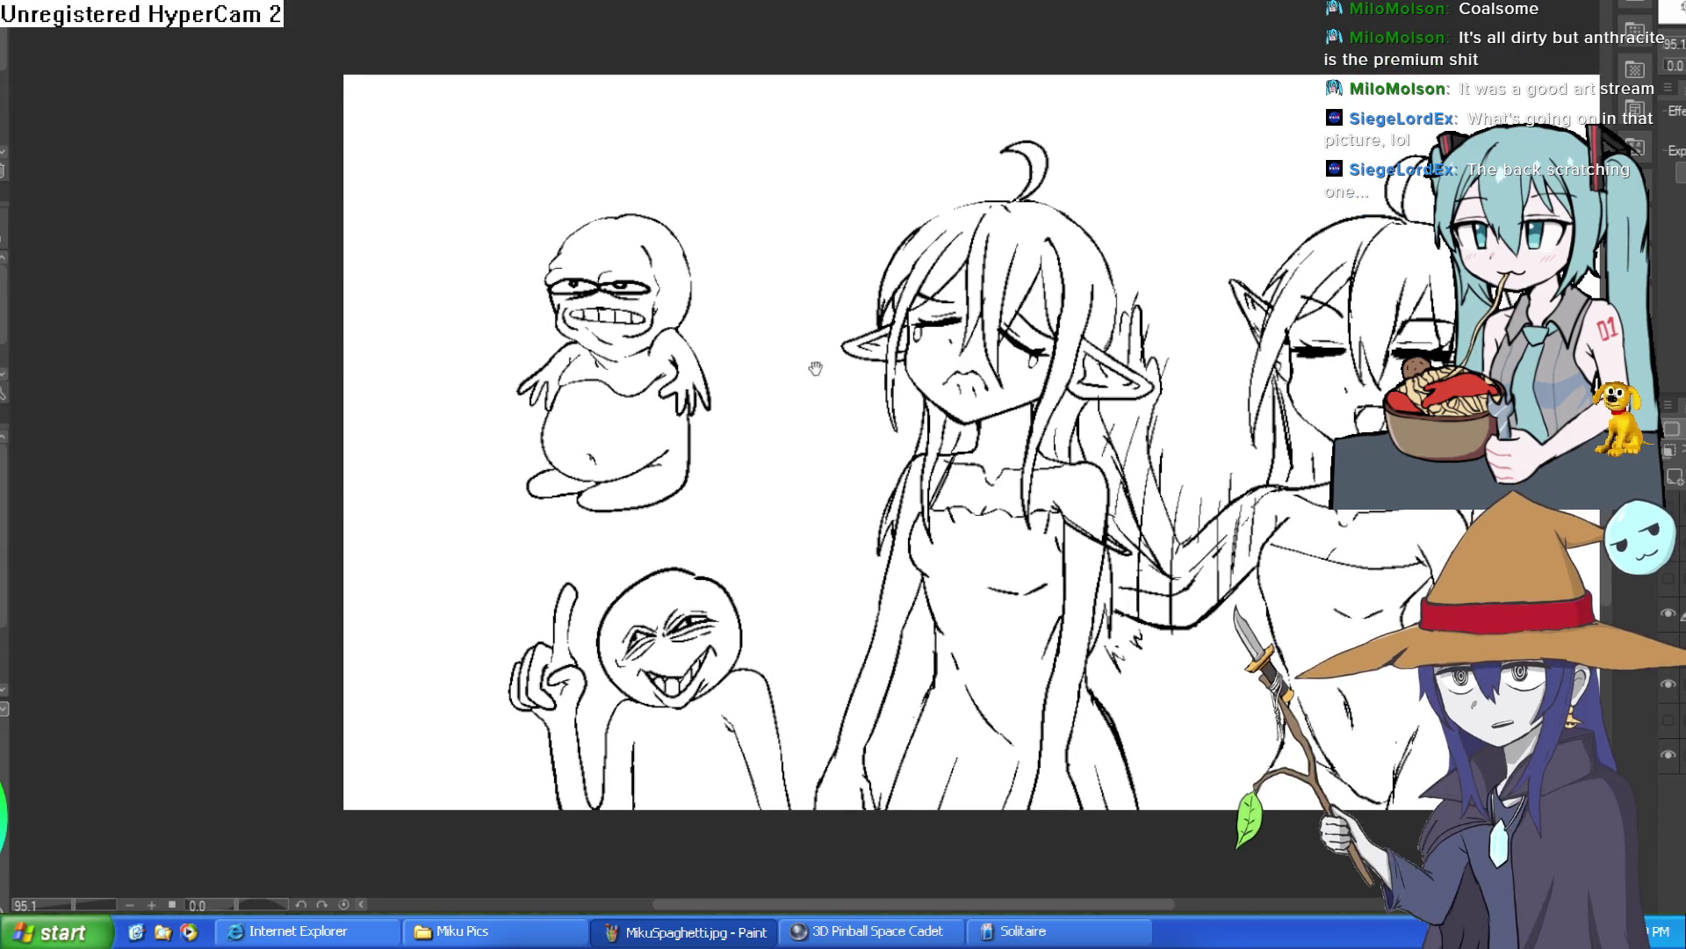
drag(785, 356, 871, 345)
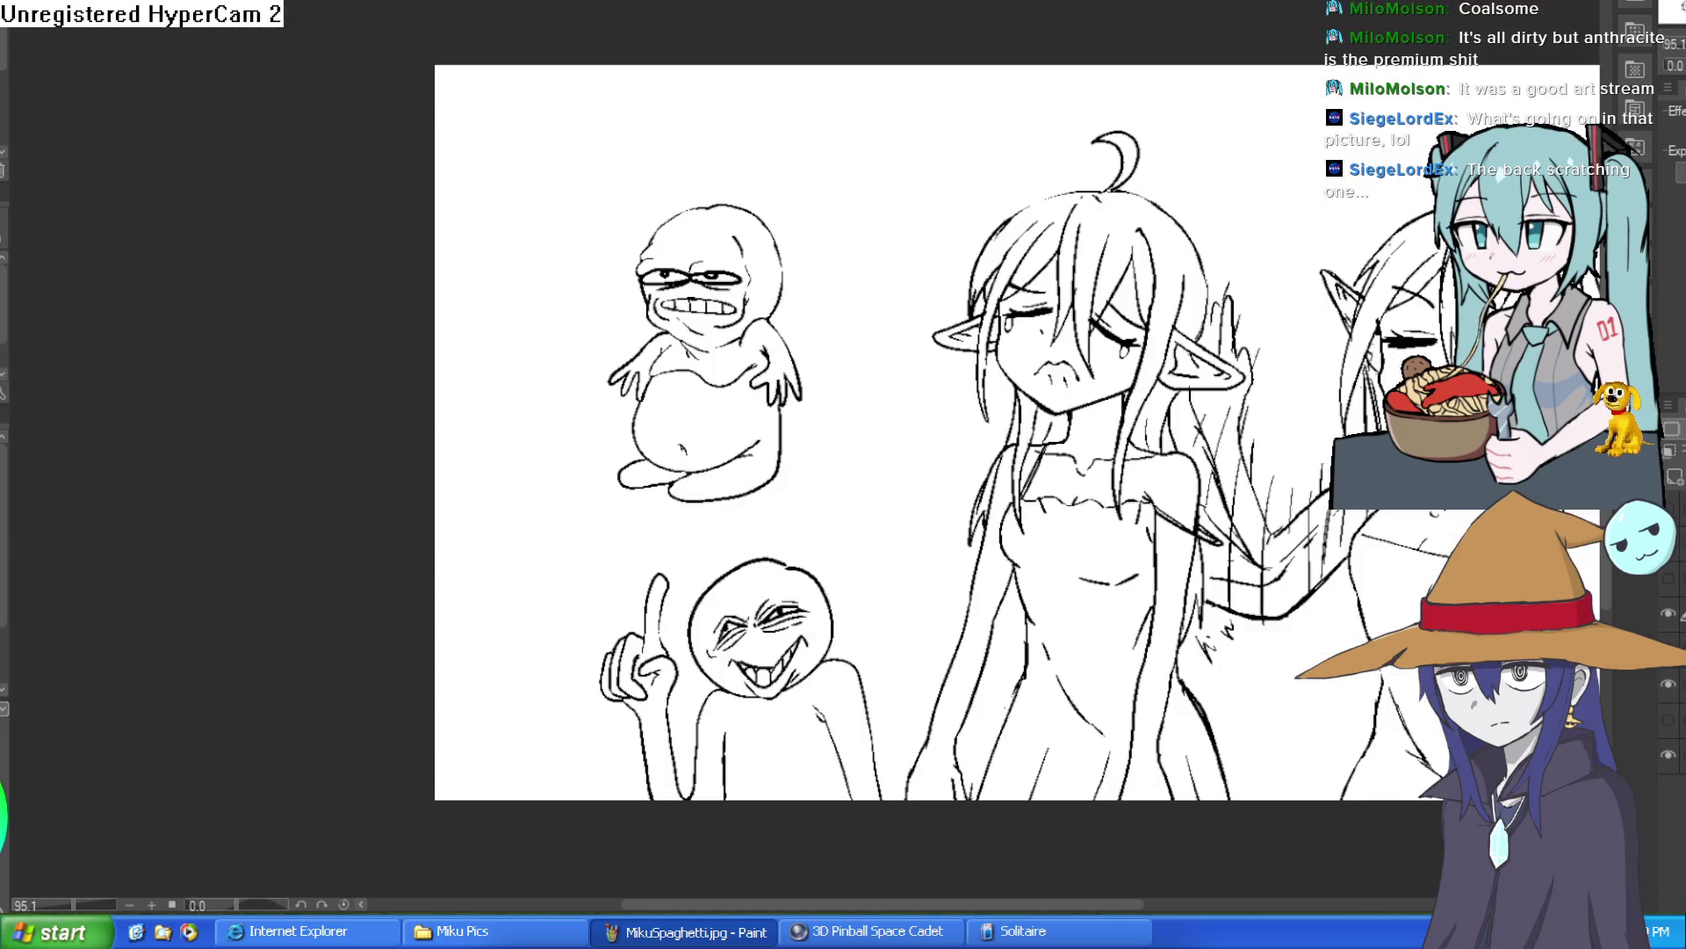
drag(1415, 157, 1168, 124)
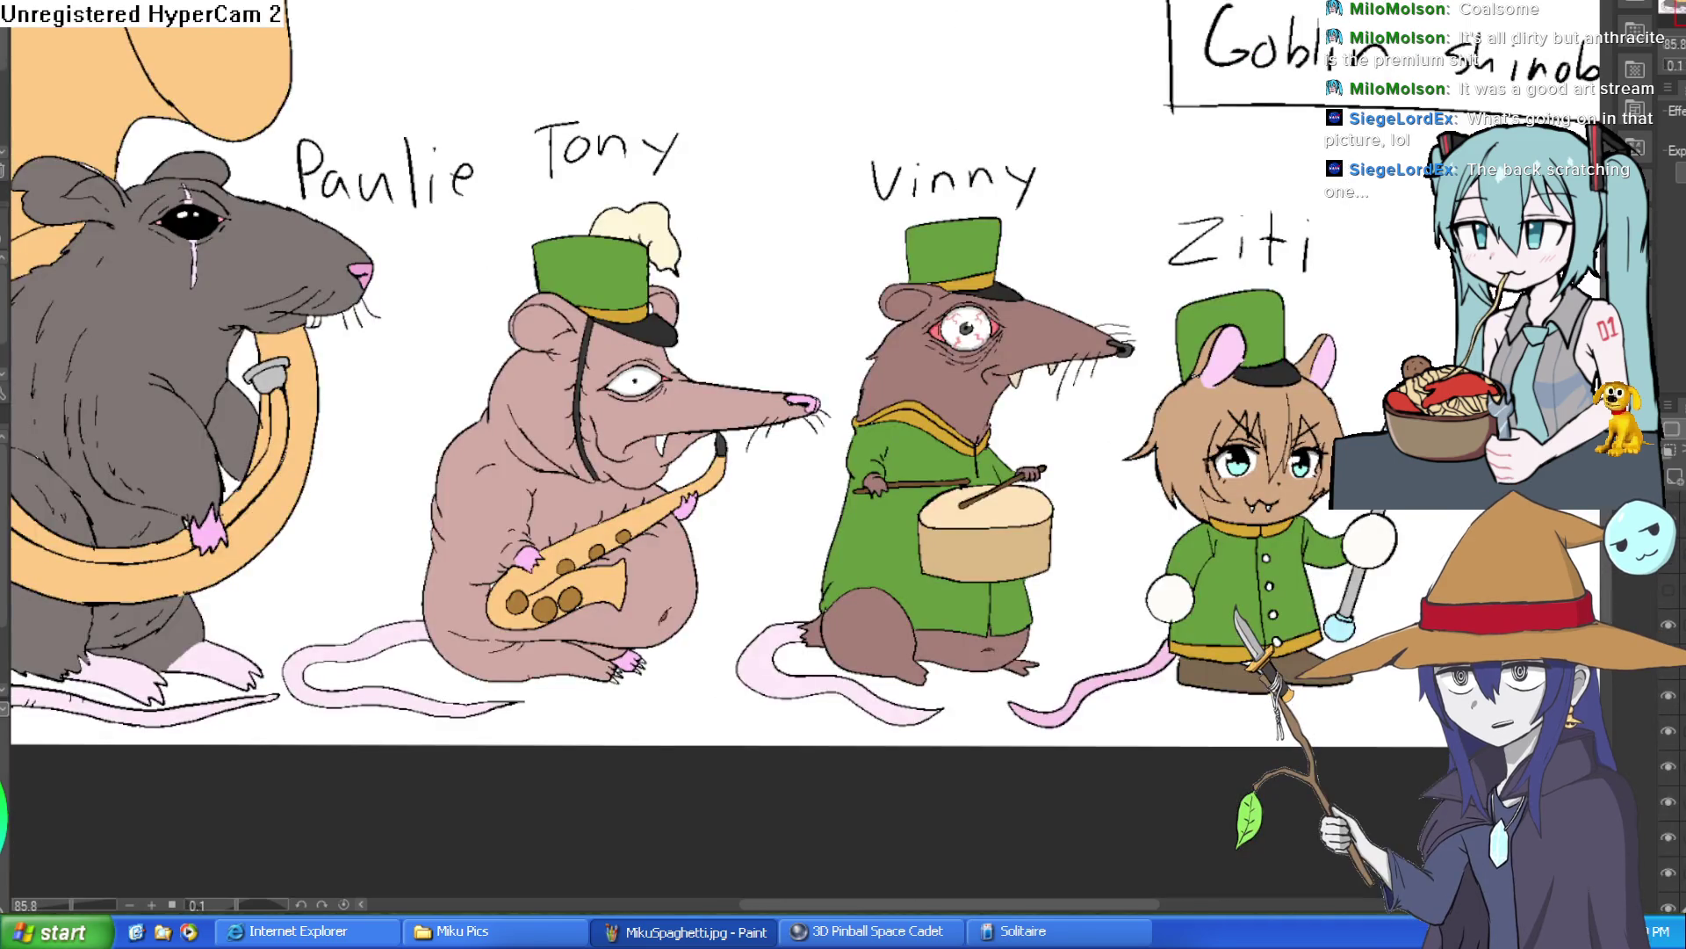
Pan and zoom the rat band view to bring Vinny's bloodshot eye into view.
mouse_move(1191, 177)
mouse_down()
mouse_move(1233, 274)
mouse_move(1196, 288)
mouse_up()
scroll(1236, 282, down, 2)
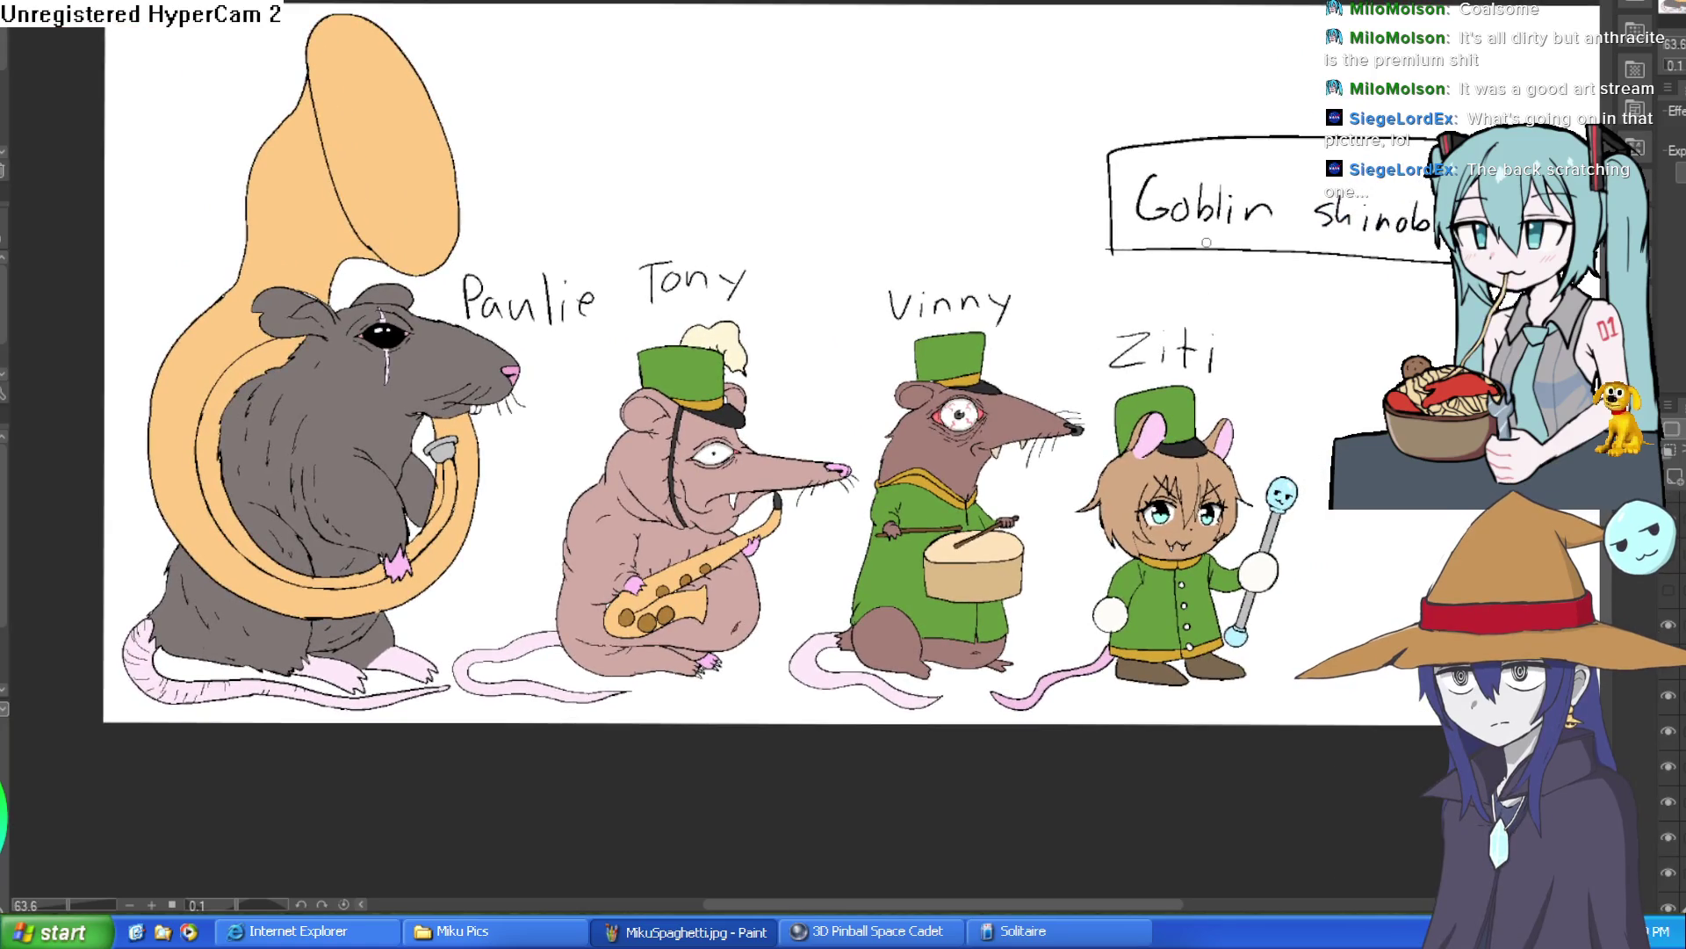
scroll(960, 395, up, 6)
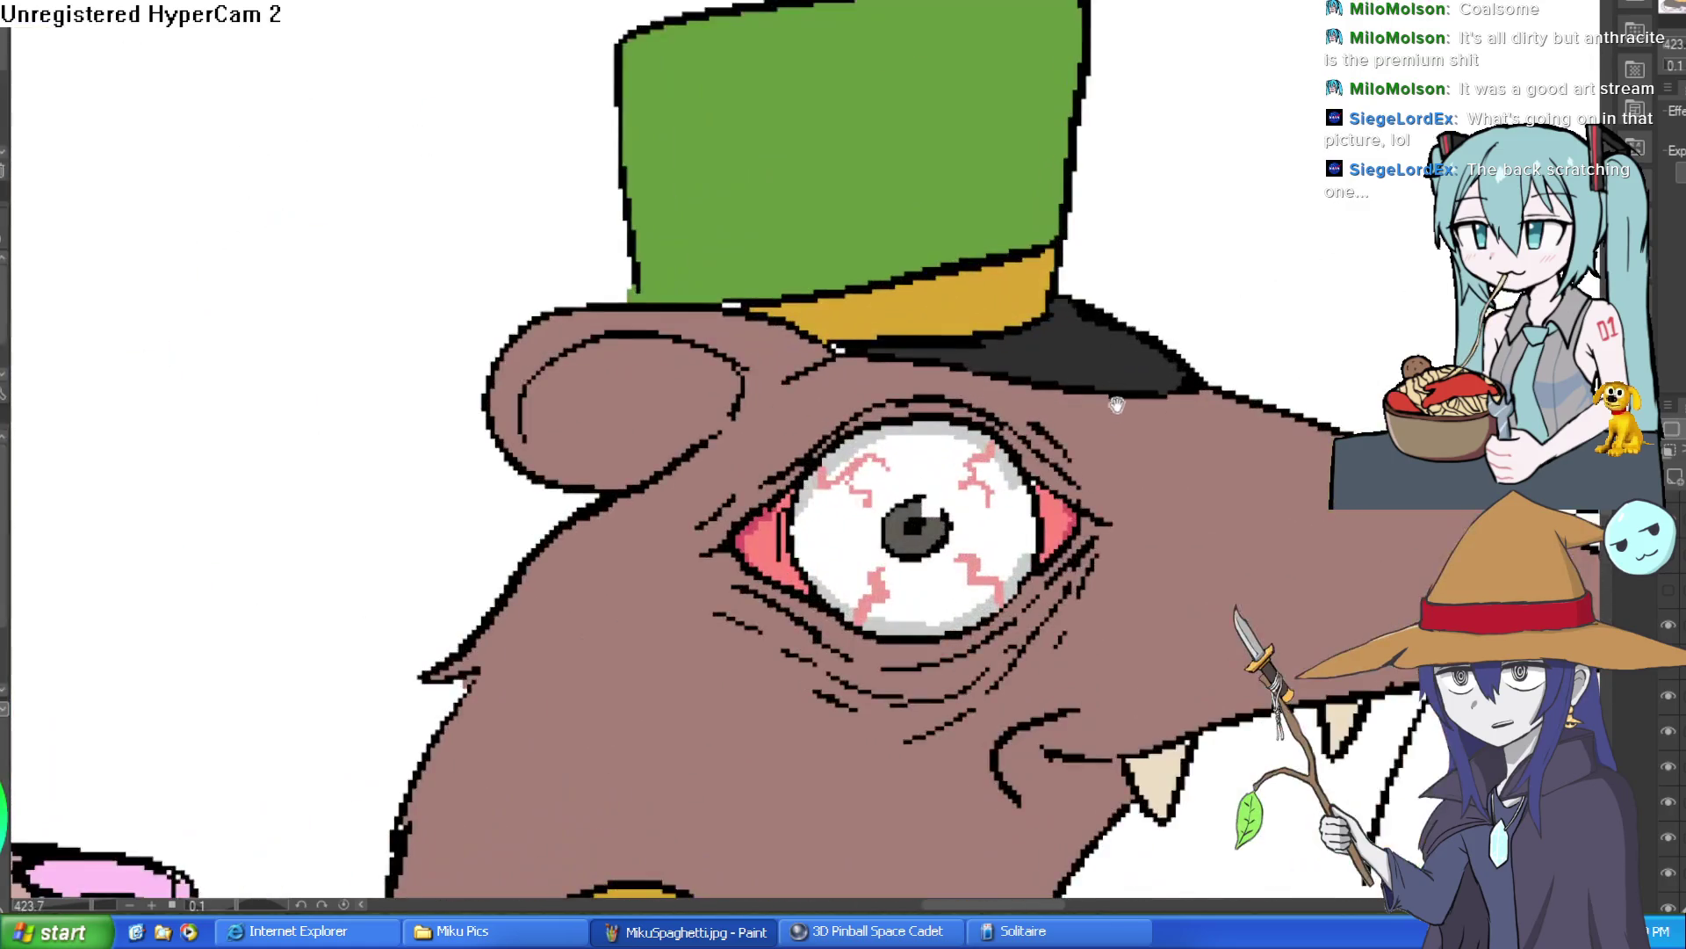
drag(1101, 424, 1100, 318)
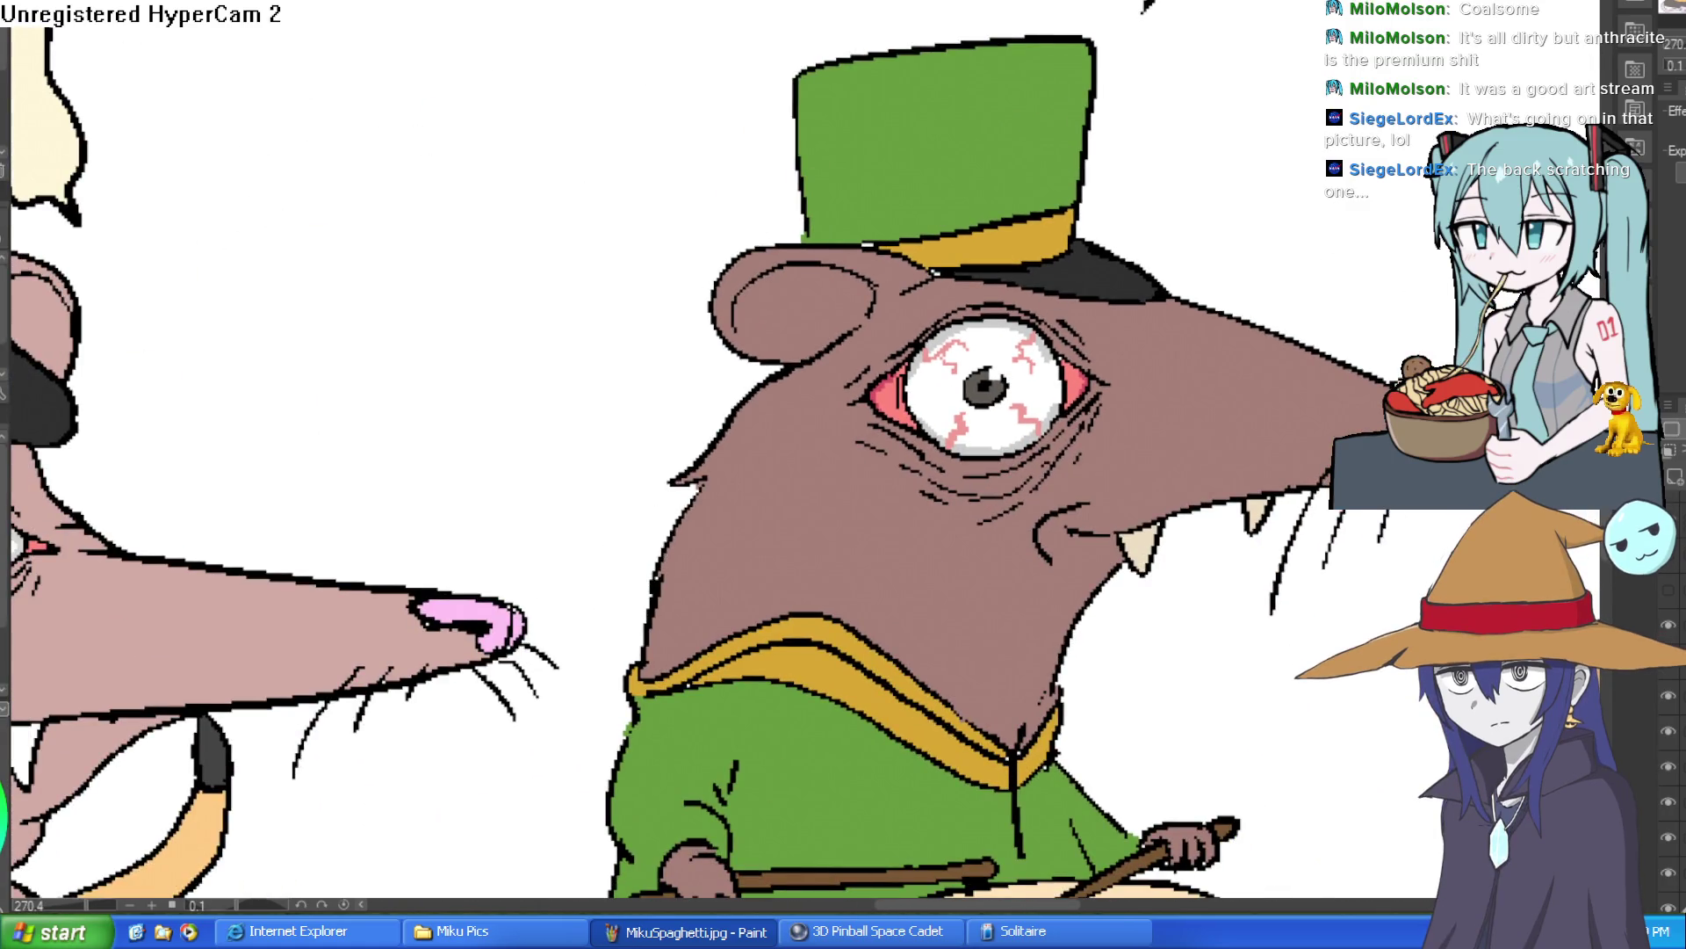
Mirror the fairy sketch horizontally and flip it back to check it.
scroll(1014, 156, down, 1)
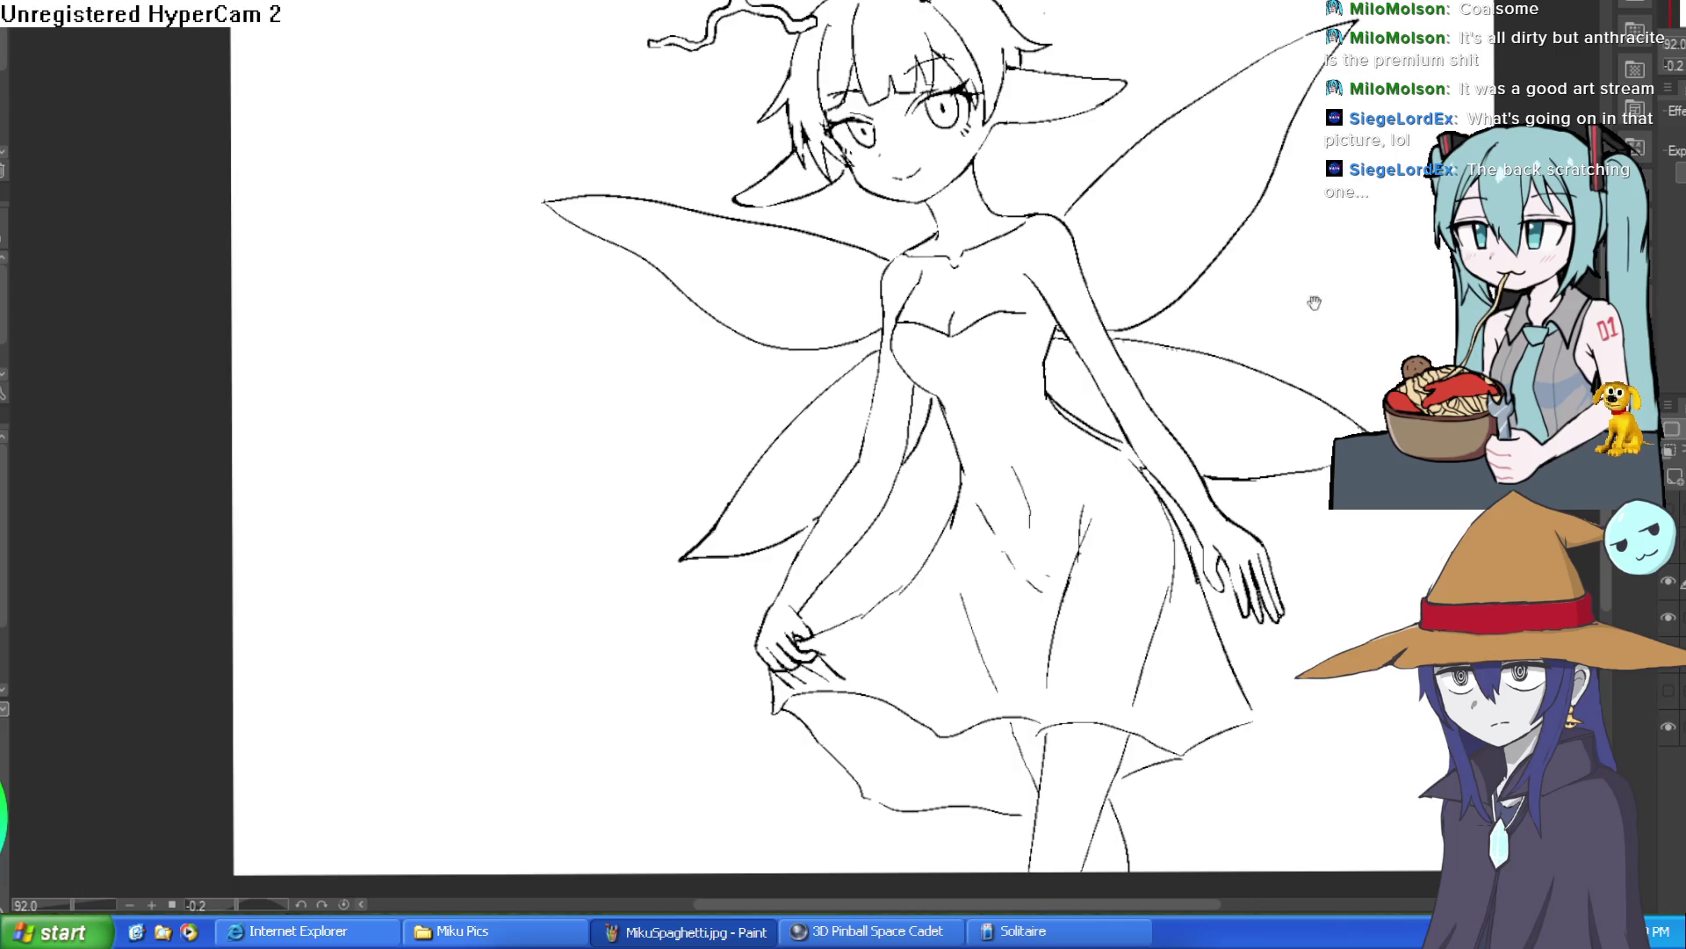
key(h)
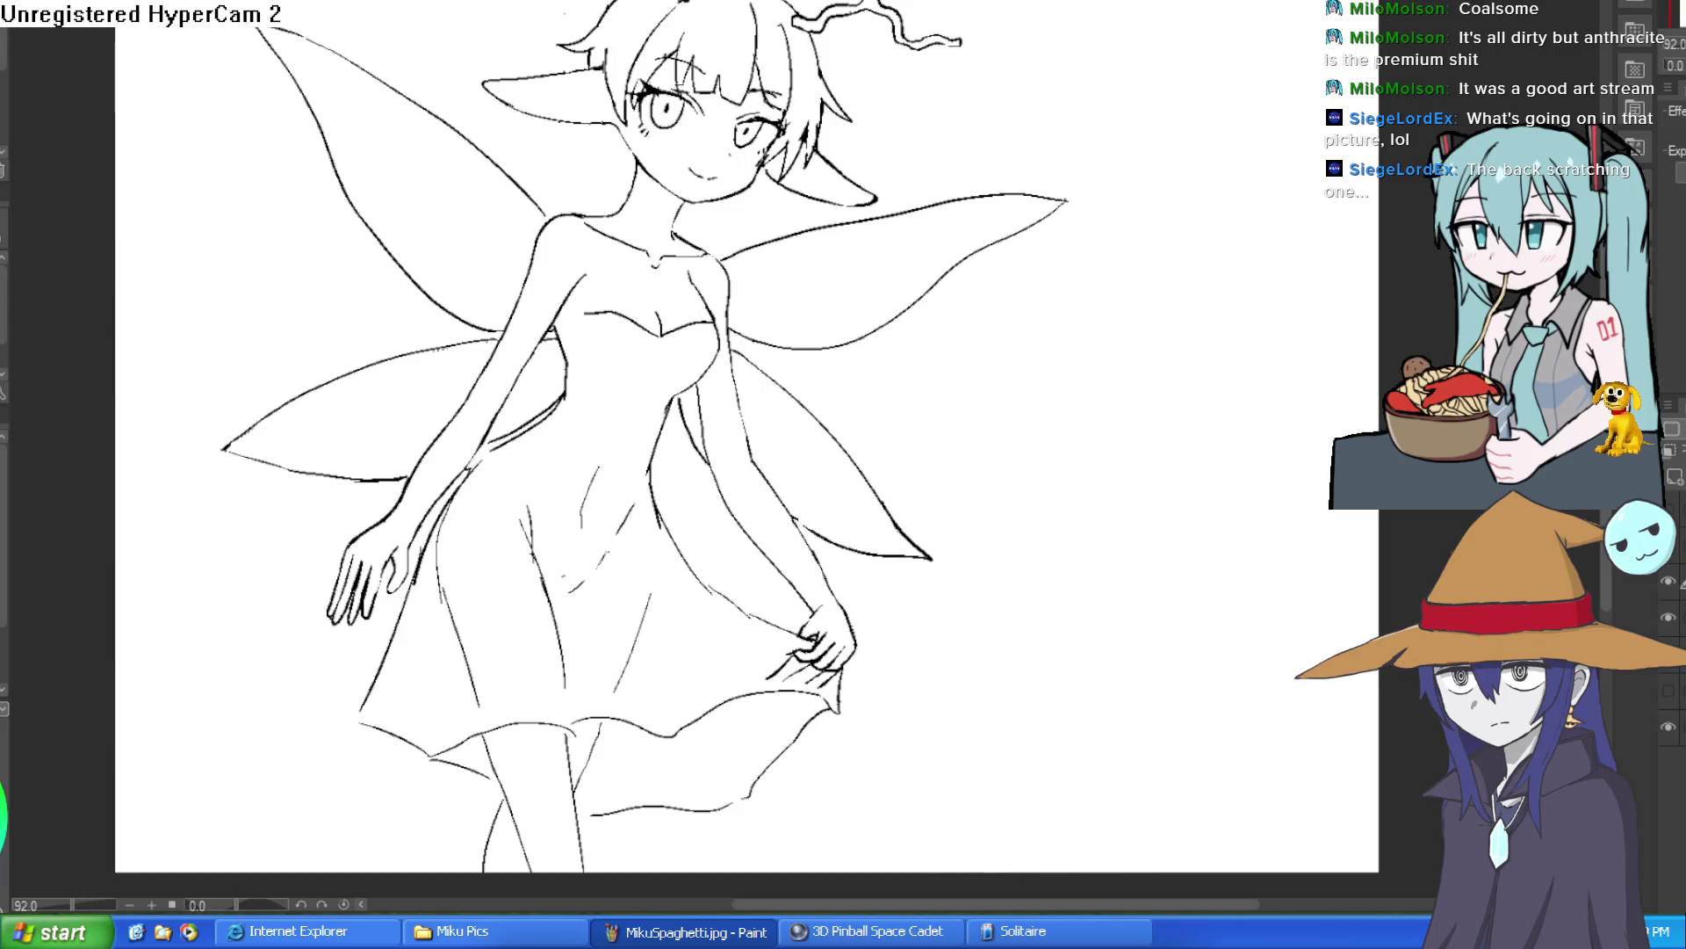
key(h)
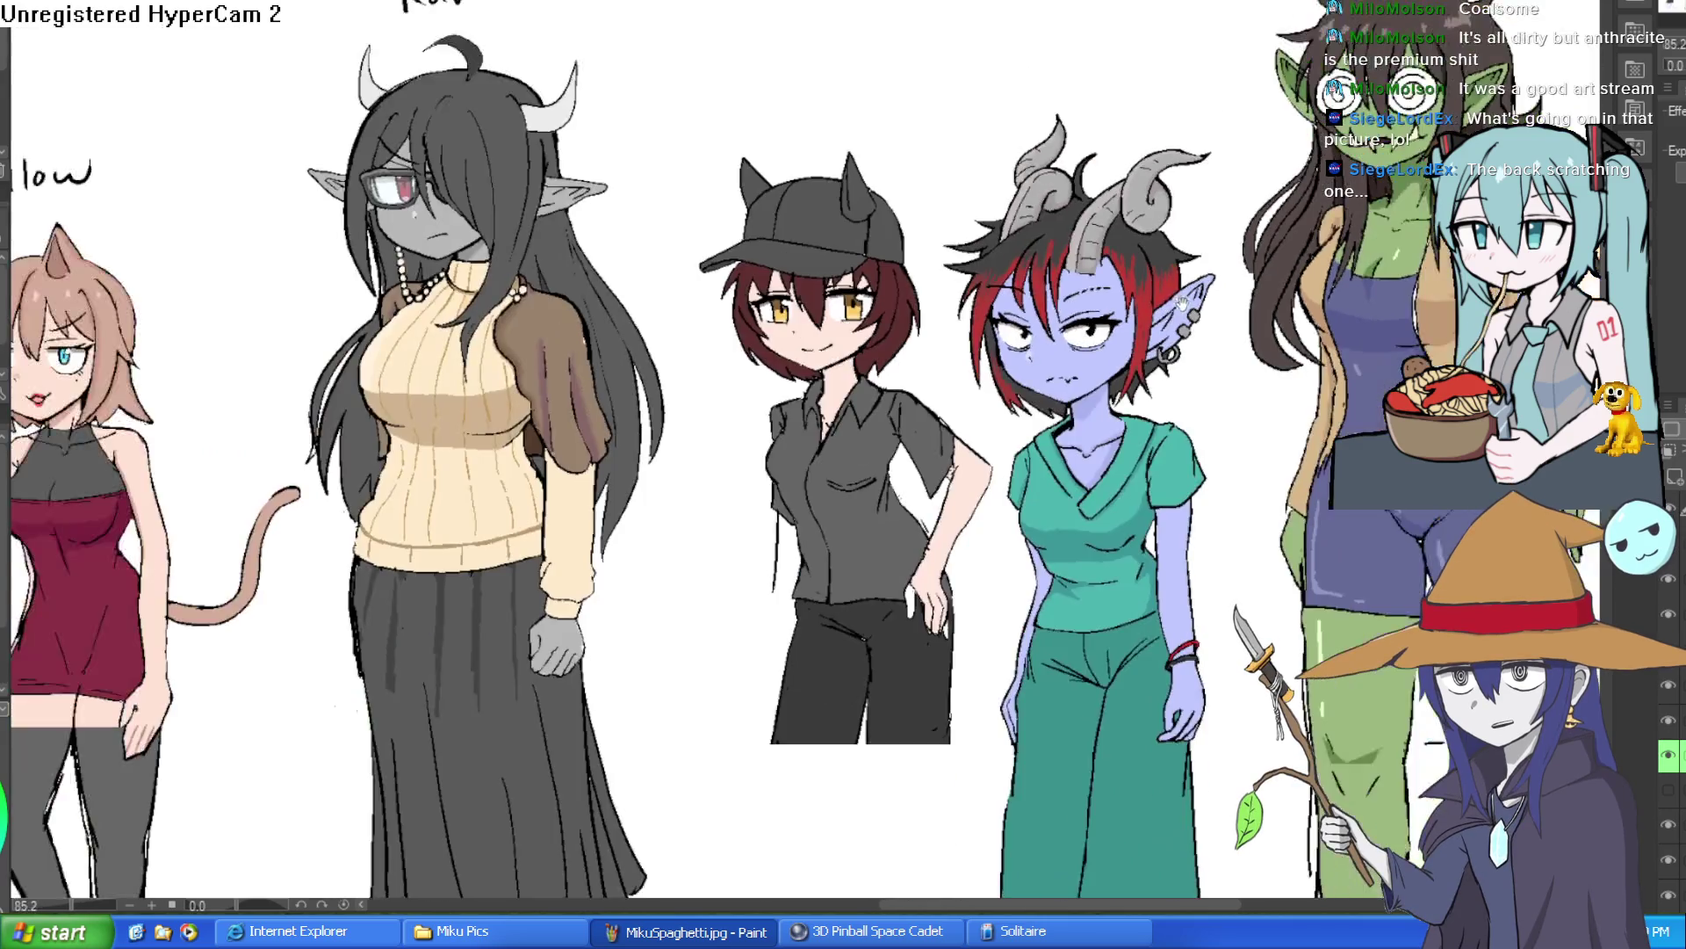
Zoom out and pan the character lineup to bring Raven's name label into view.
scroll(1244, 281, down, 1)
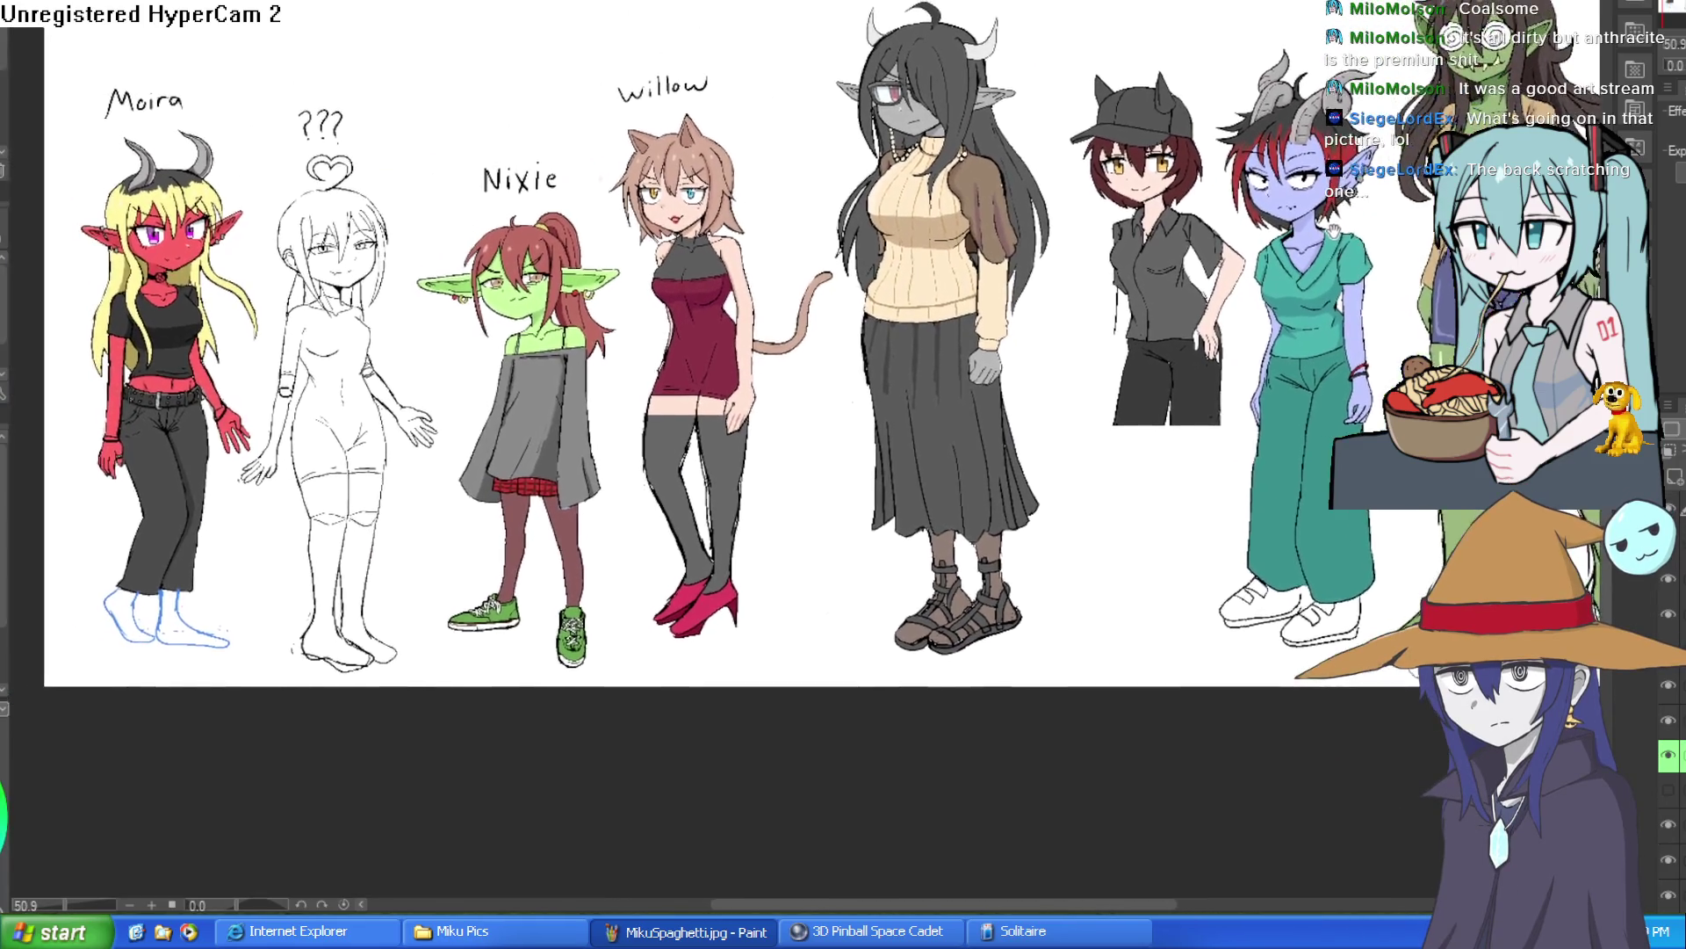
drag(1319, 248, 1294, 277)
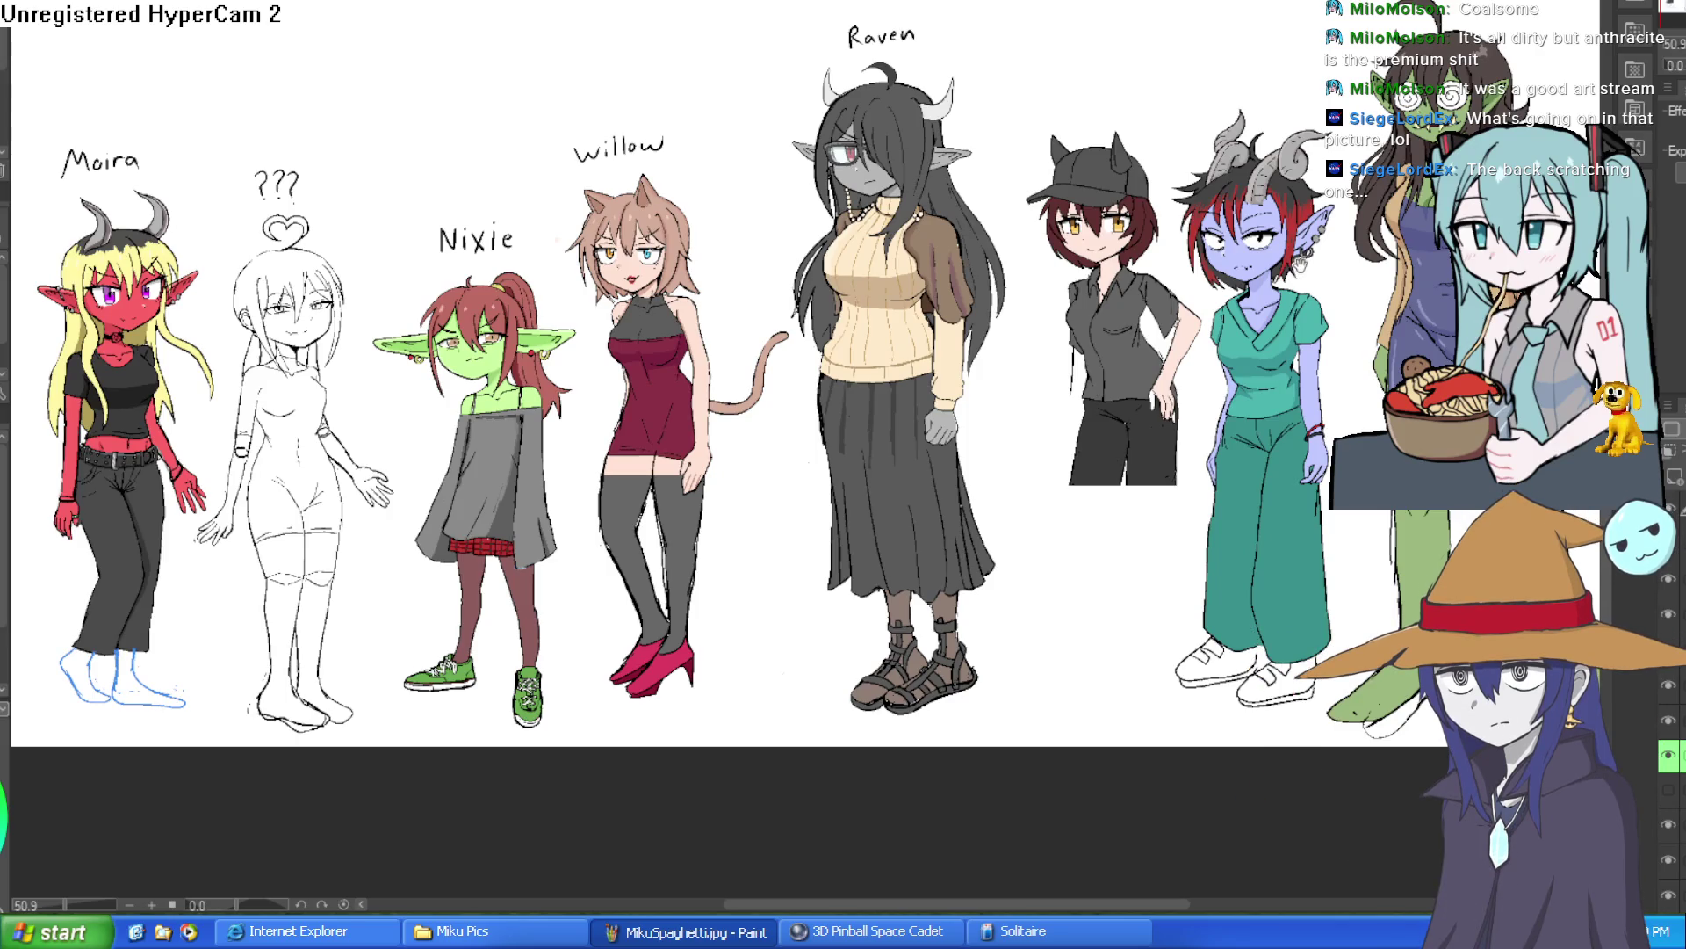
drag(1306, 266, 1286, 278)
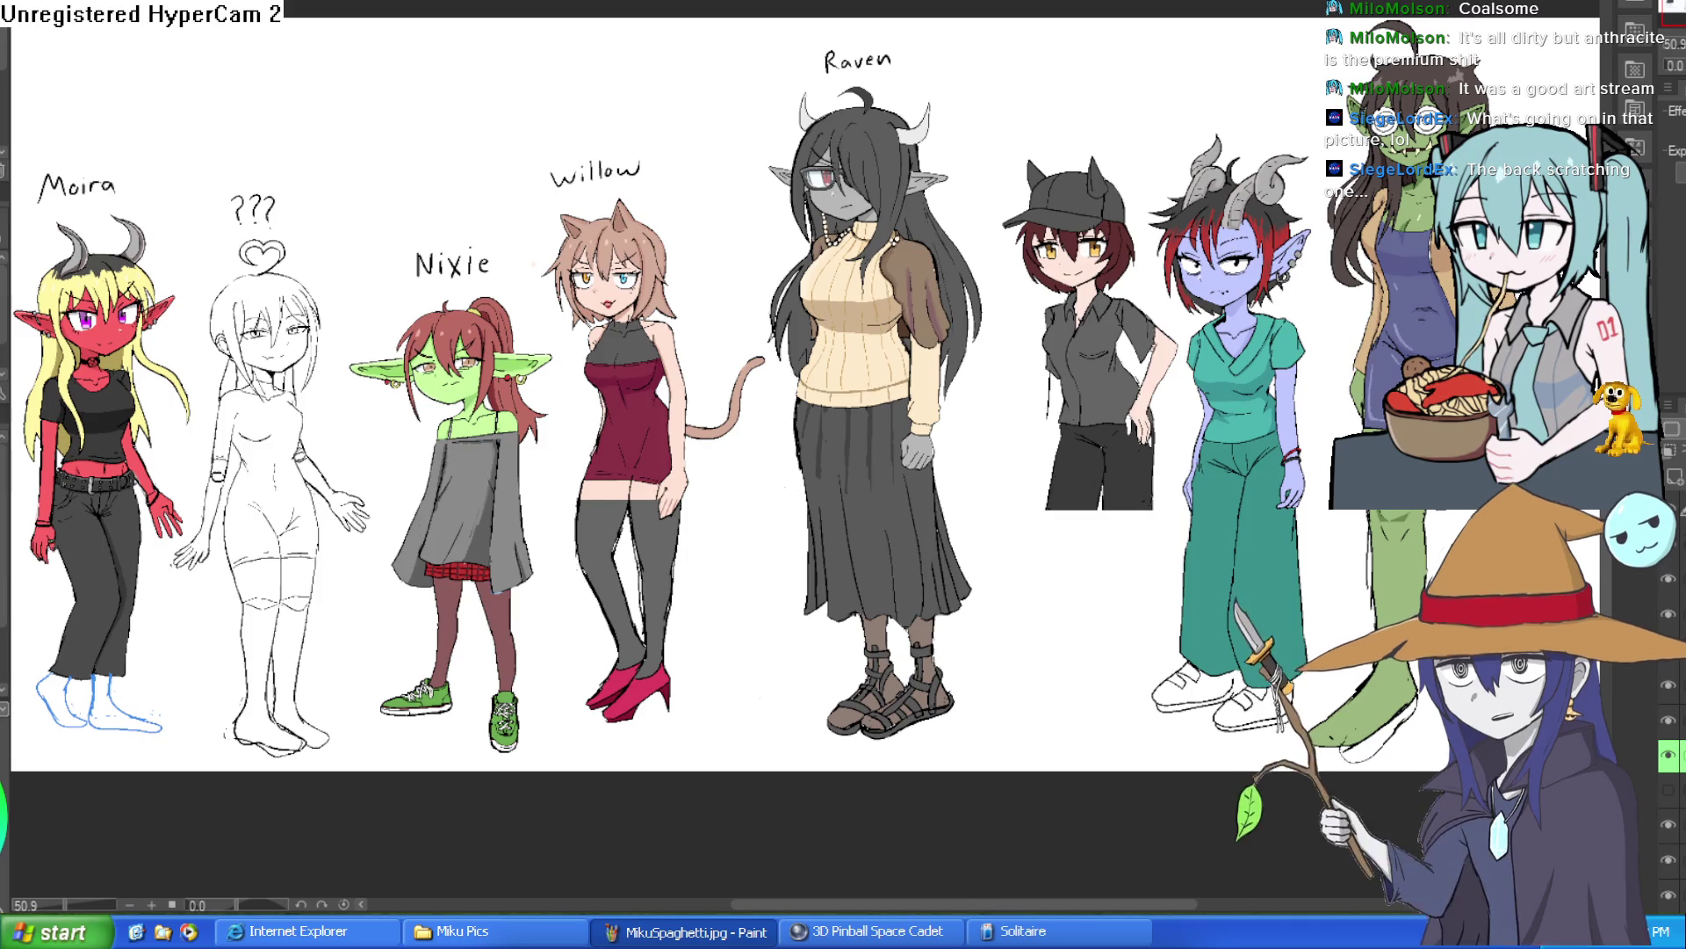
Cycle with Ctrl+Tab through the plaid-shirt, jacket, line-art, elves, swirl-glasses and goblin-girl drawings.
key(ctrl+Tab)
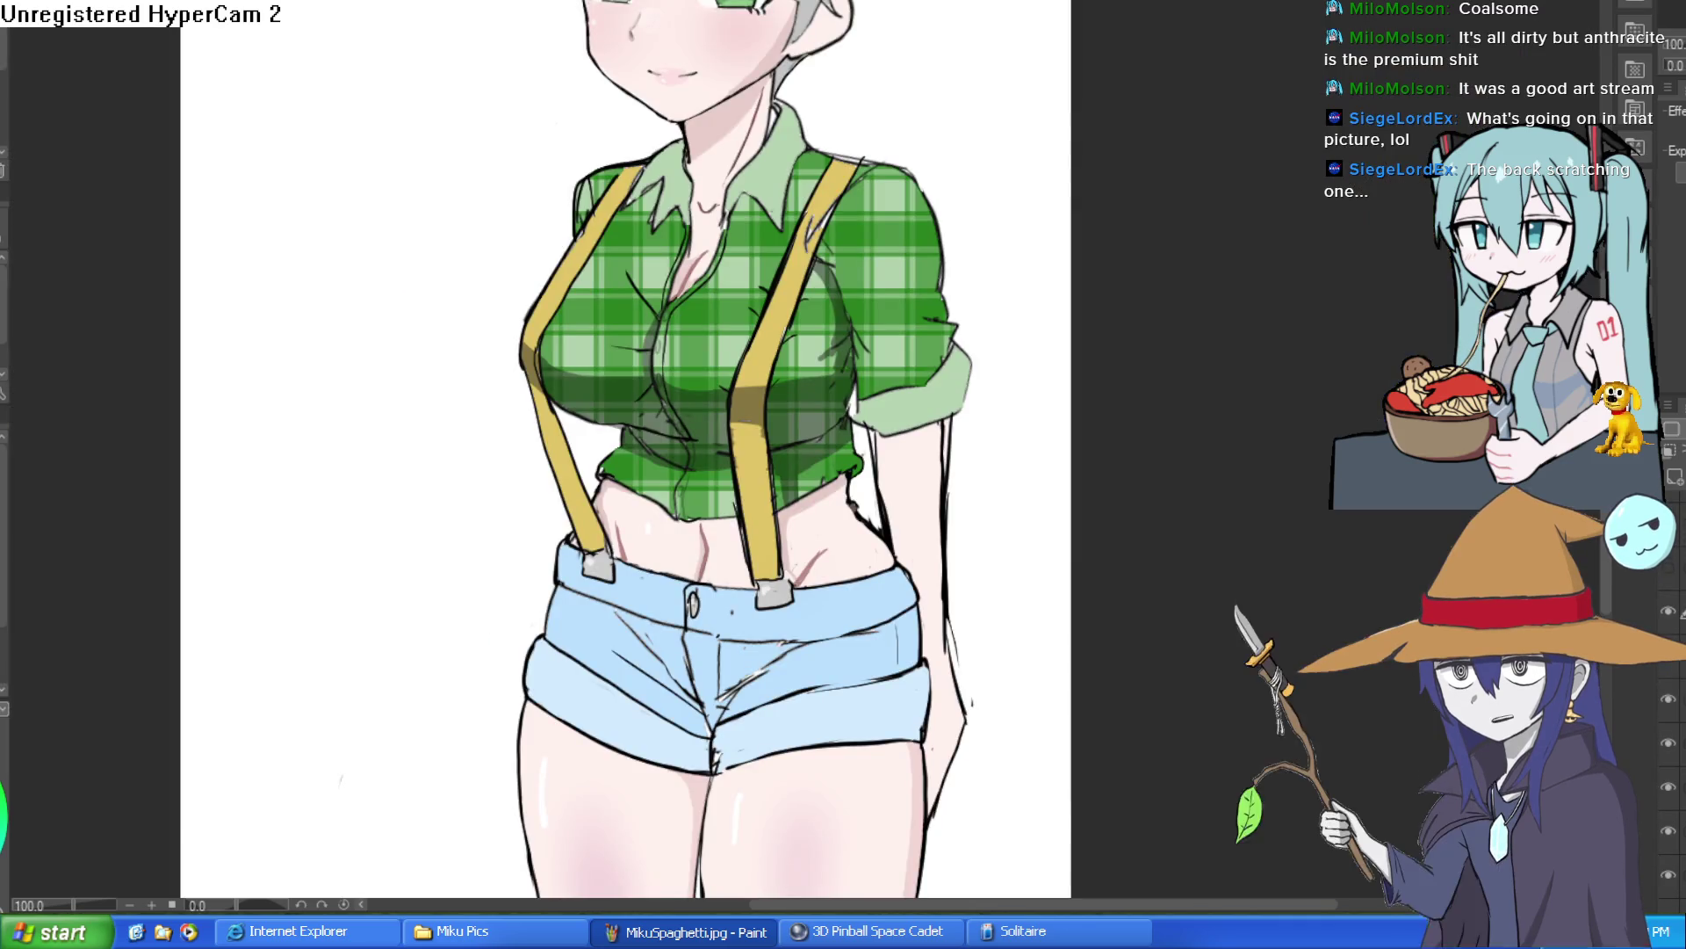
key(ctrl+Tab)
key(ctrl+Tab)
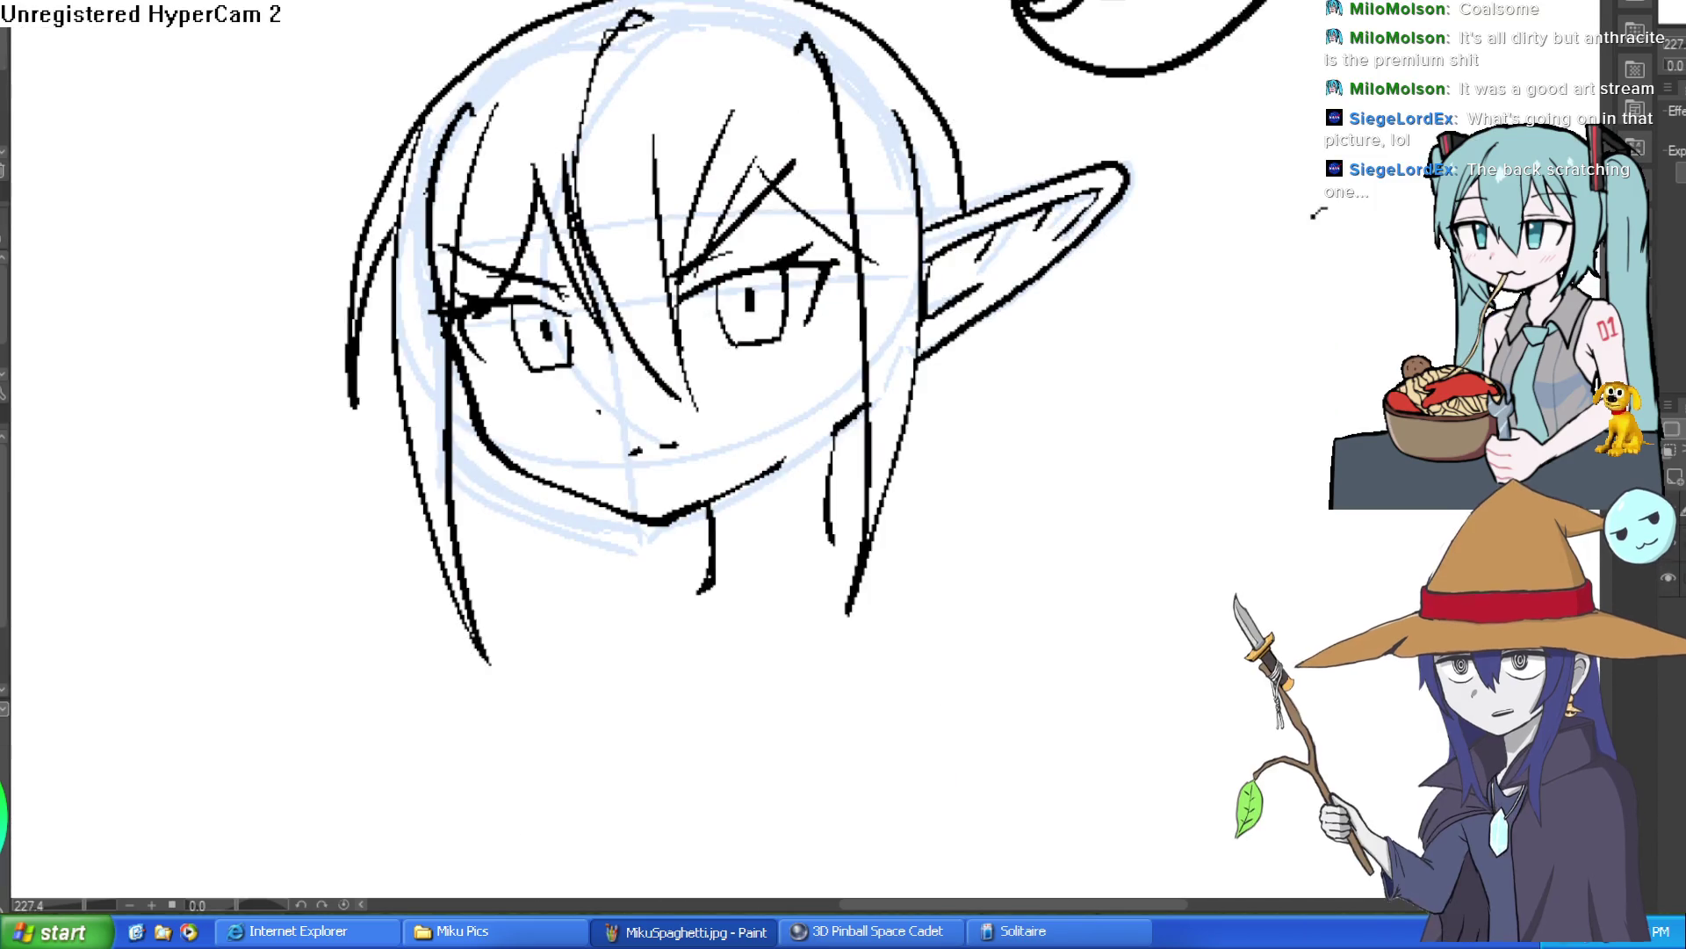
key(ctrl+Tab)
key(ctrl+Tab)
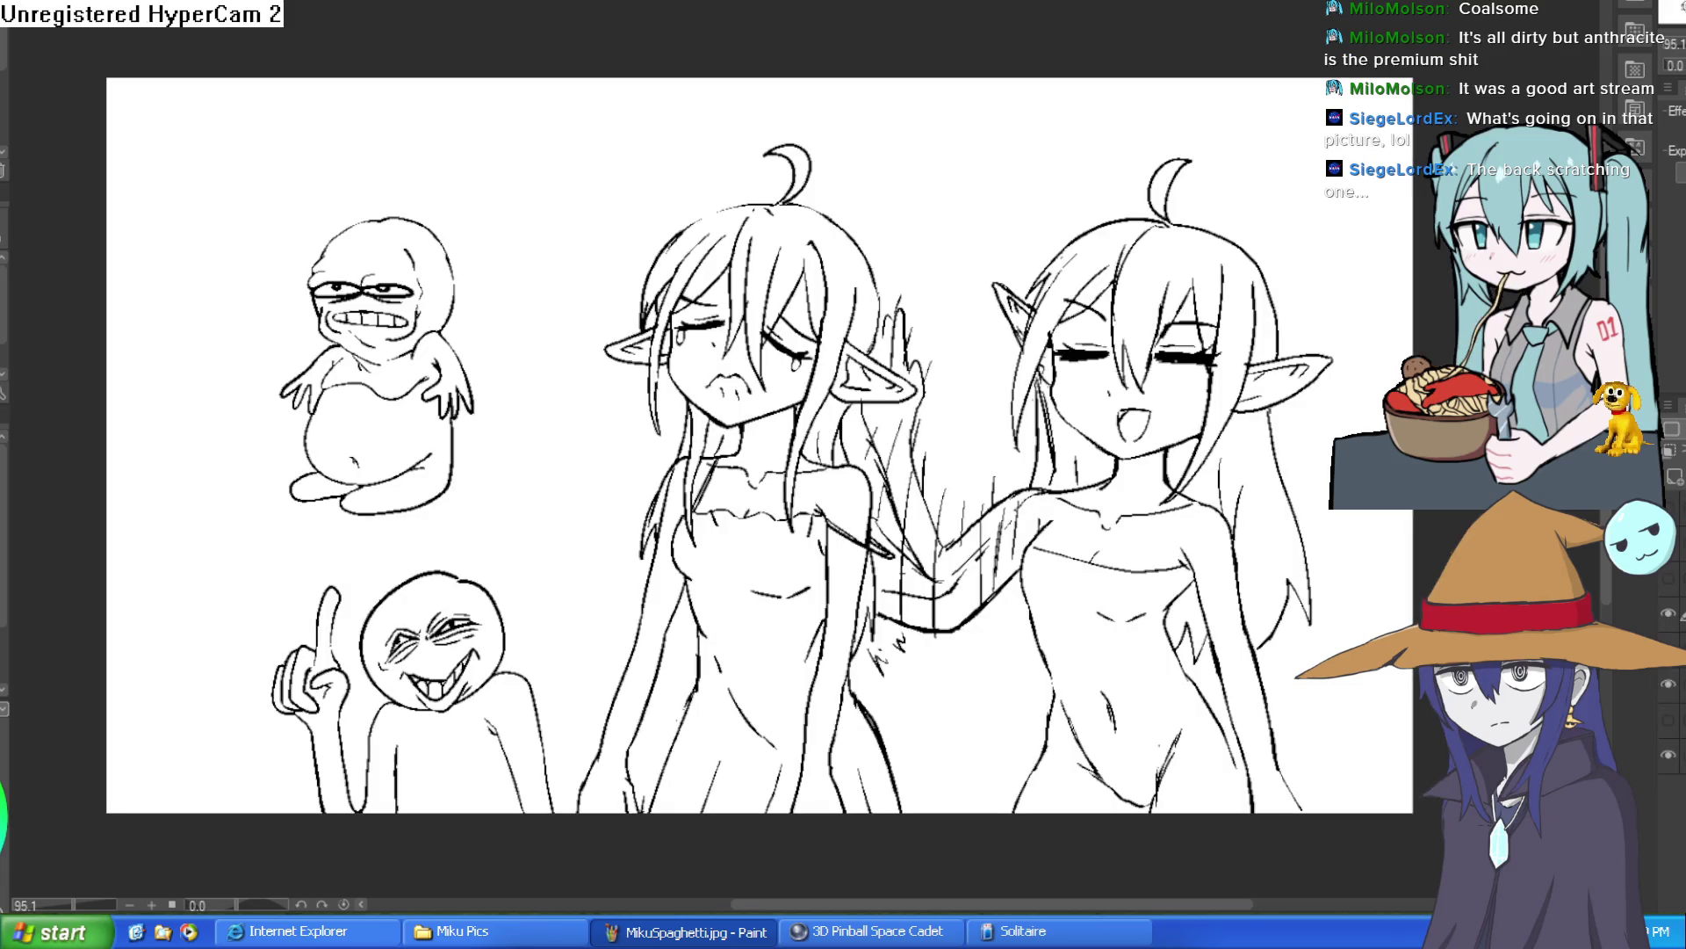
key(ctrl+Tab)
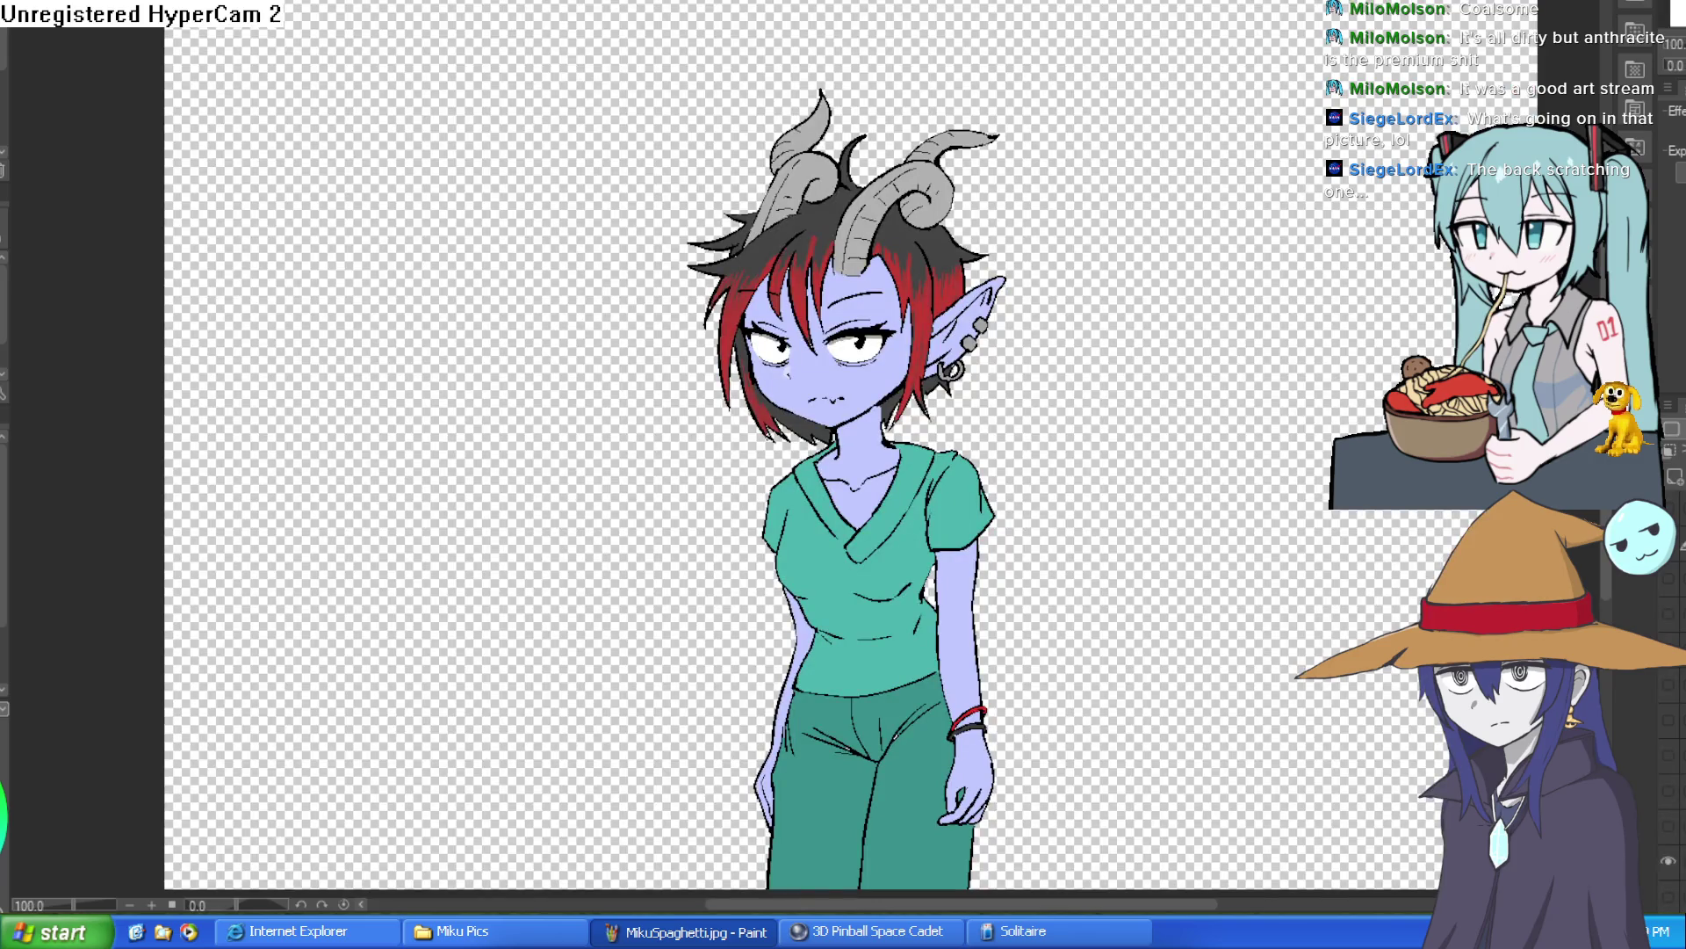
key(ctrl+Tab)
key(ctrl+Tab)
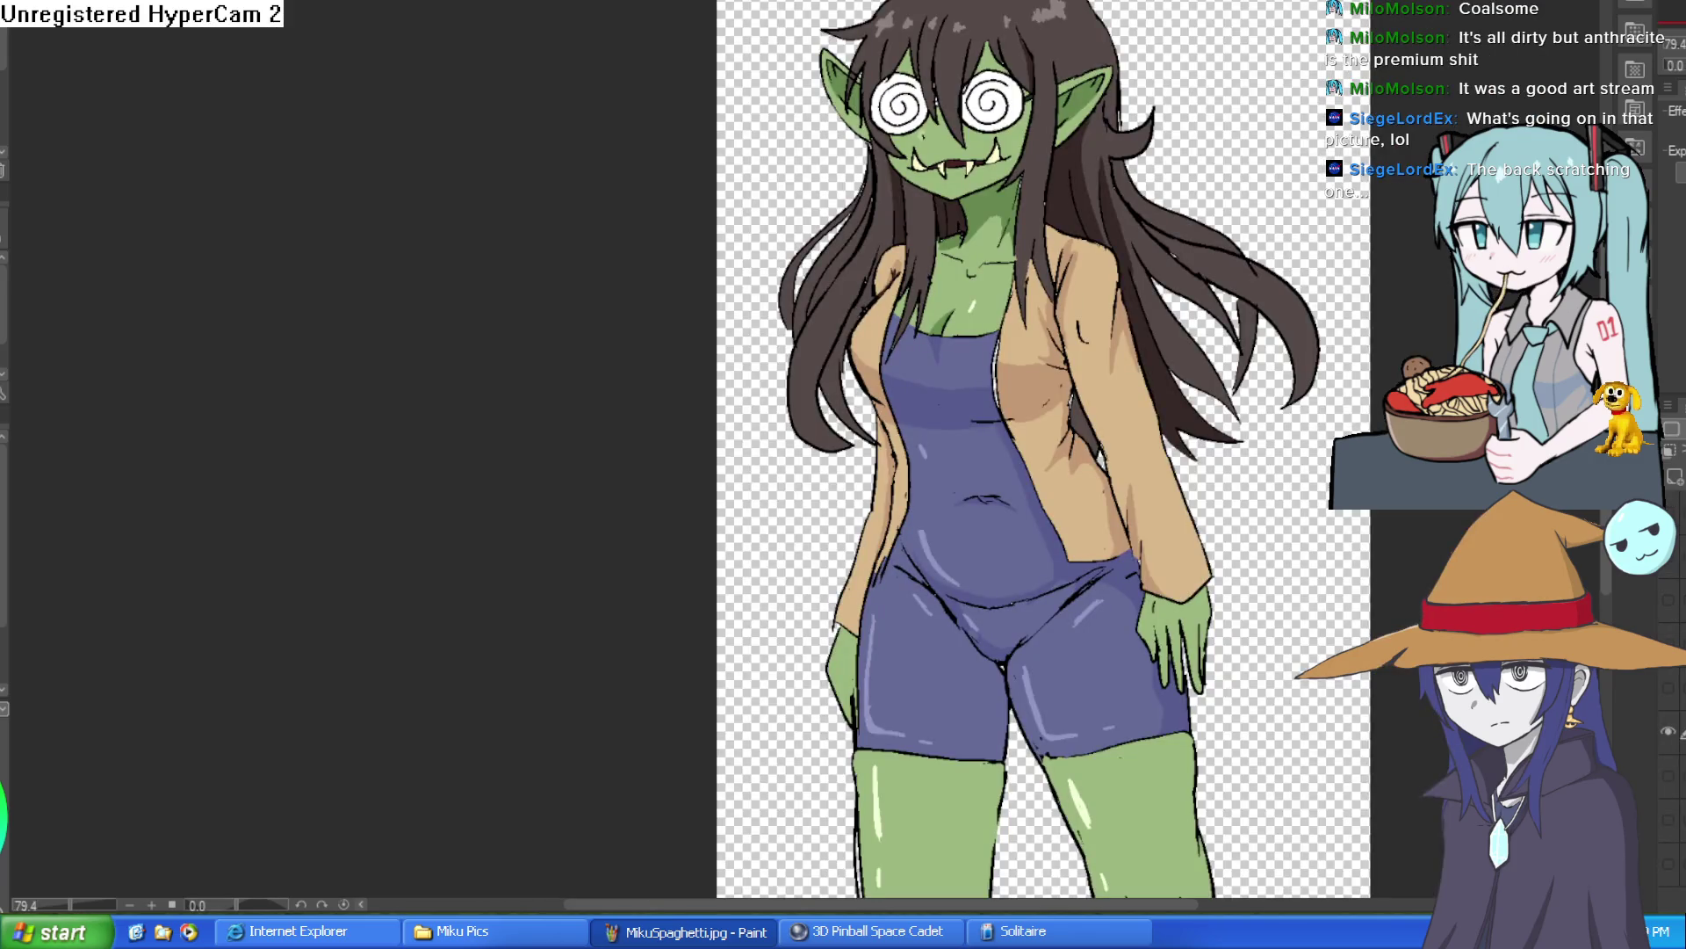
key(ctrl+Tab)
scroll(1253, 131, down, 5)
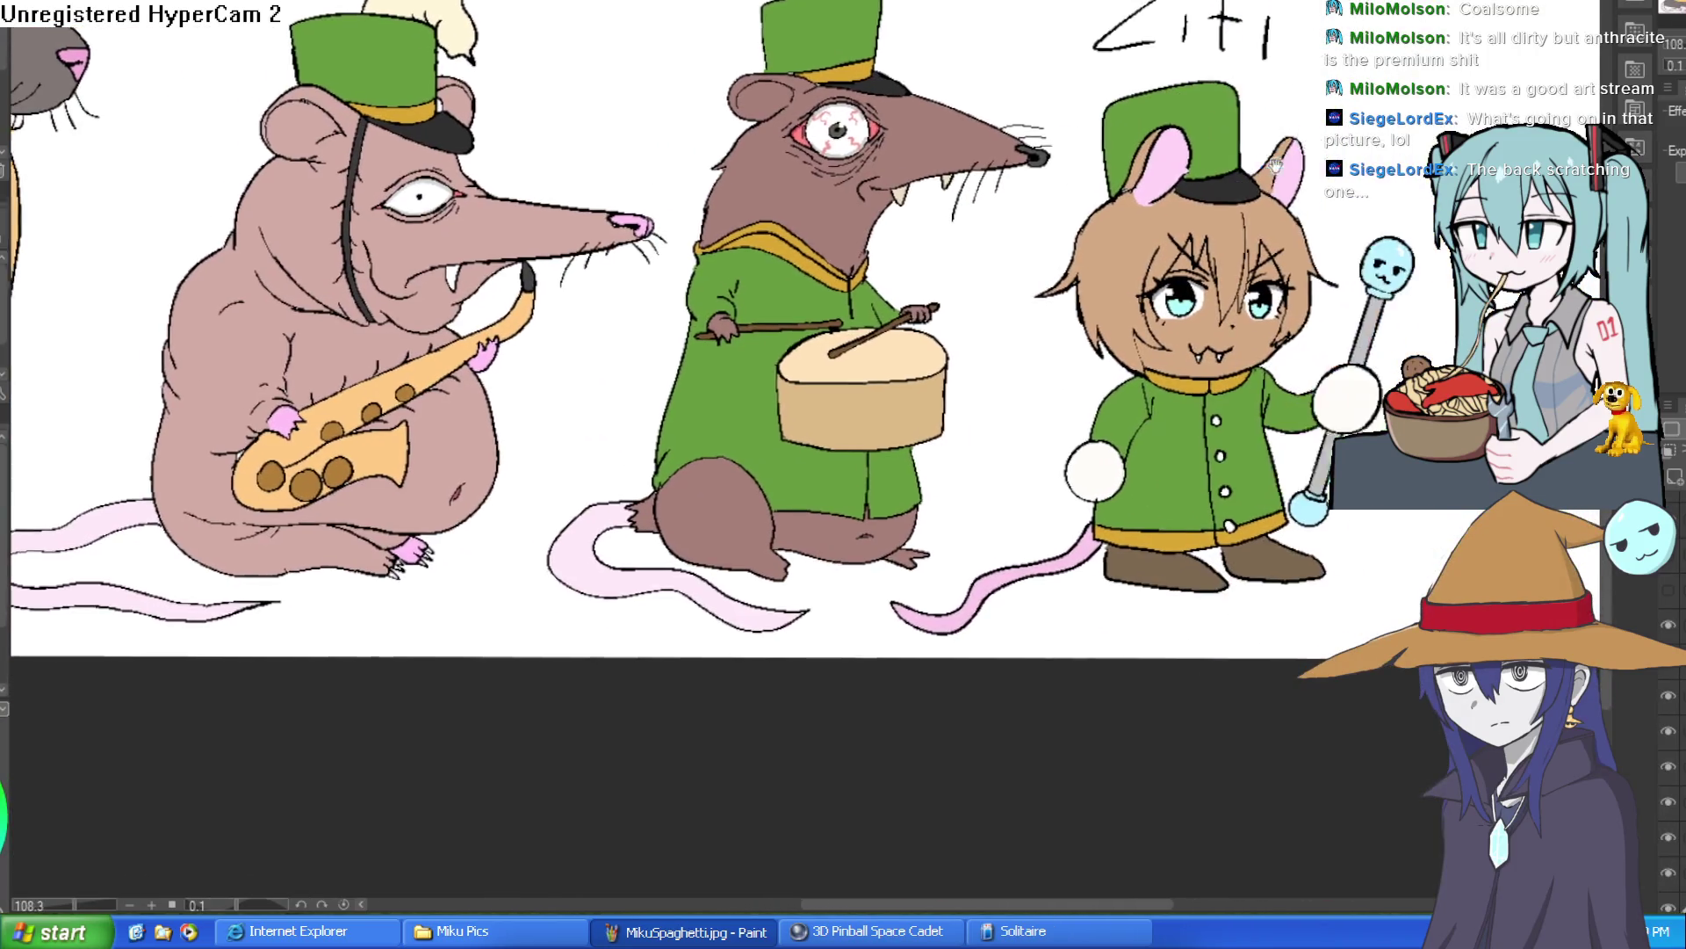
drag(1275, 165, 1246, 161)
scroll(1234, 195, up, 5)
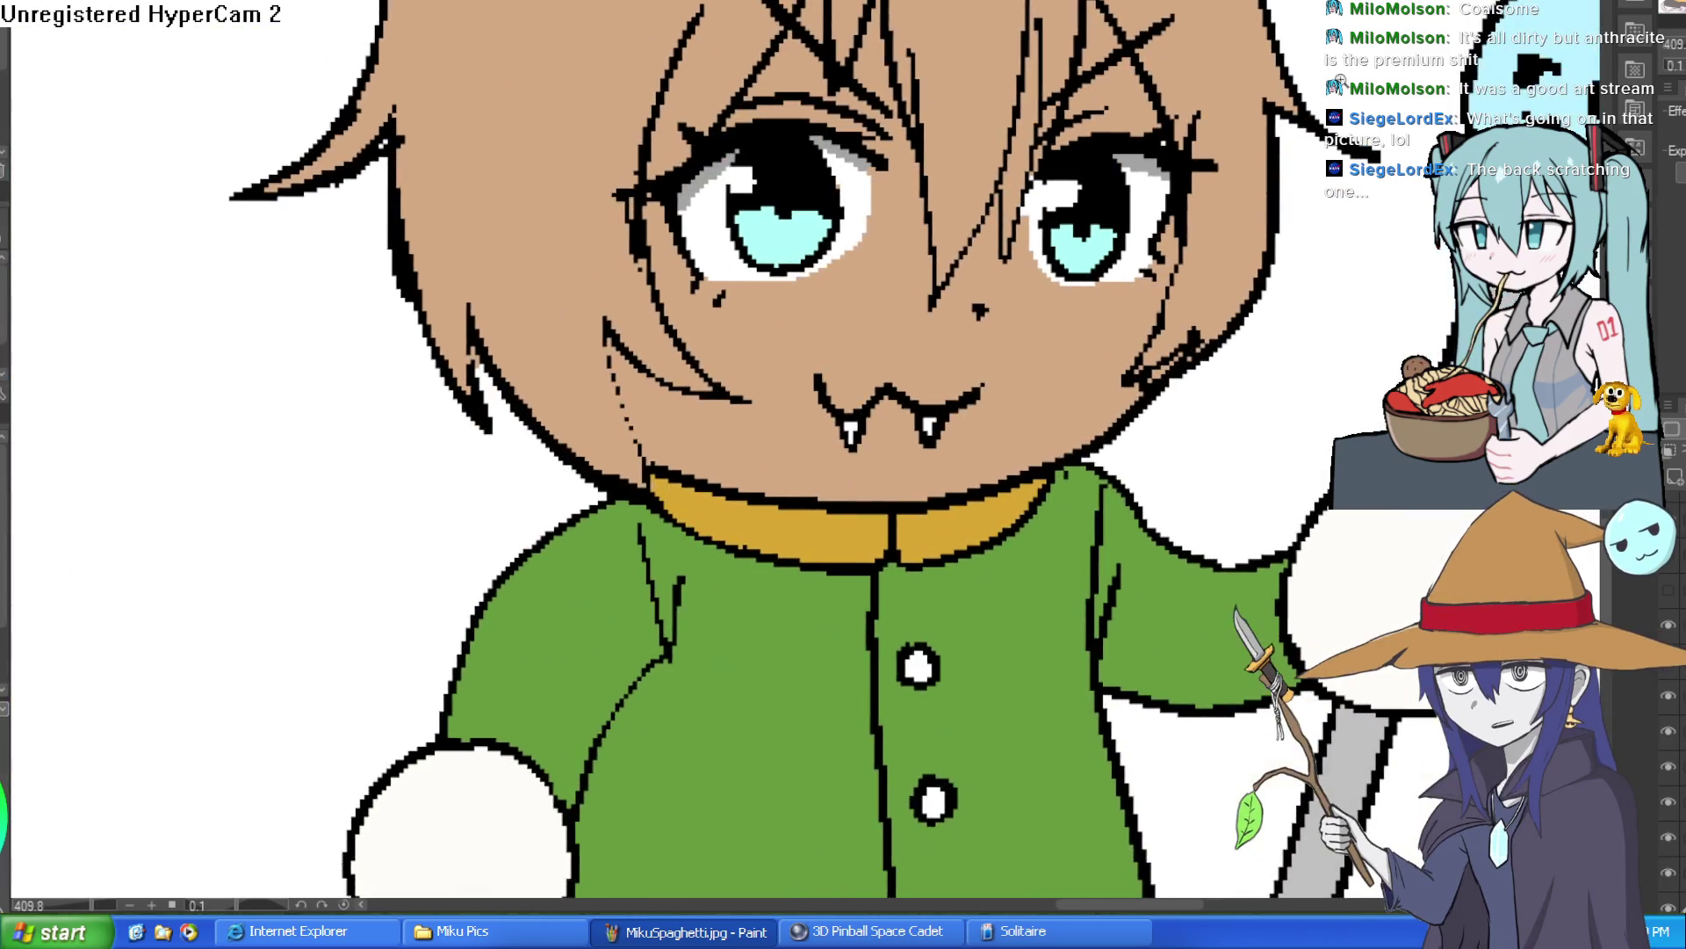
scroll(1341, 77, down, 5)
scroll(1151, 162, up, 3)
scroll(1030, 234, up, 3)
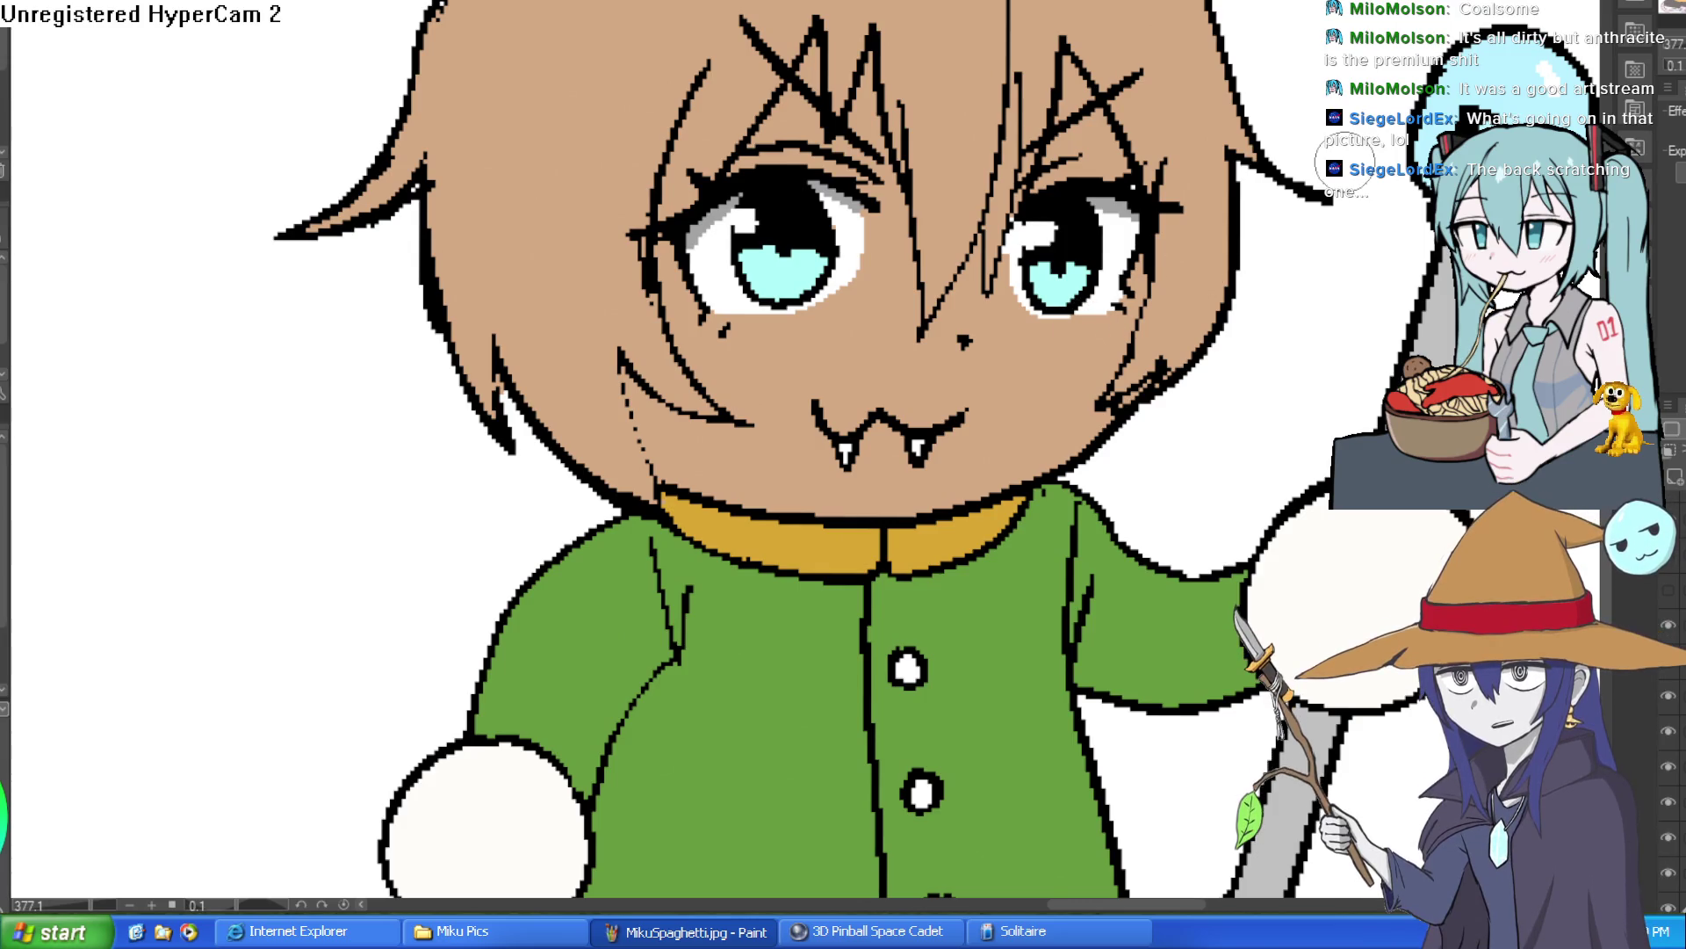
scroll(1239, 334, down, 5)
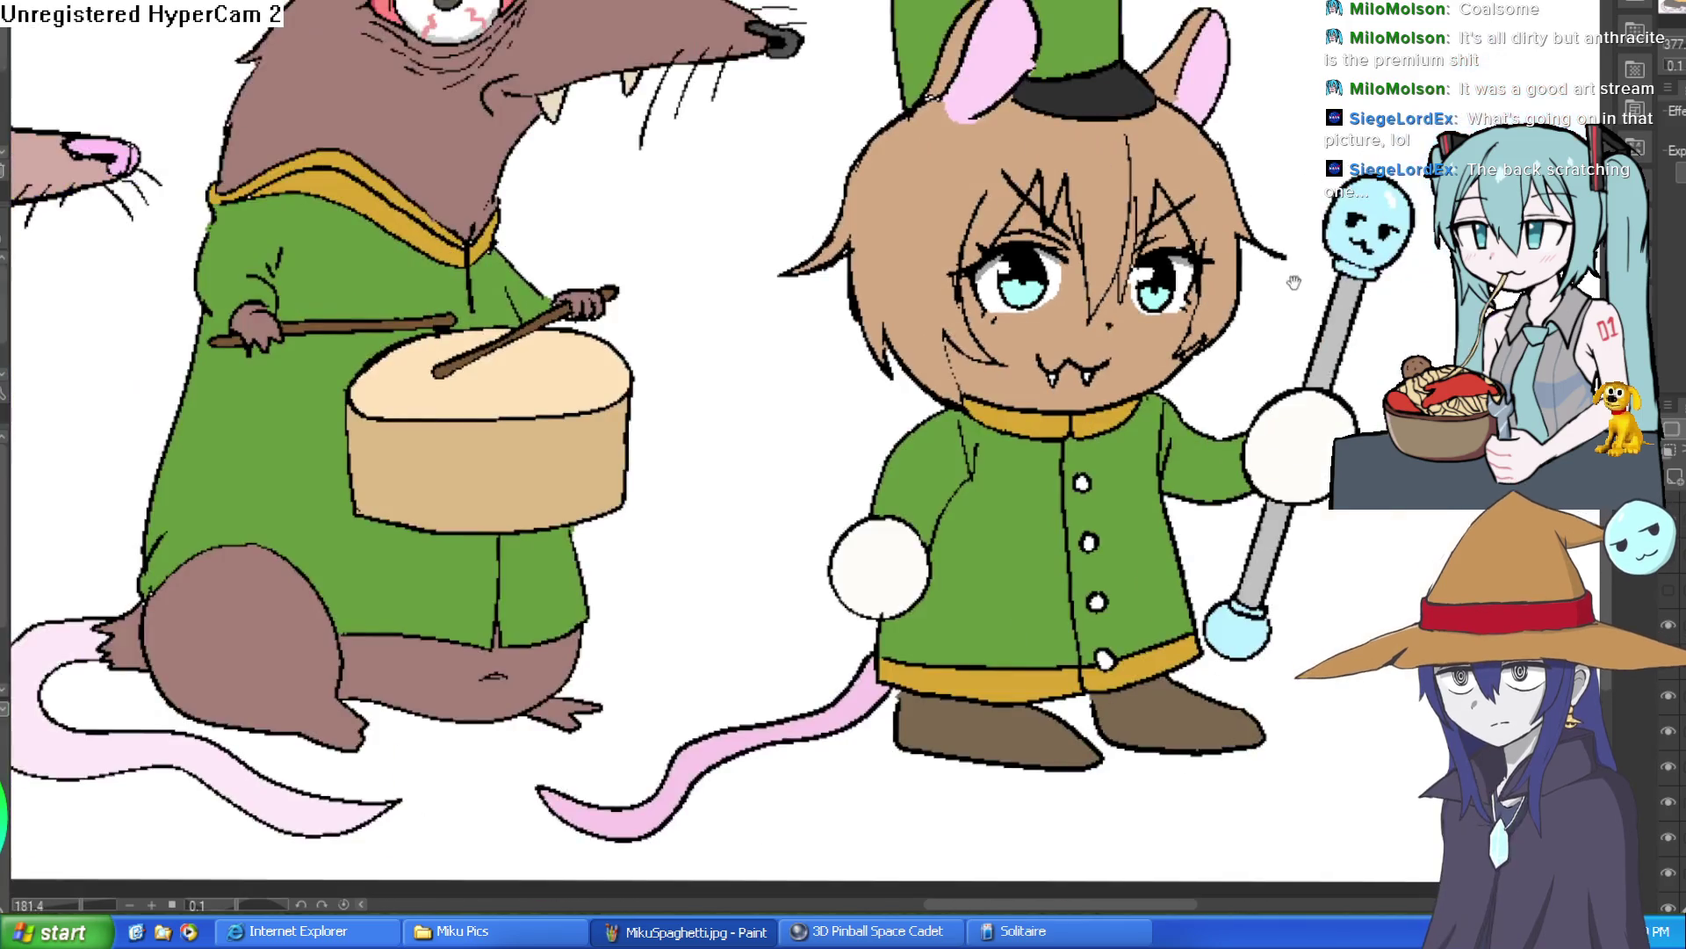
scroll(1158, 357, up, 5)
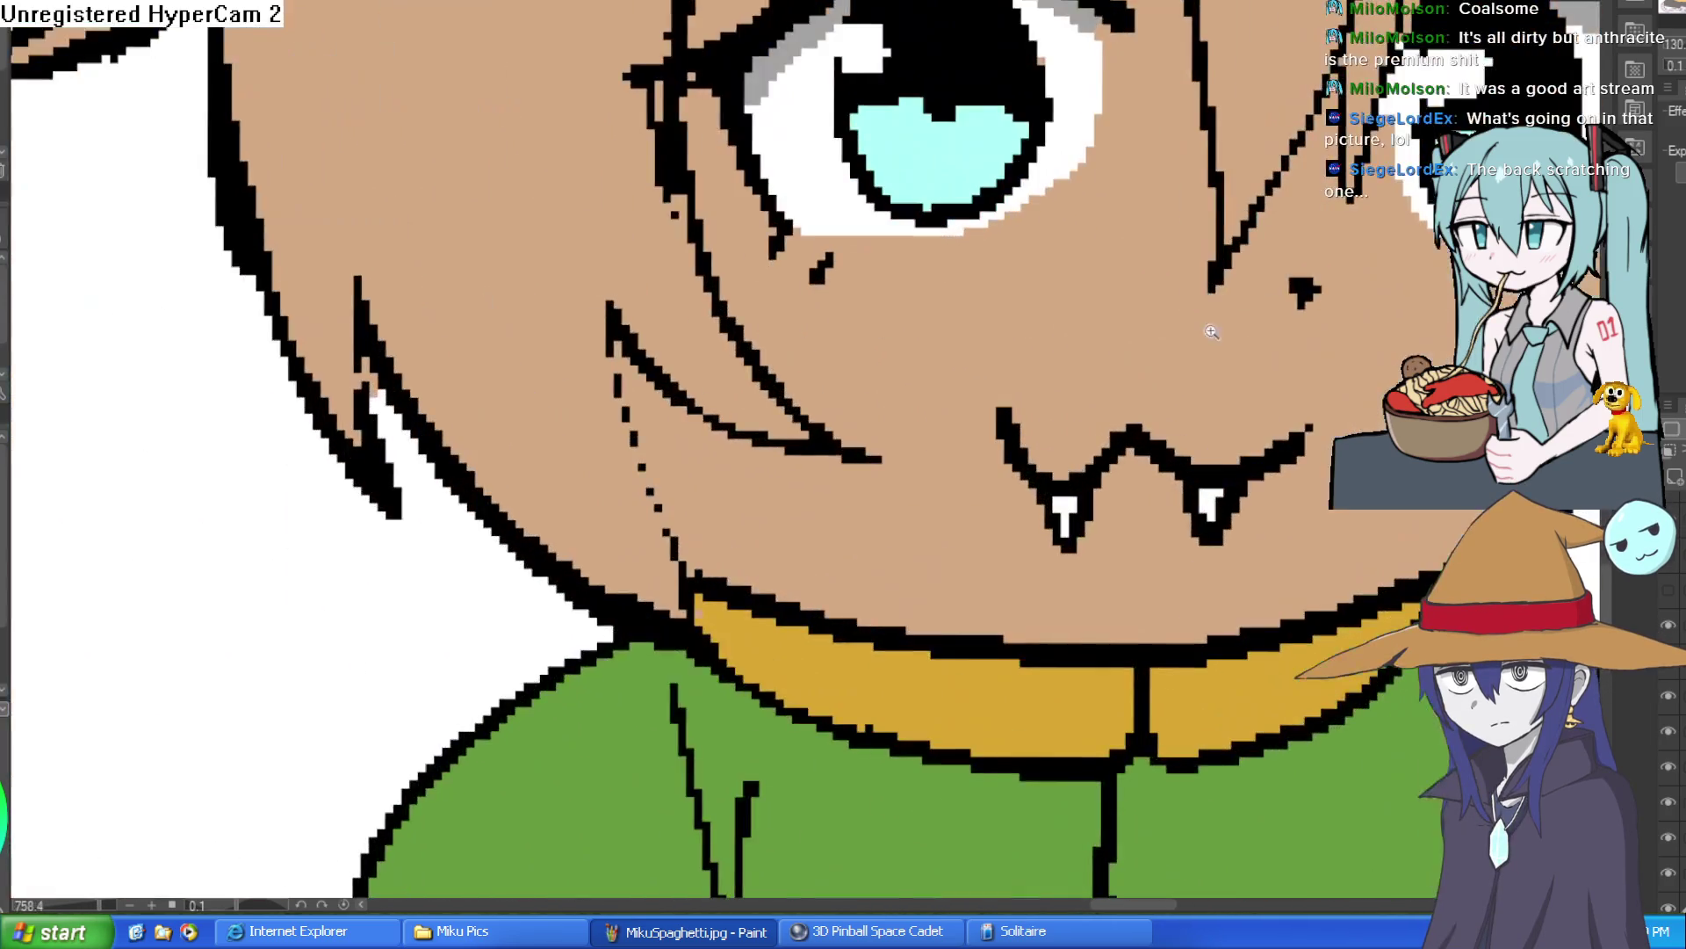
scroll(1204, 323, down, 7)
scroll(1273, 264, up, 1)
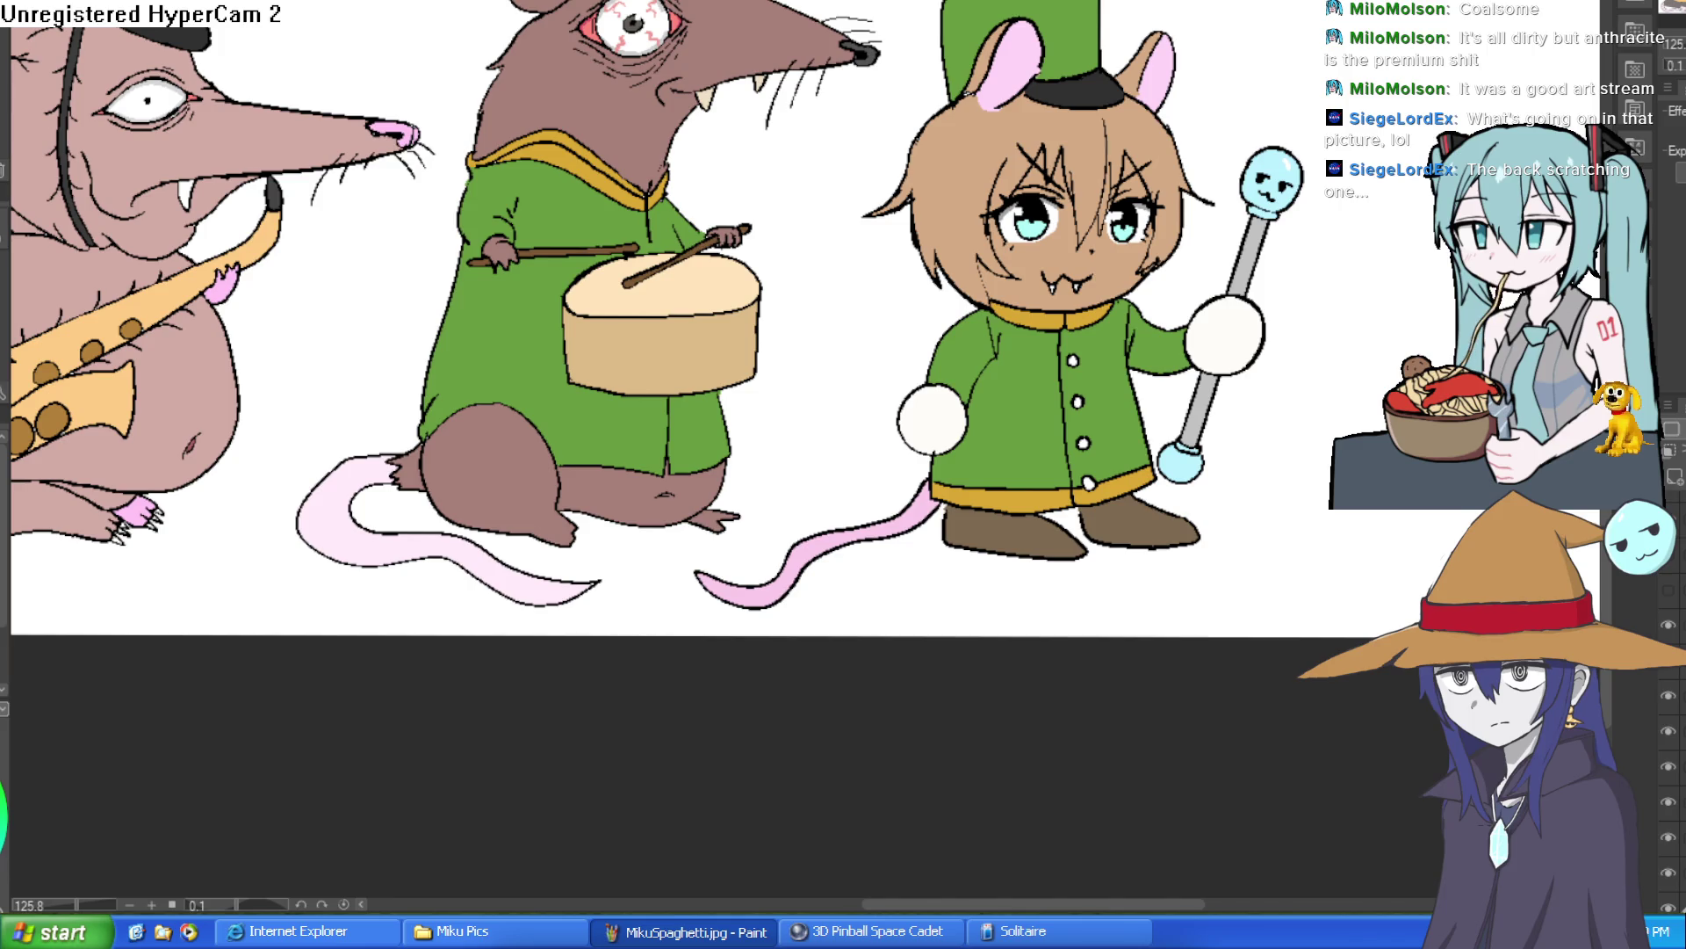
scroll(1064, 192, up, 5)
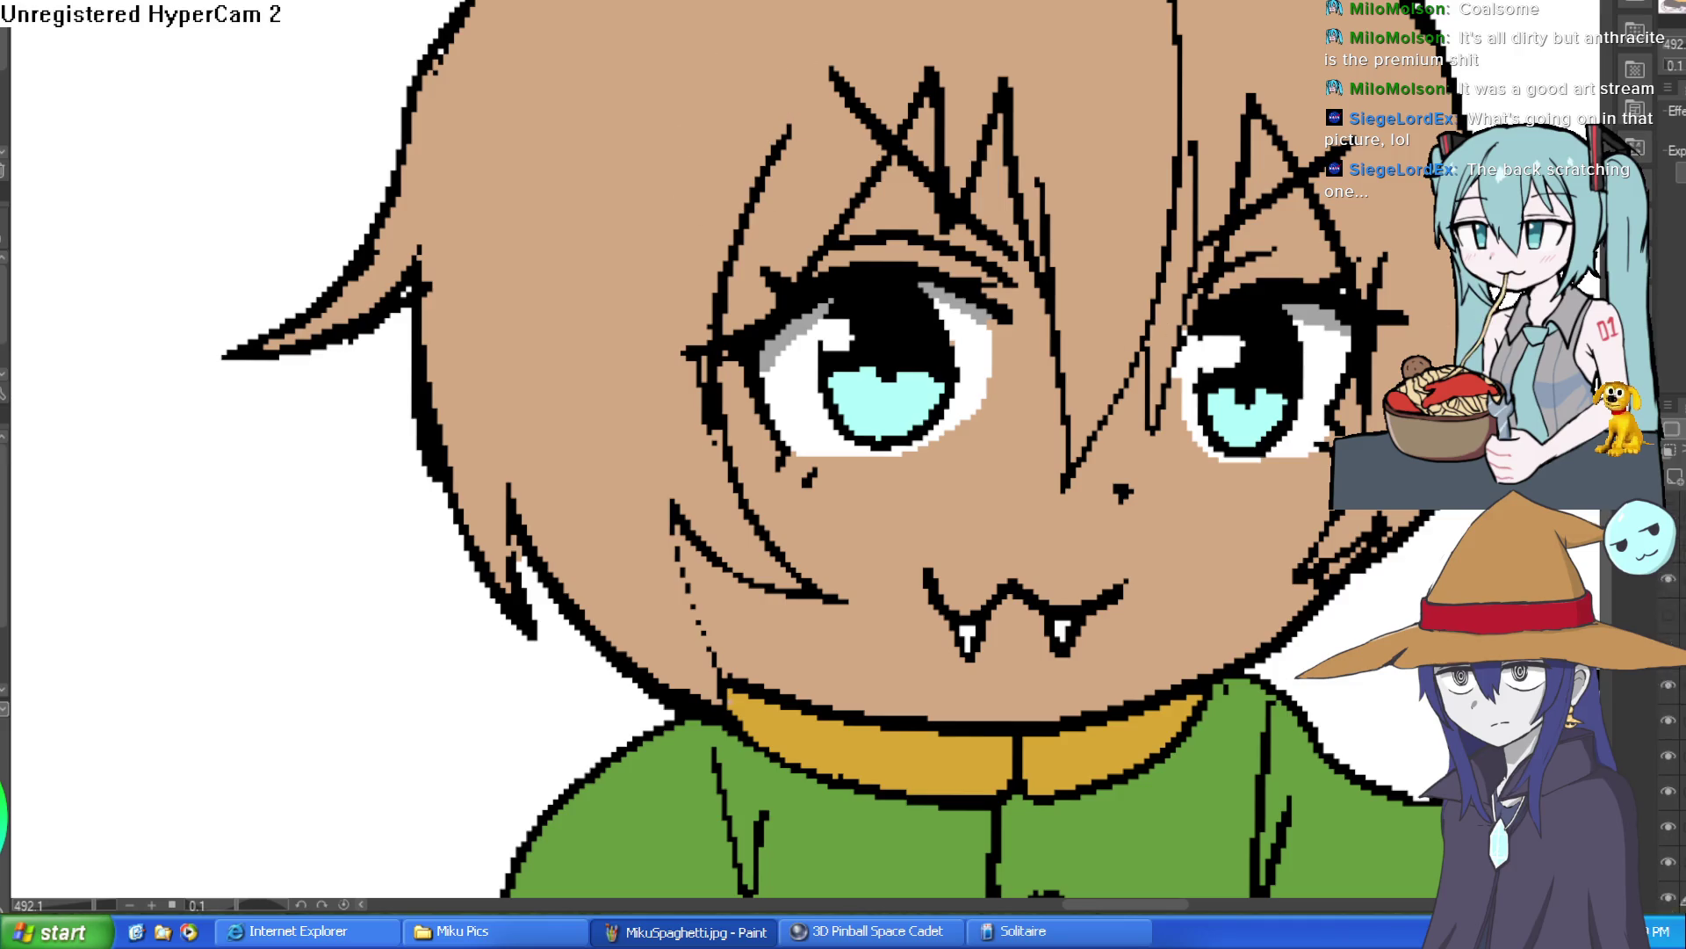
key(ctrl+0)
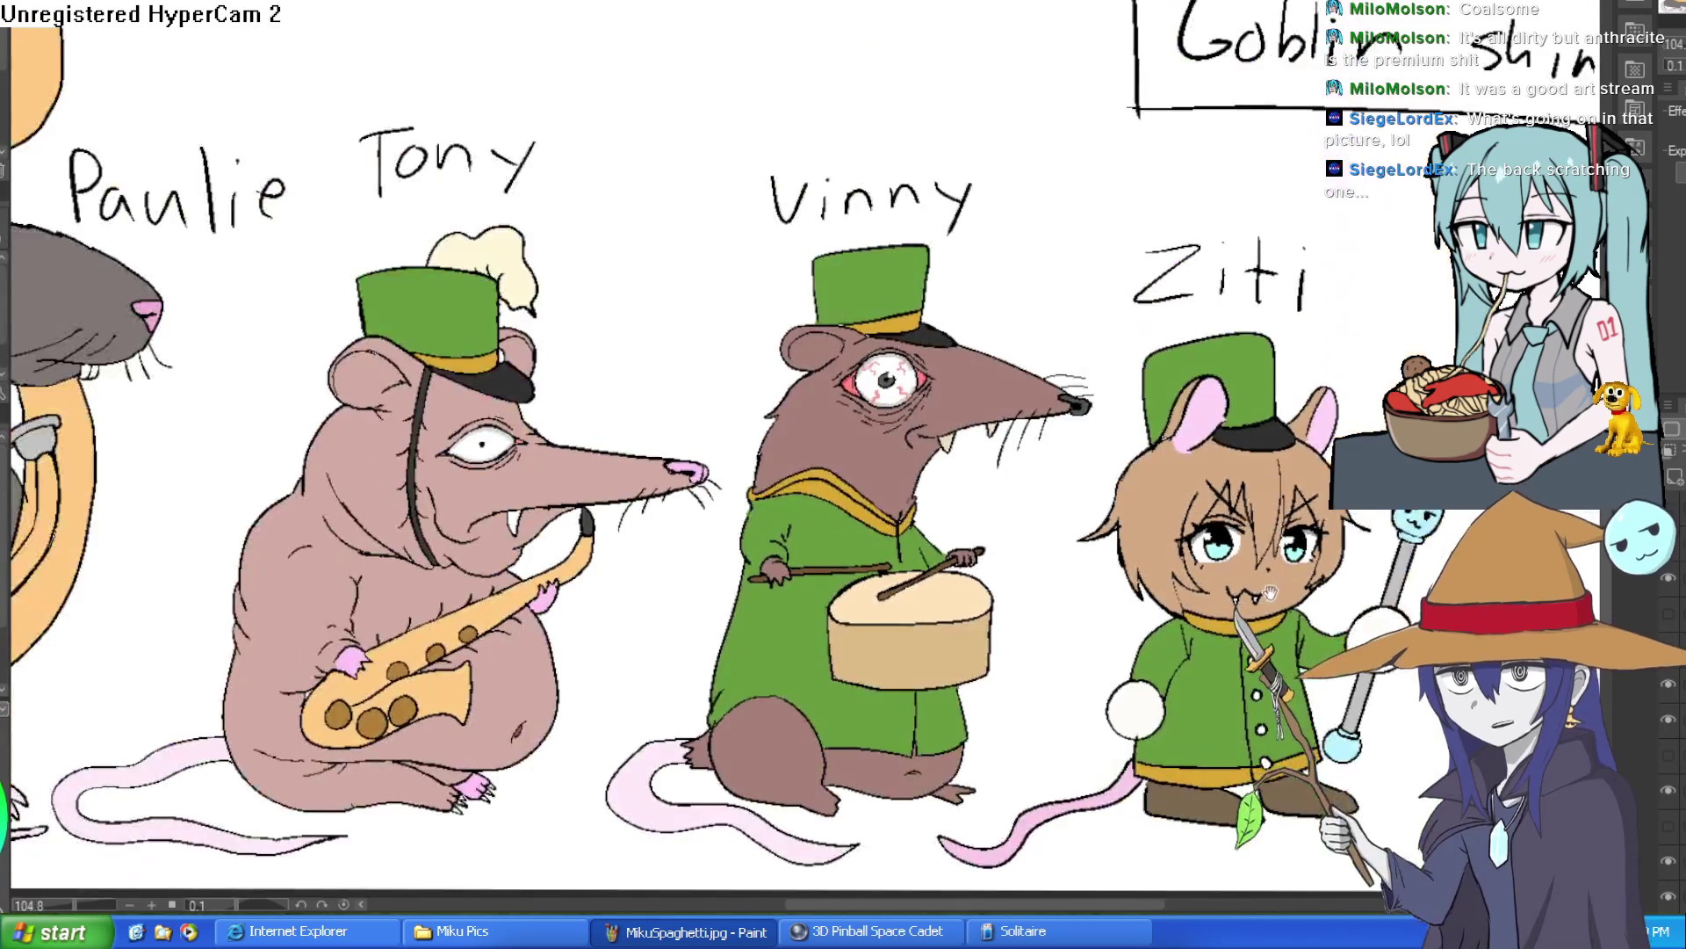
mouse_move(1390, 580)
mouse_down()
mouse_move(1362, 527)
mouse_move(1178, 523)
mouse_up()
scroll(1179, 522, up, 5)
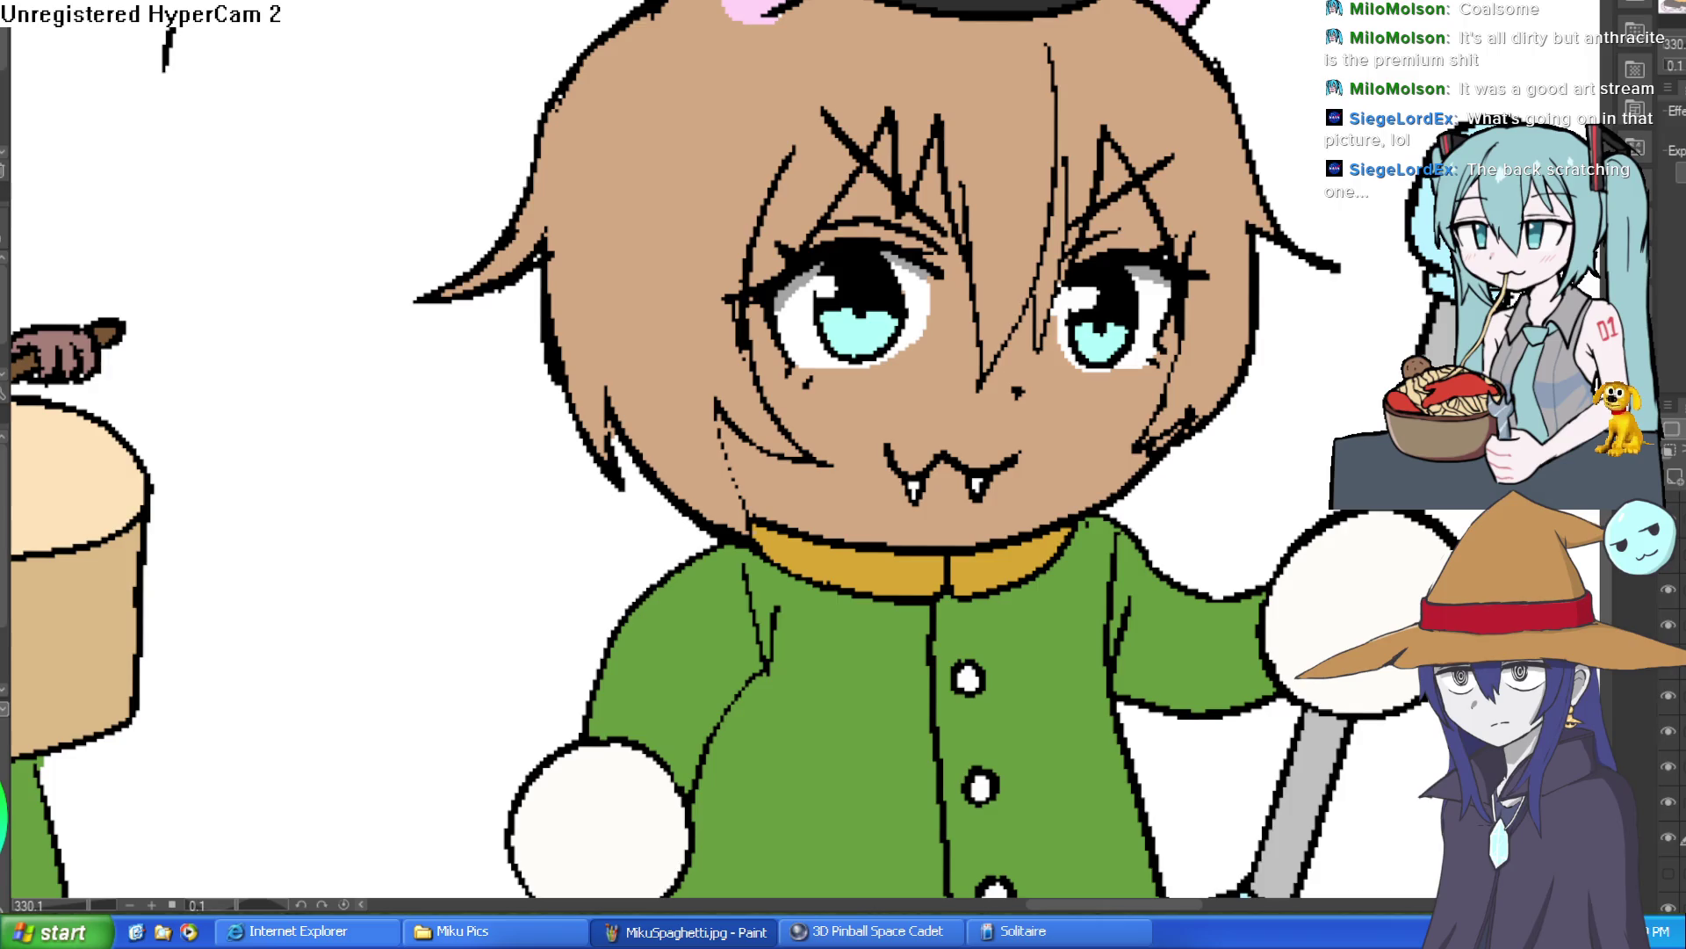
mouse_move(413, 145)
mouse_down()
mouse_move(509, 97)
mouse_move(536, 175)
mouse_up()
key(ctrl+z)
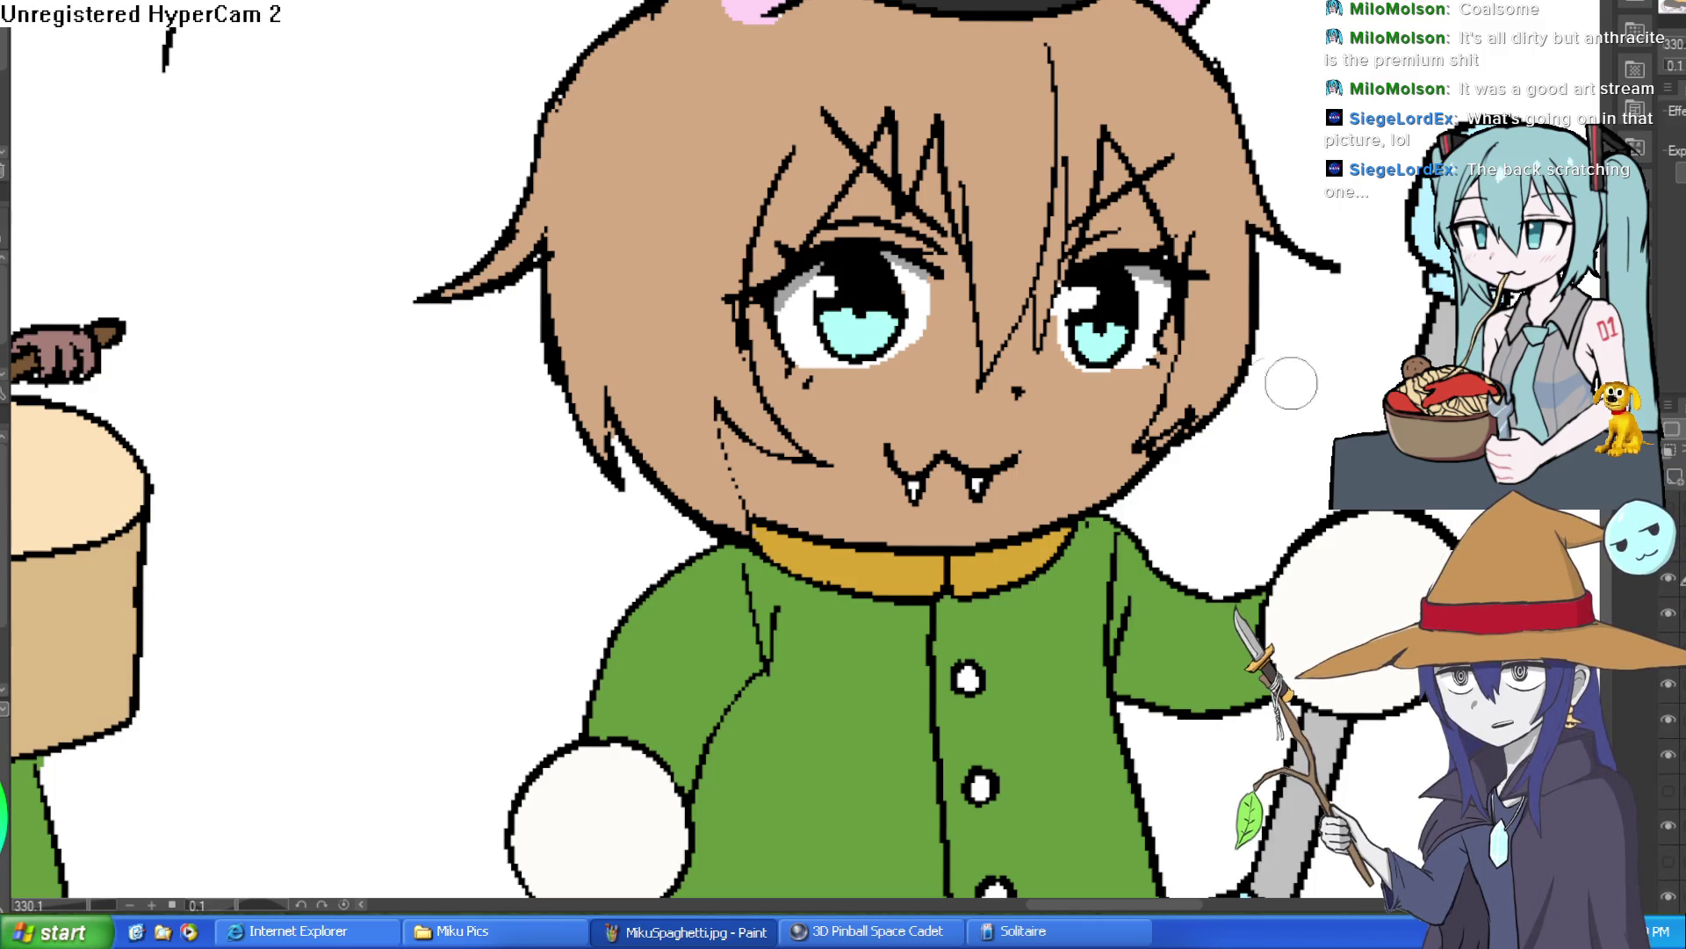
scroll(1043, 249, down, 1)
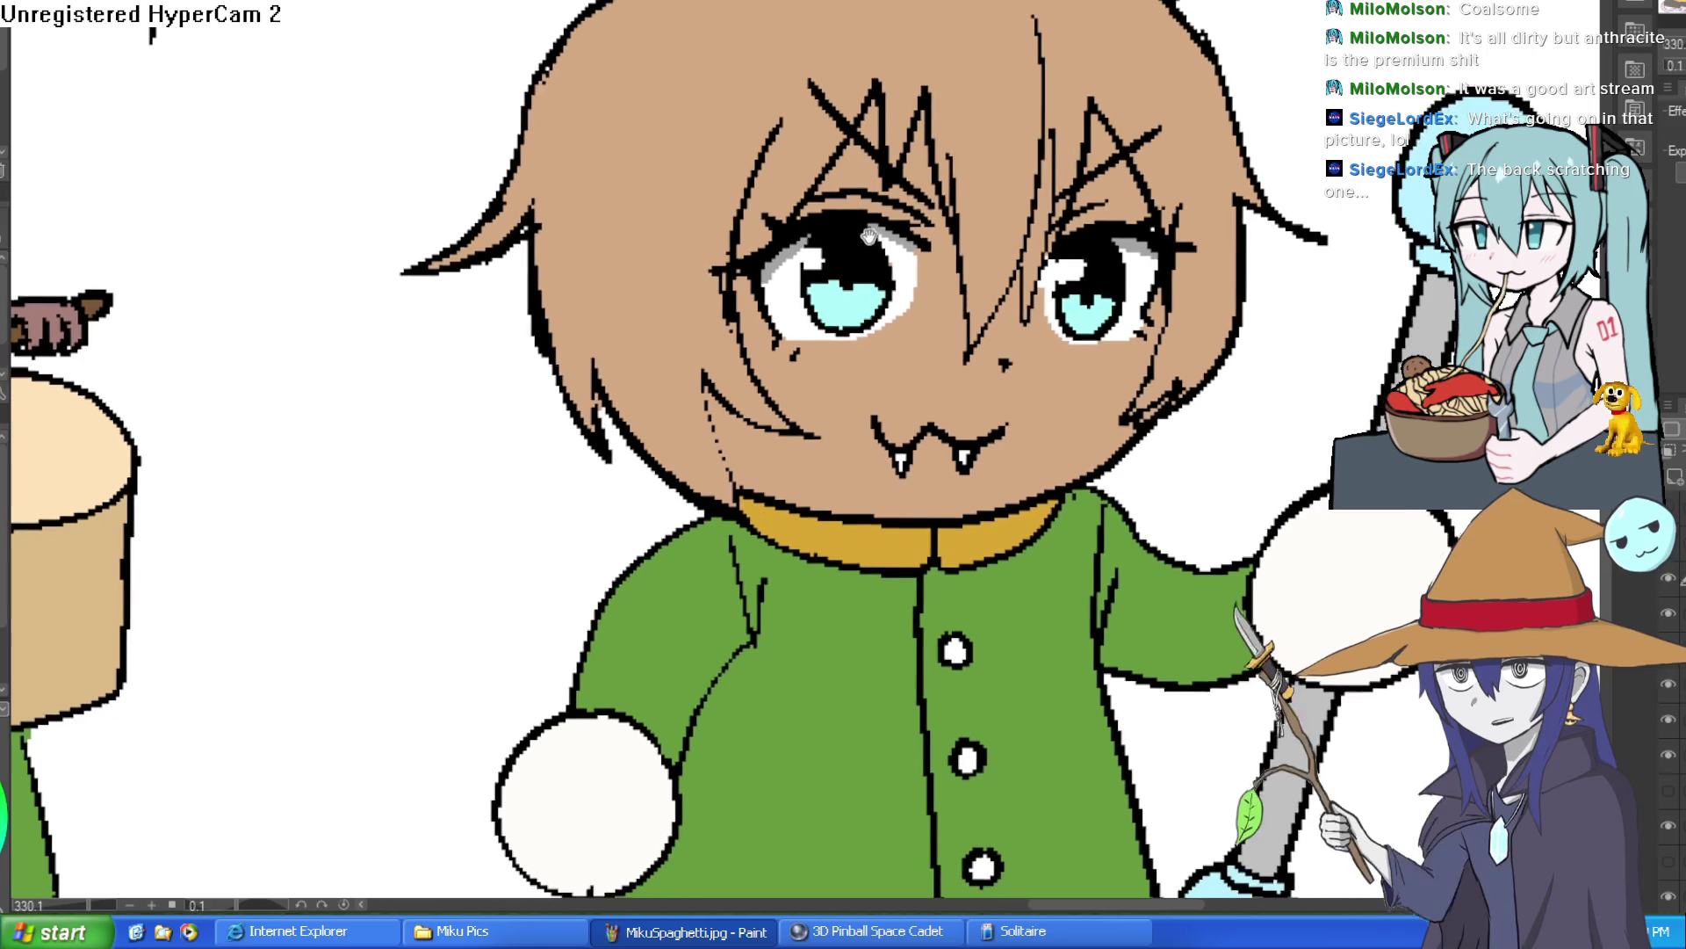
scroll(978, 421, up, 3)
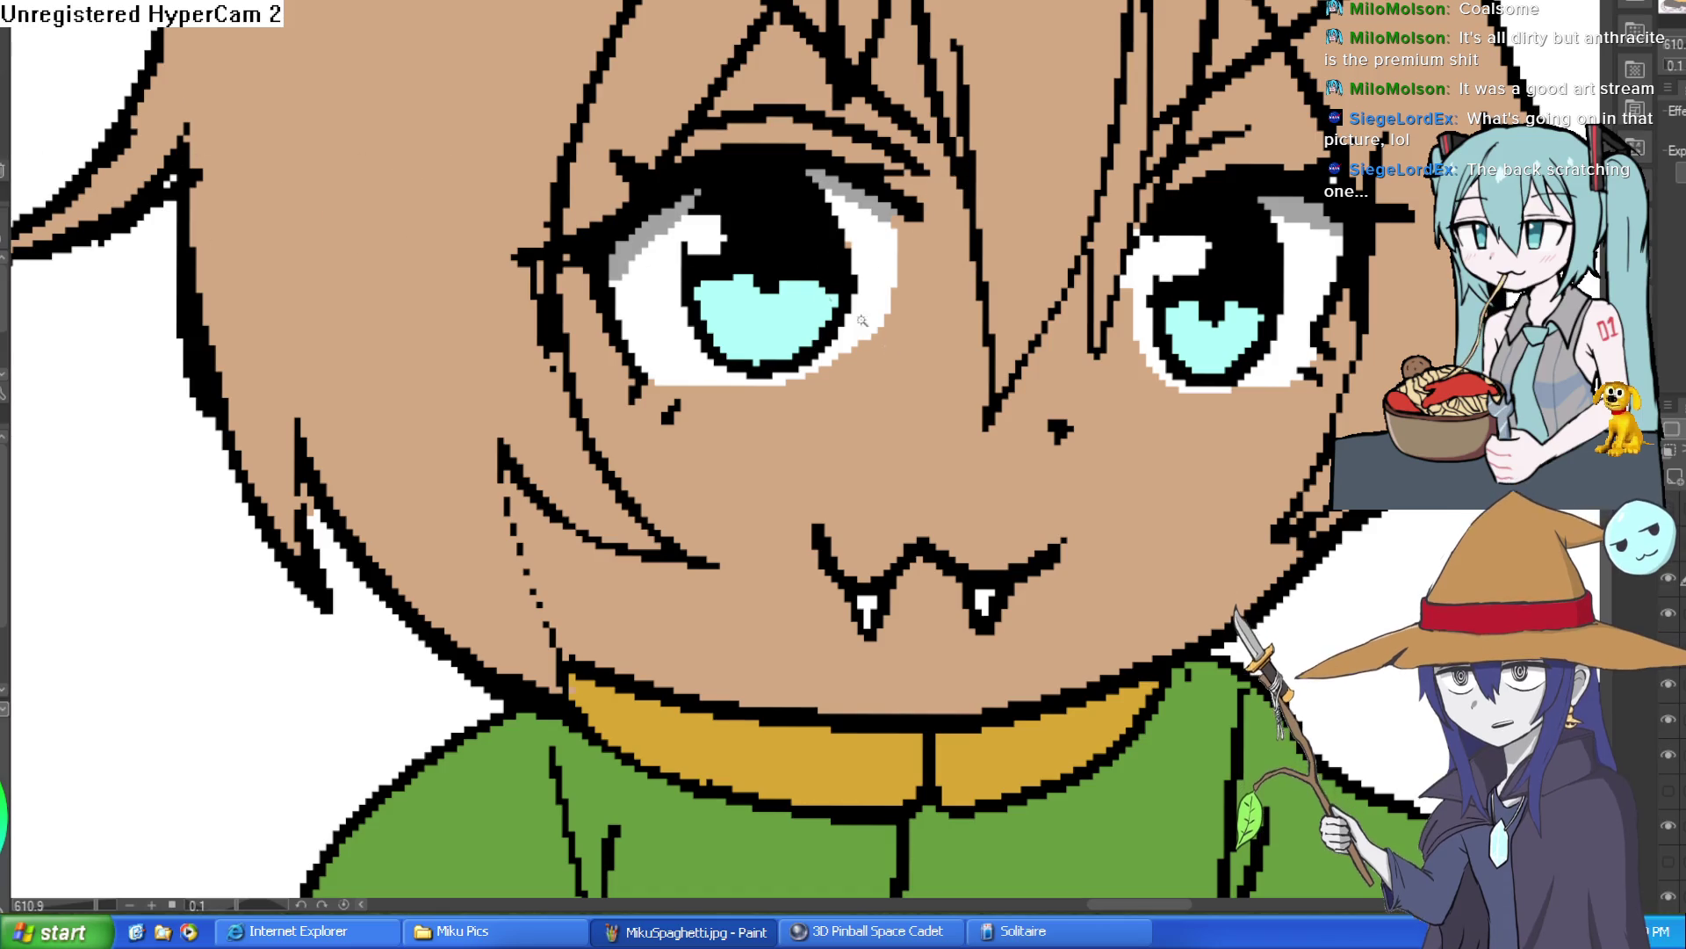
Select Ziti's face and hair fill and paint darker brown strands through her hair and eyebrow.
click(880, 86)
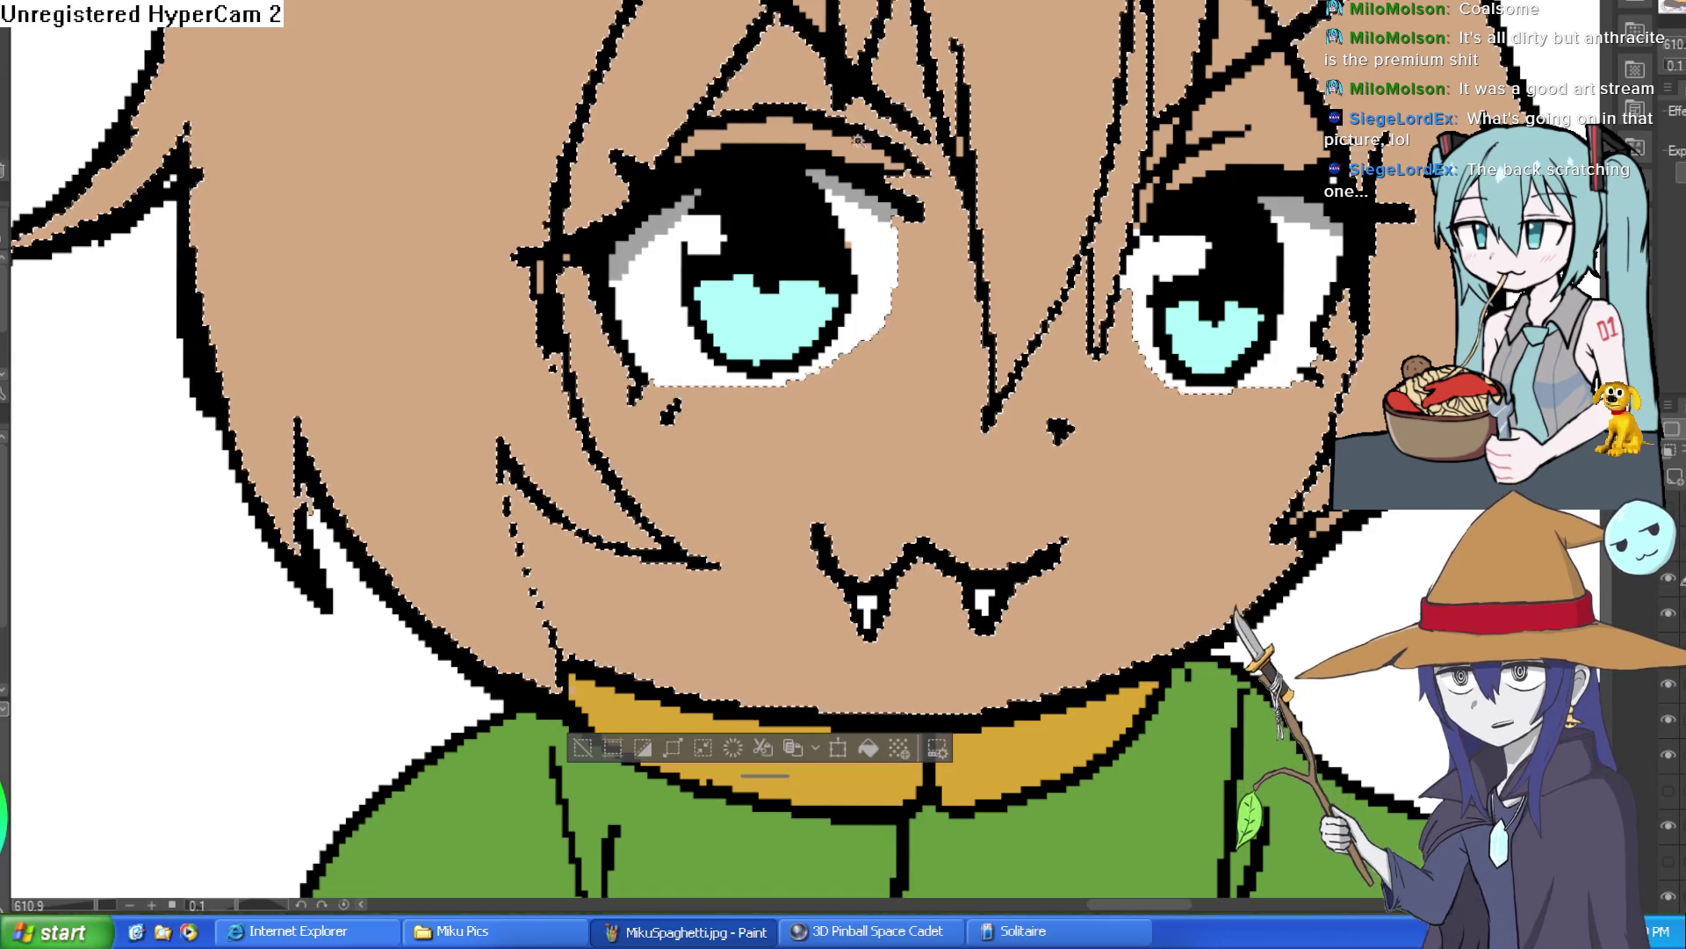
scroll(812, 428, down, 3)
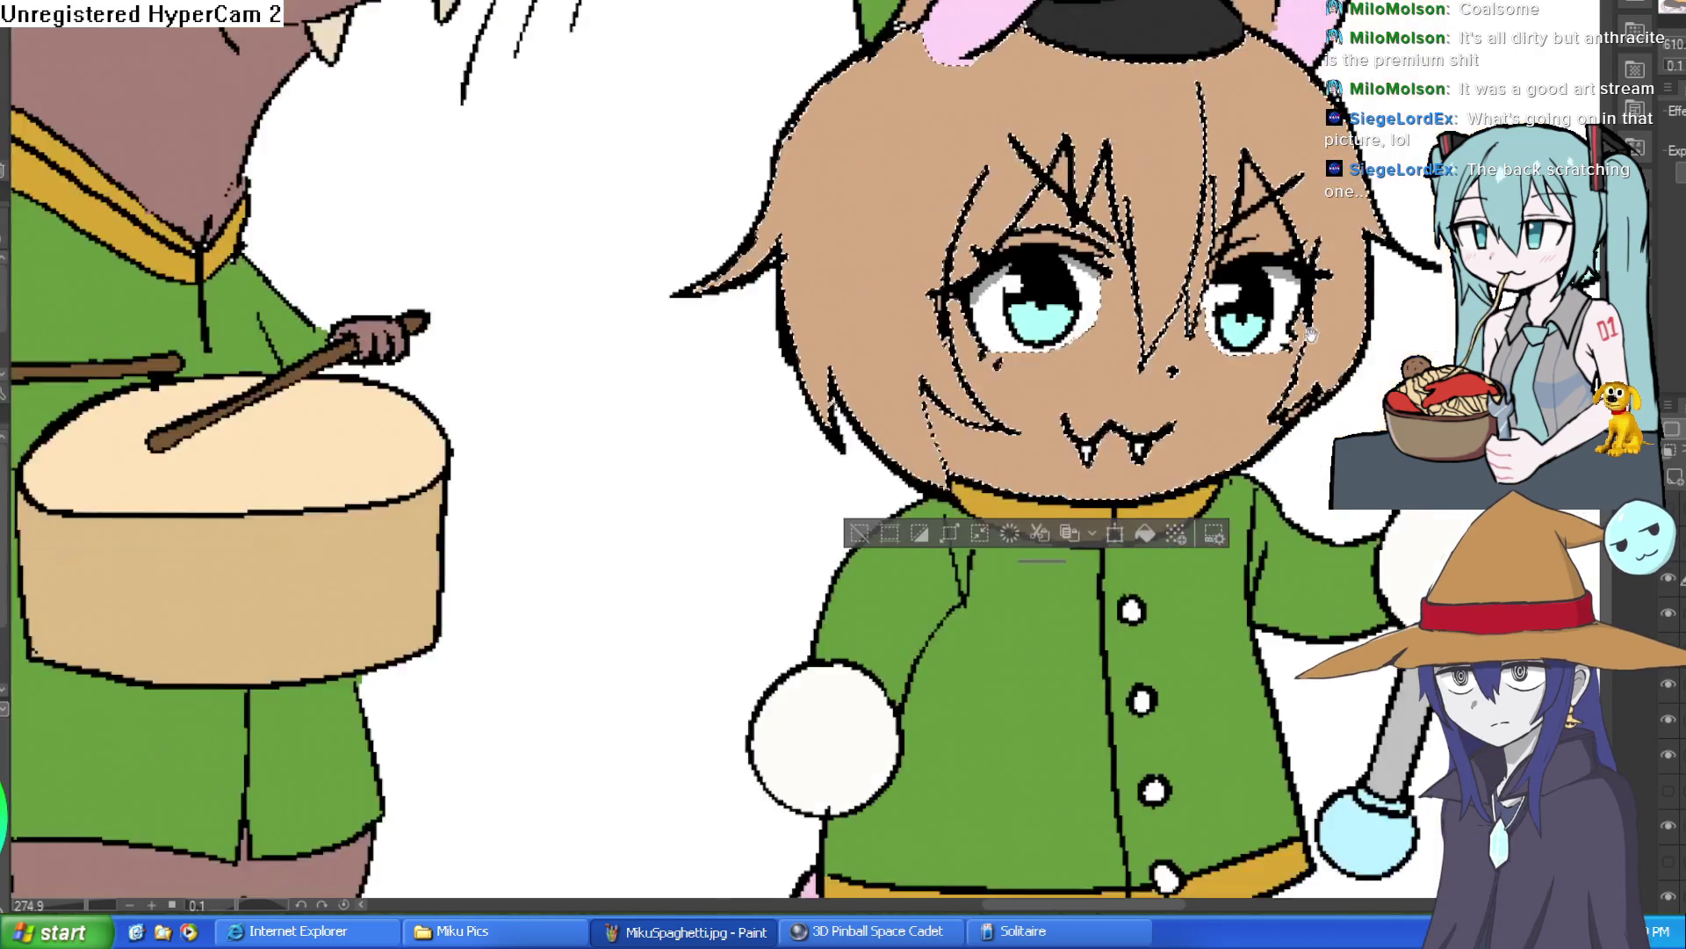
scroll(845, 205, up, 3)
mouse_move(870, 325)
mouse_down()
mouse_move(876, 451)
mouse_move(914, 584)
mouse_move(907, 448)
mouse_up()
drag(865, 325, 821, 92)
mouse_move(775, 239)
mouse_down()
mouse_move(769, 290)
mouse_move(816, 185)
mouse_move(757, 281)
mouse_up()
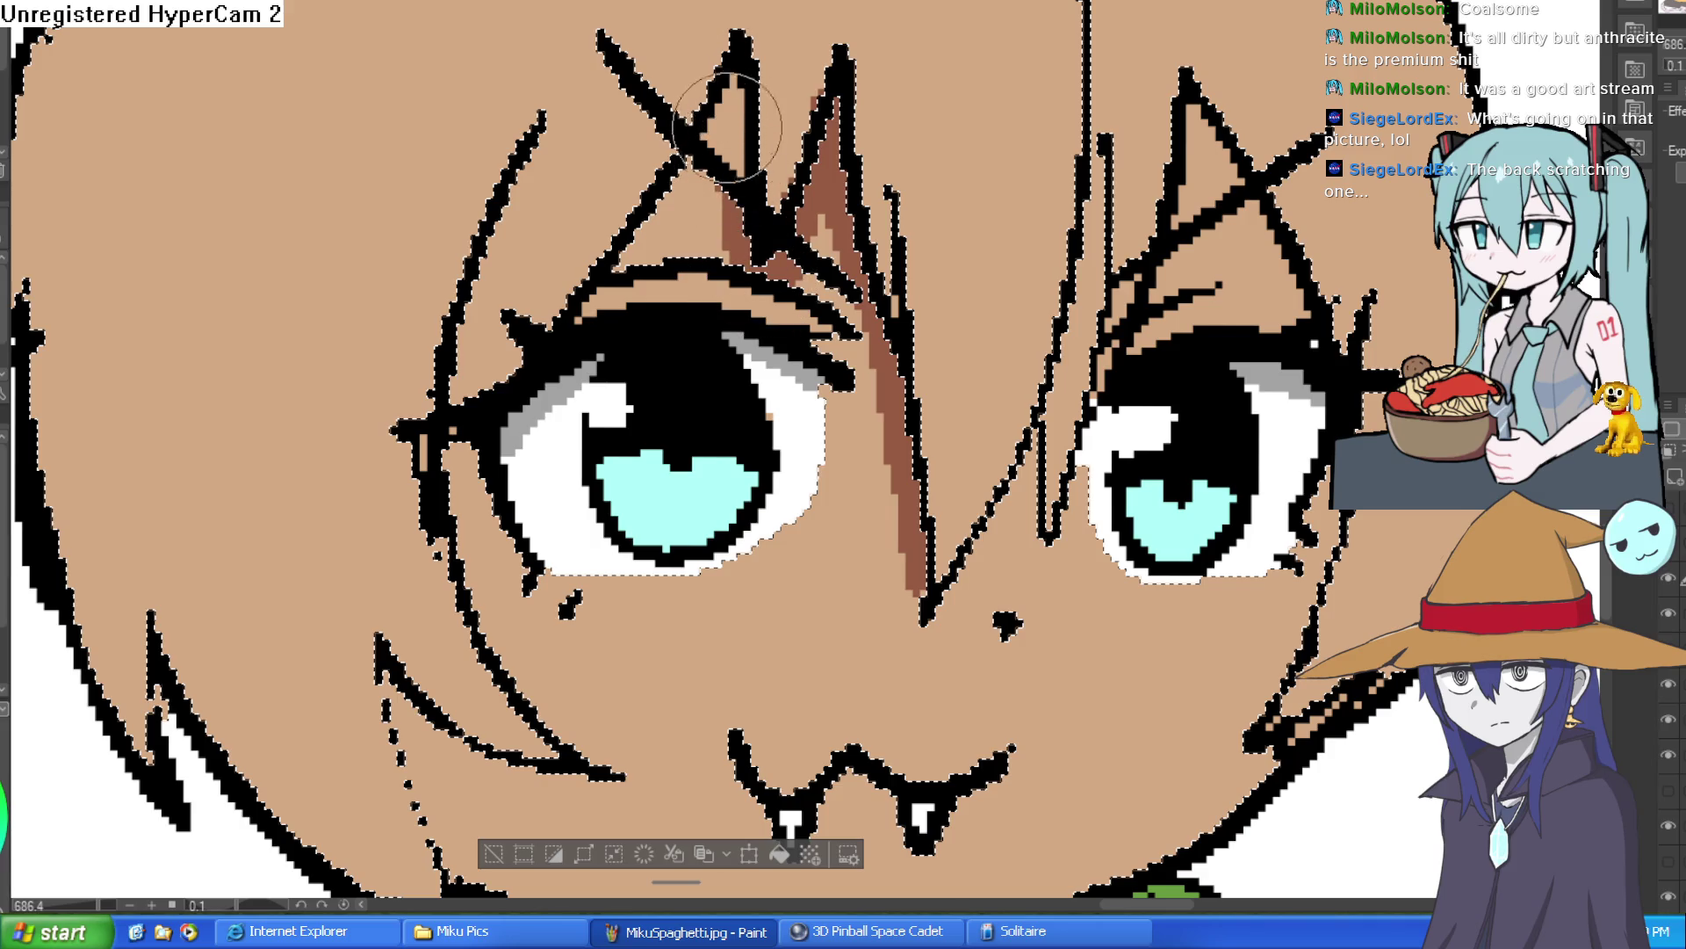
drag(703, 171, 619, 264)
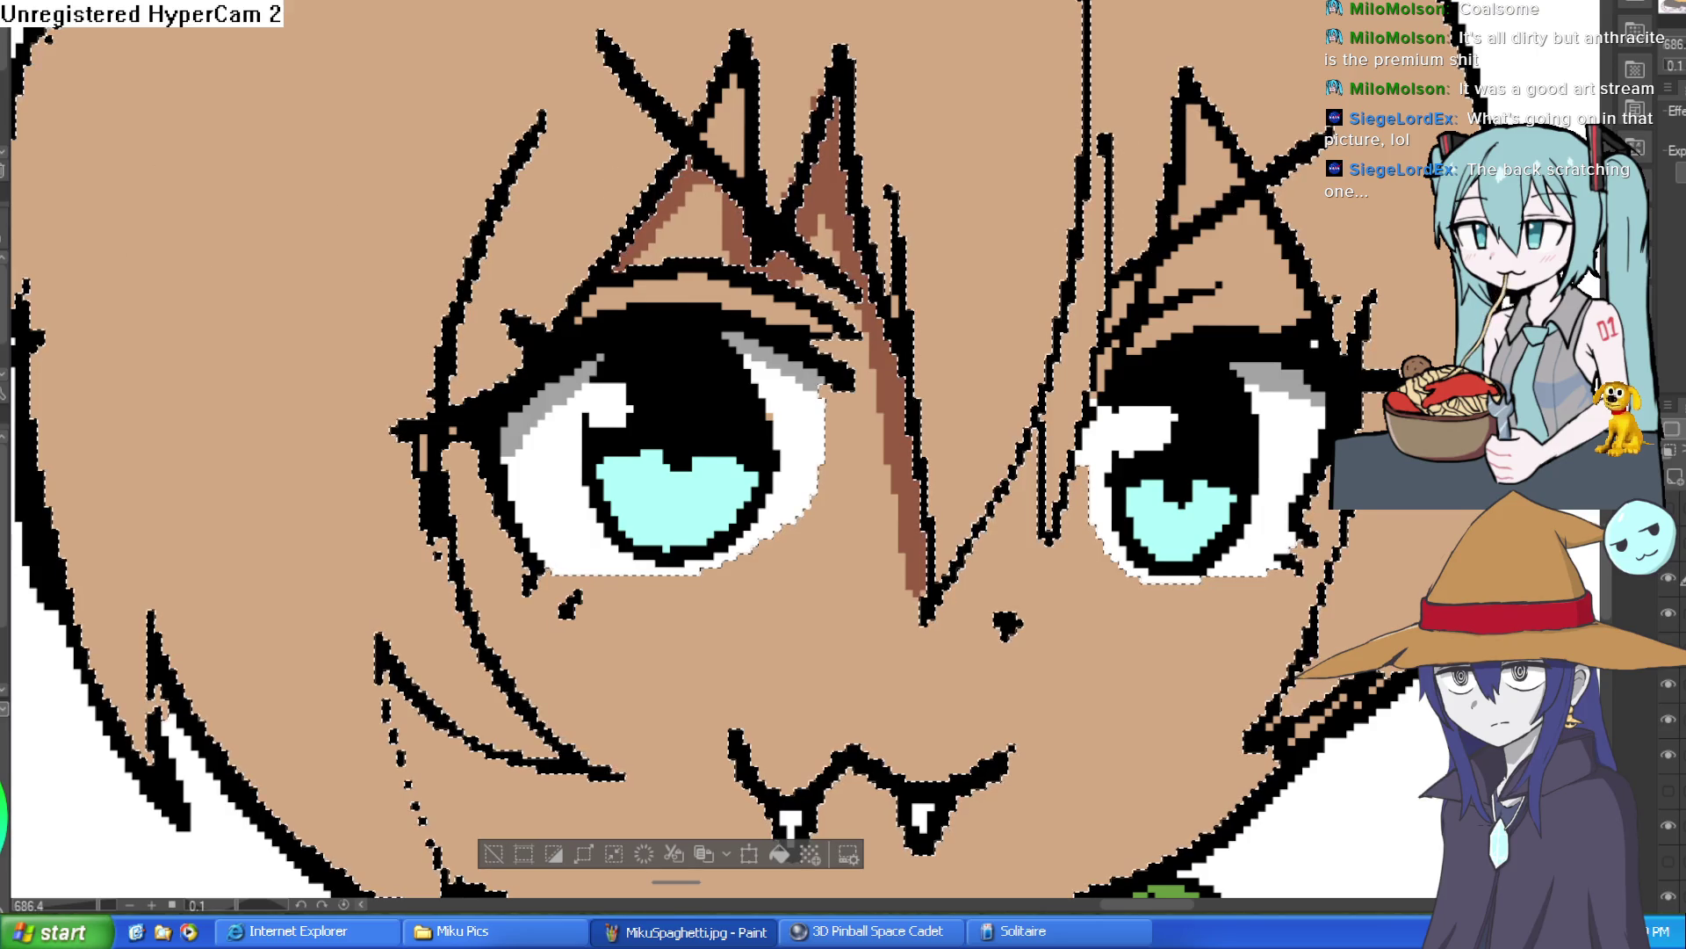
drag(1133, 276, 1104, 356)
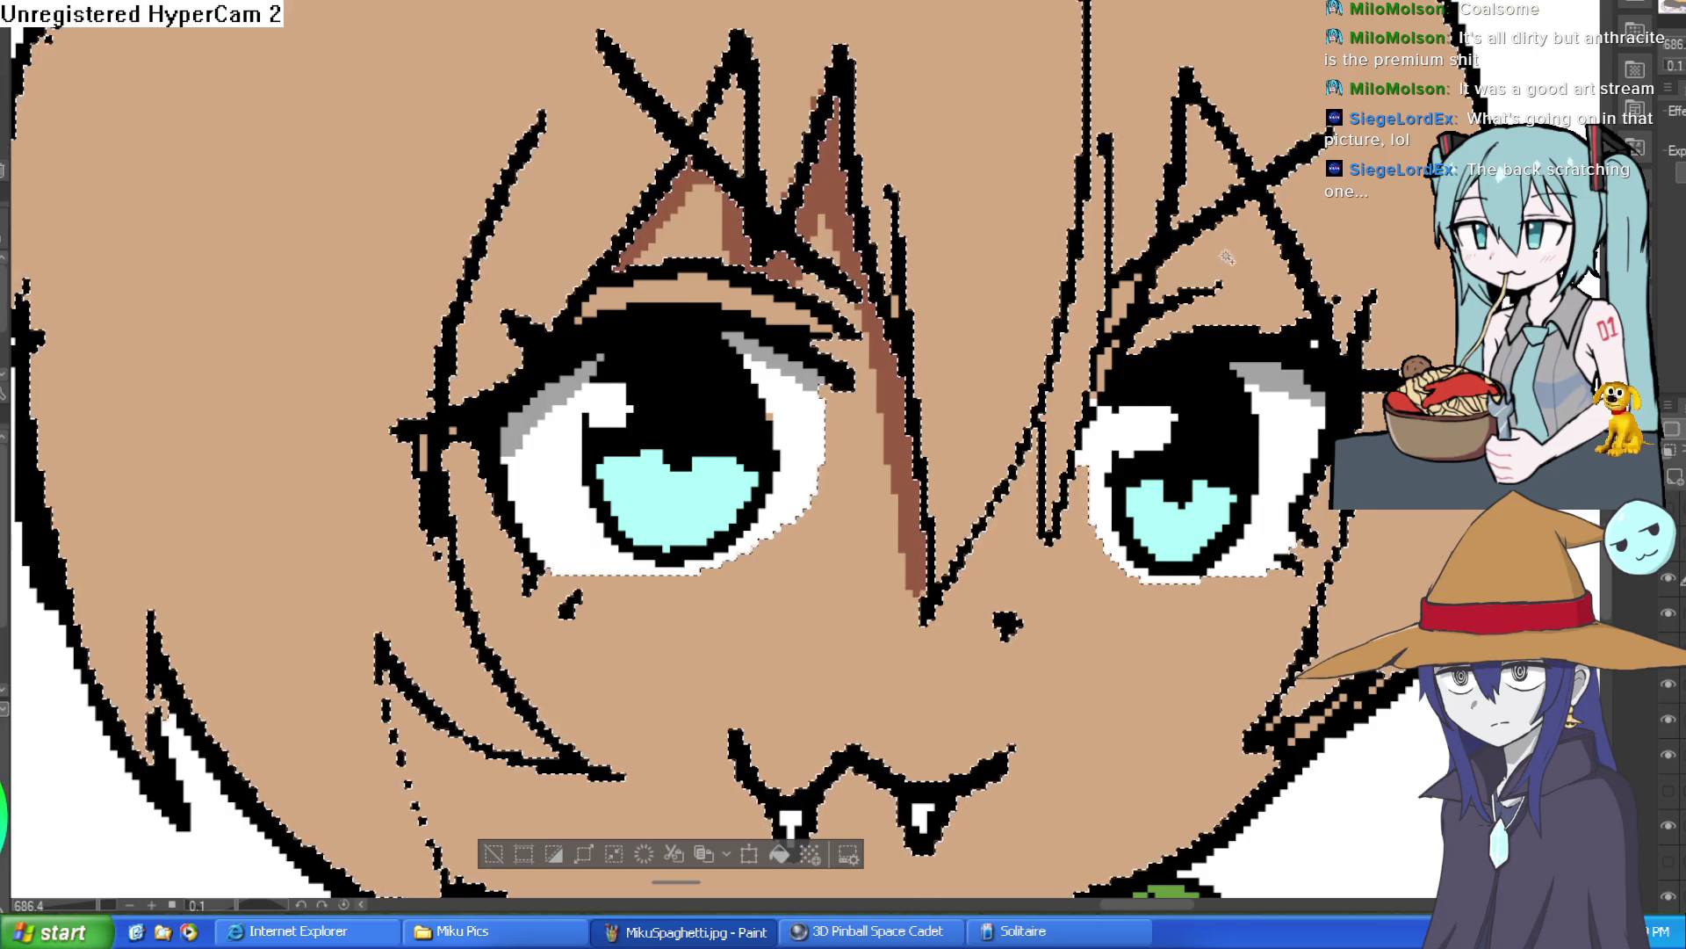
scroll(908, 310, down, 3)
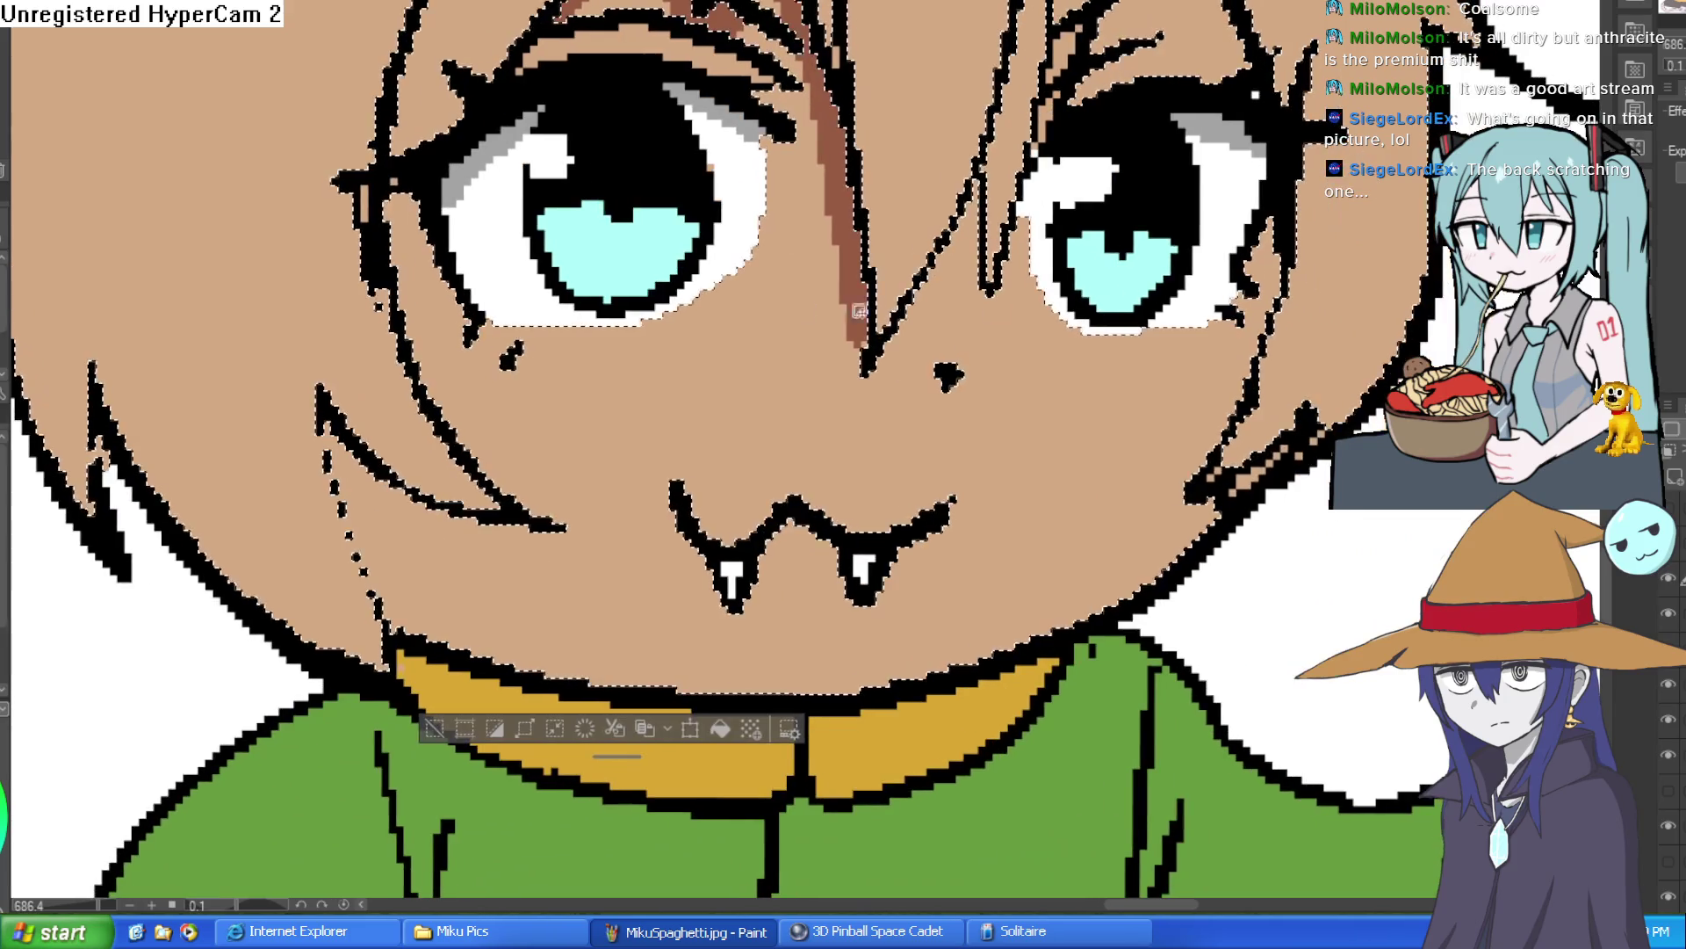
scroll(931, 264, up, 2)
drag(1010, 250, 1045, 35)
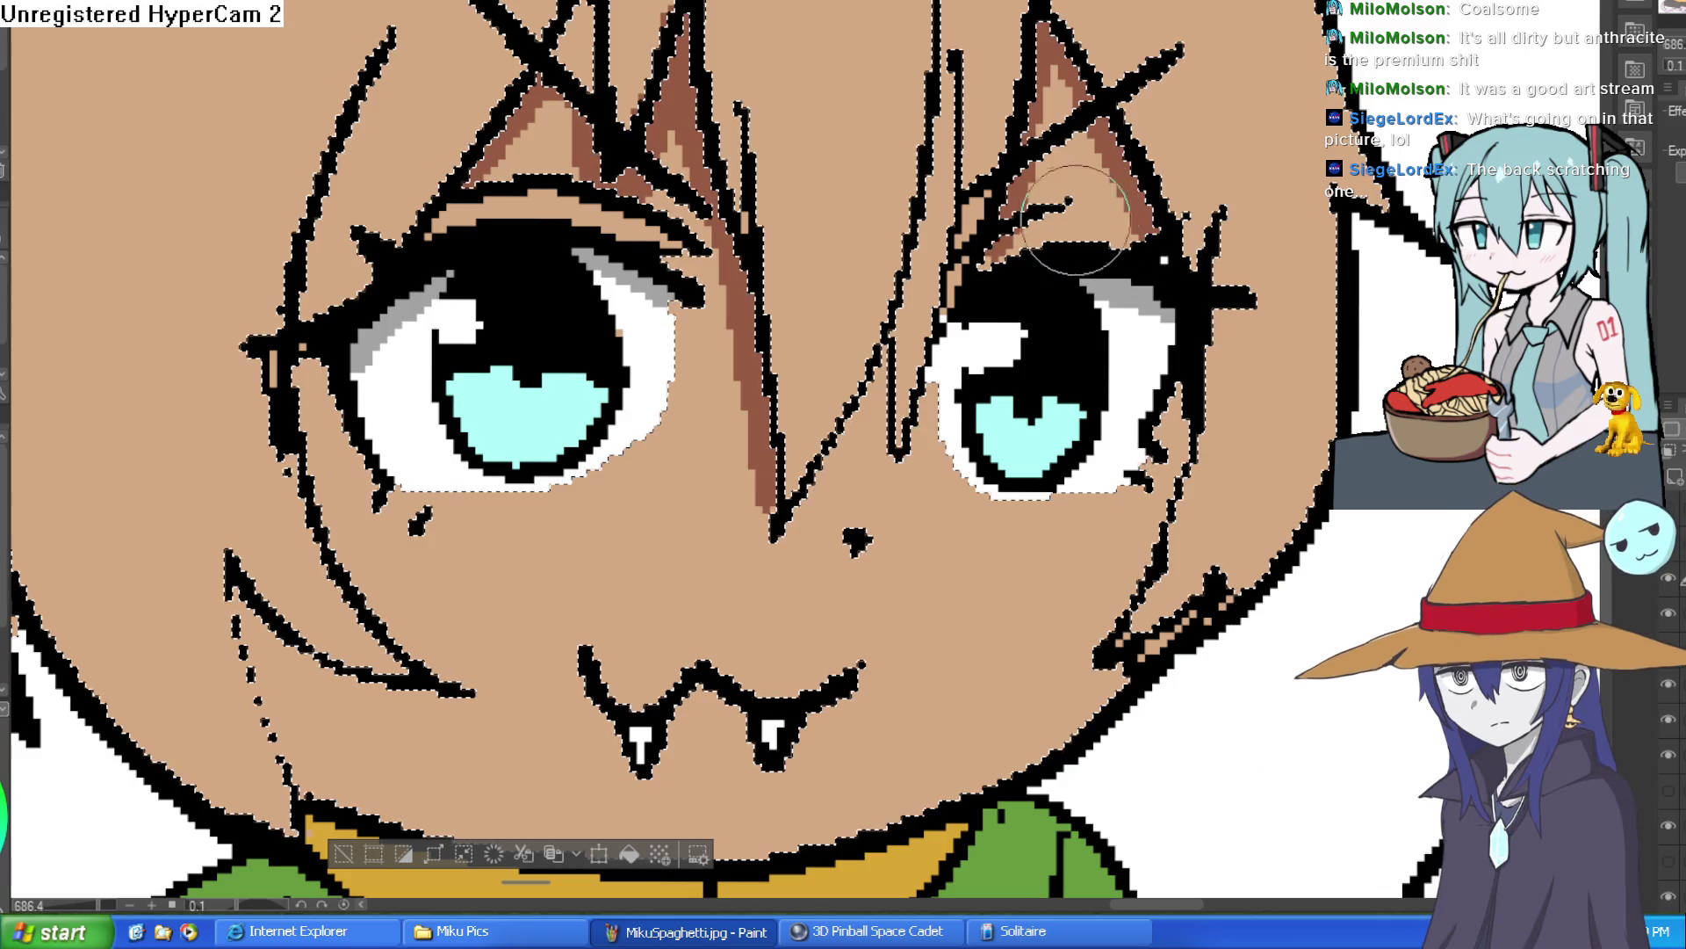
Shade the nose bridge and left cheek in brown, down toward the collar.
drag(880, 376, 862, 413)
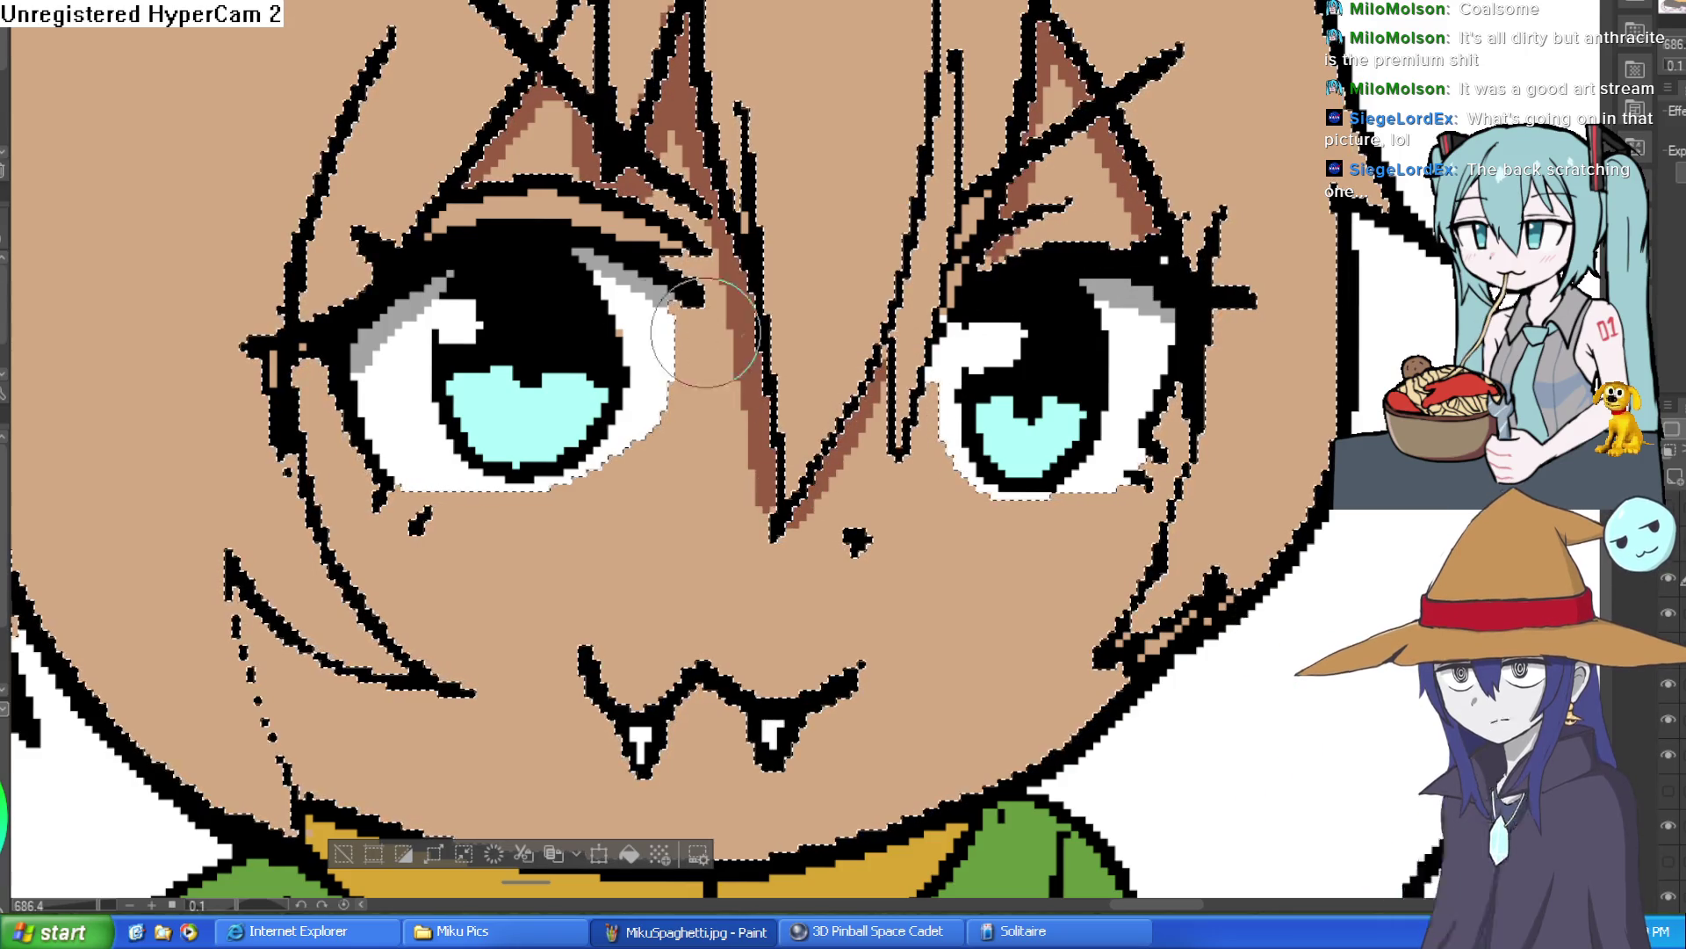
mouse_move(299, 364)
mouse_down()
mouse_move(351, 536)
mouse_move(437, 665)
mouse_move(475, 474)
mouse_move(635, 309)
mouse_up()
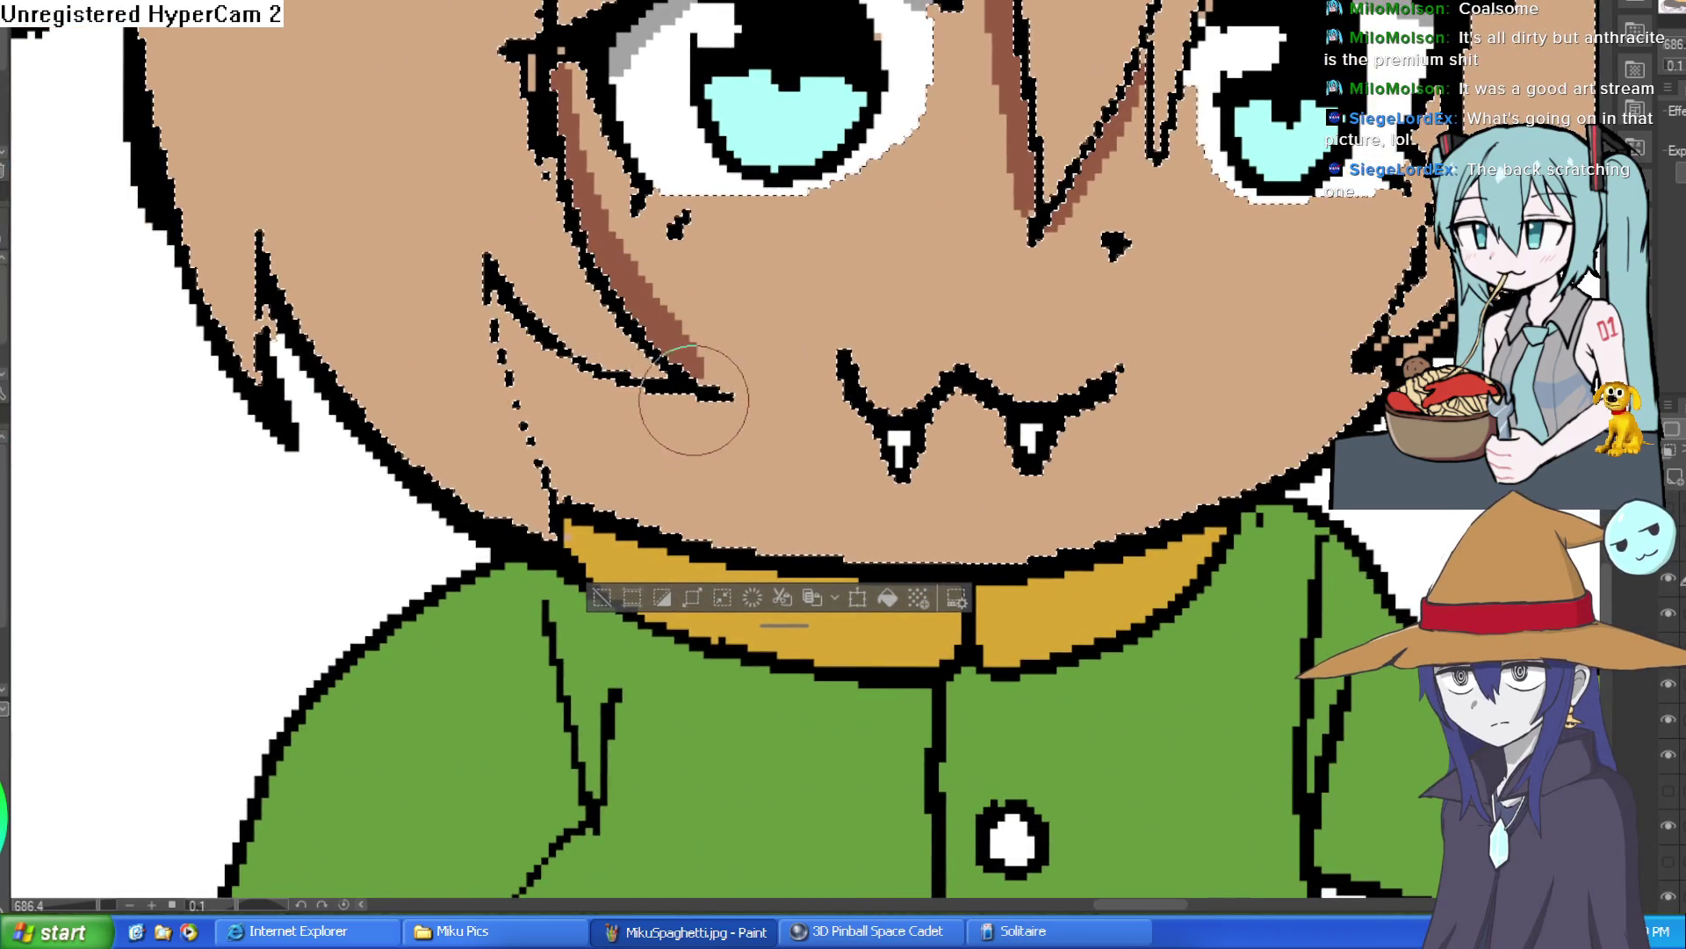
drag(695, 397, 527, 360)
mouse_move(500, 296)
mouse_down()
mouse_move(560, 497)
mouse_move(557, 433)
mouse_up()
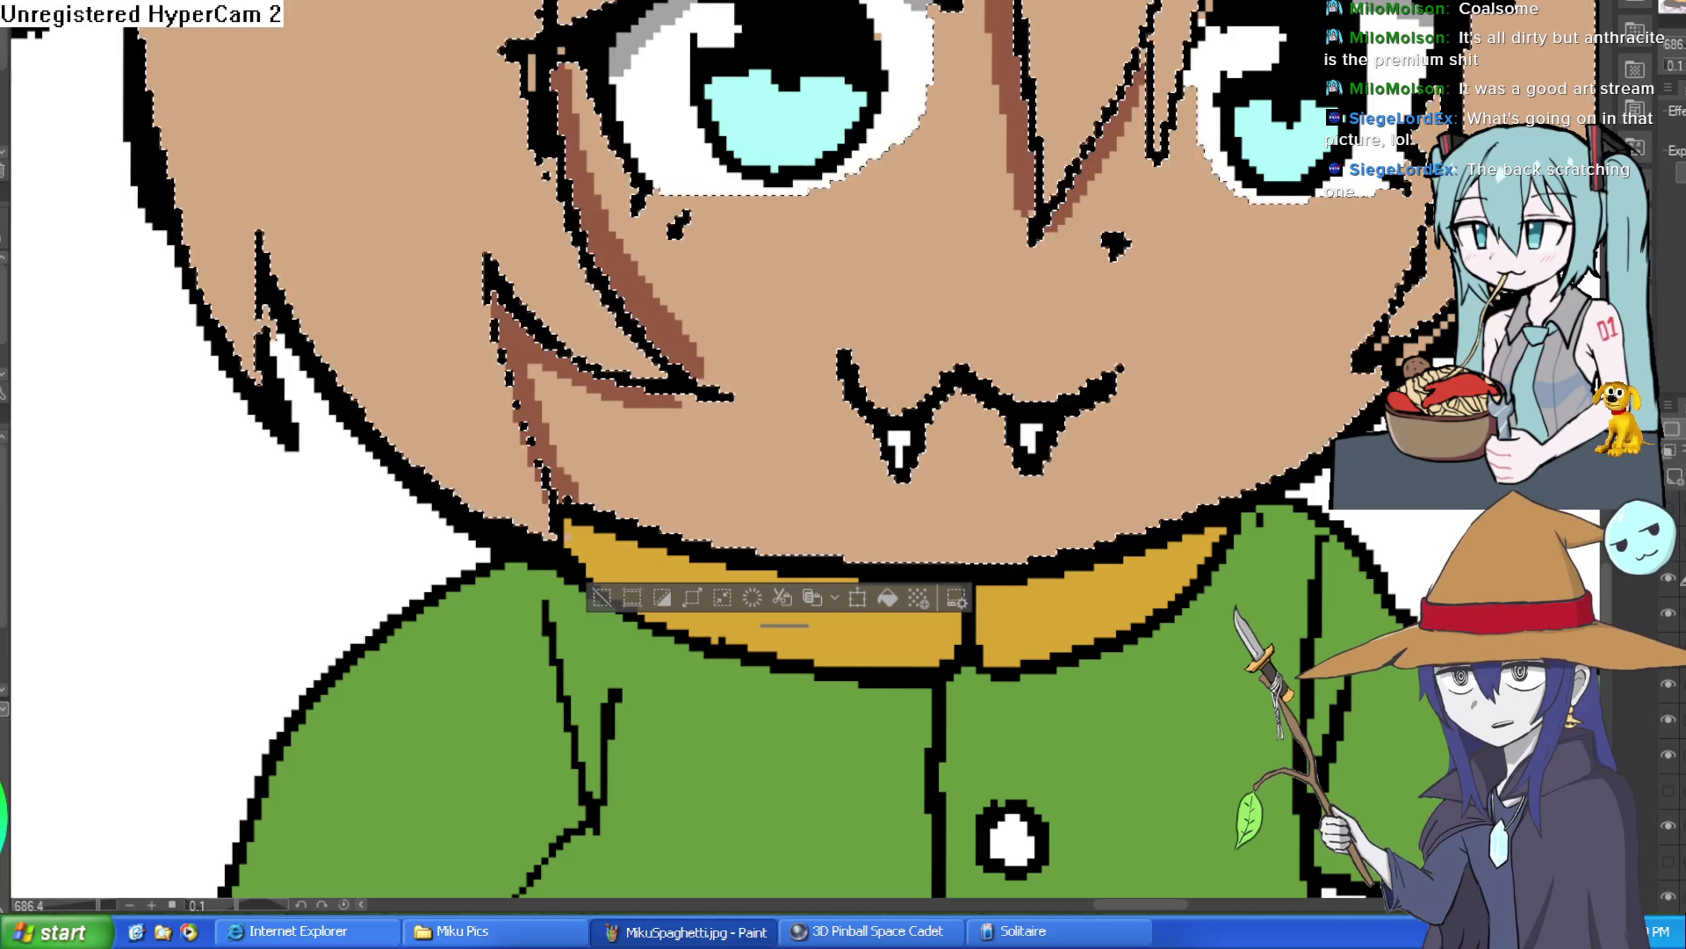
scroll(1300, 184, up, 5)
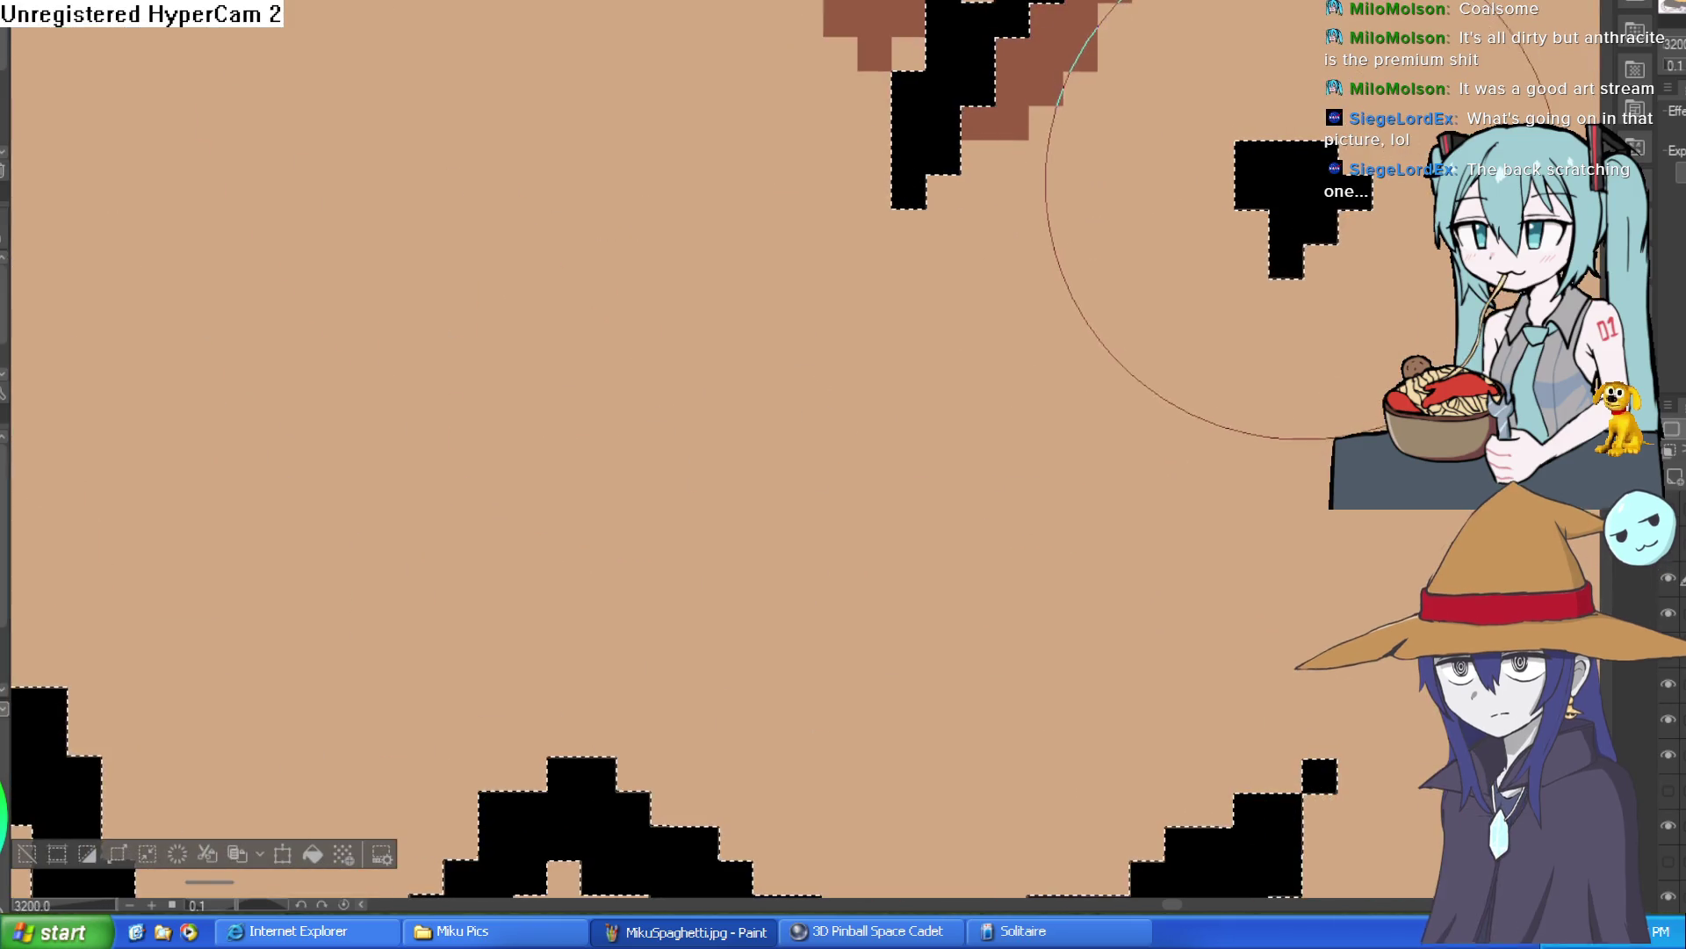
Select the small black mark on Ziti's face and paint it pink.
drag(1004, 307, 754, 330)
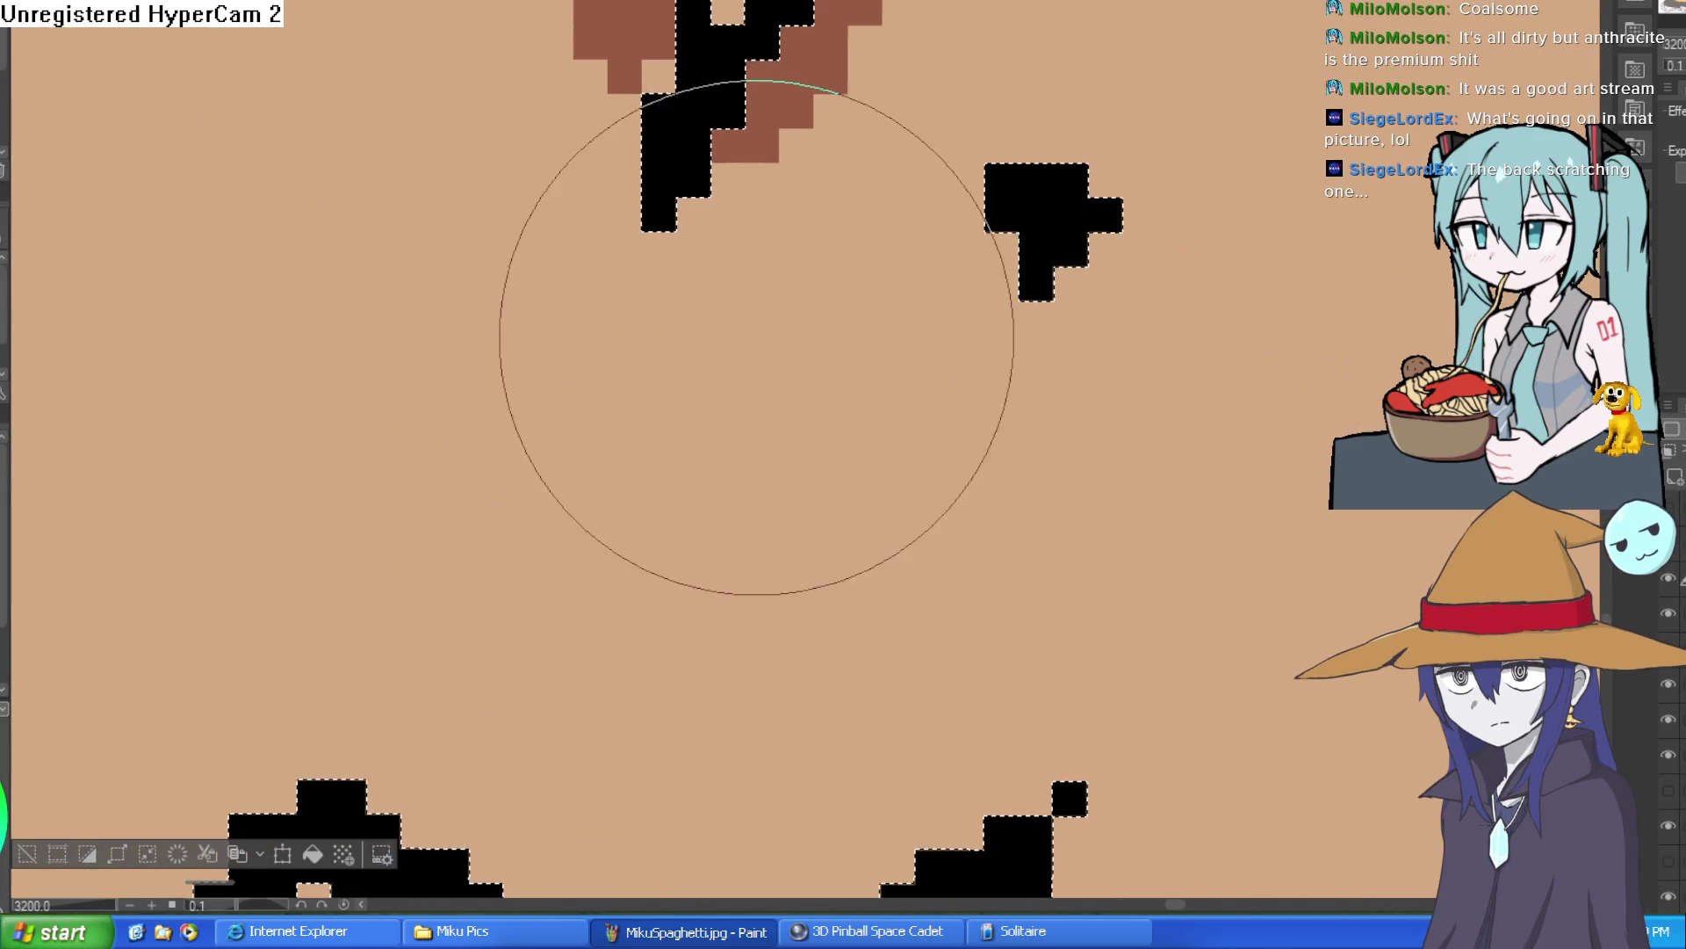
click(1034, 199)
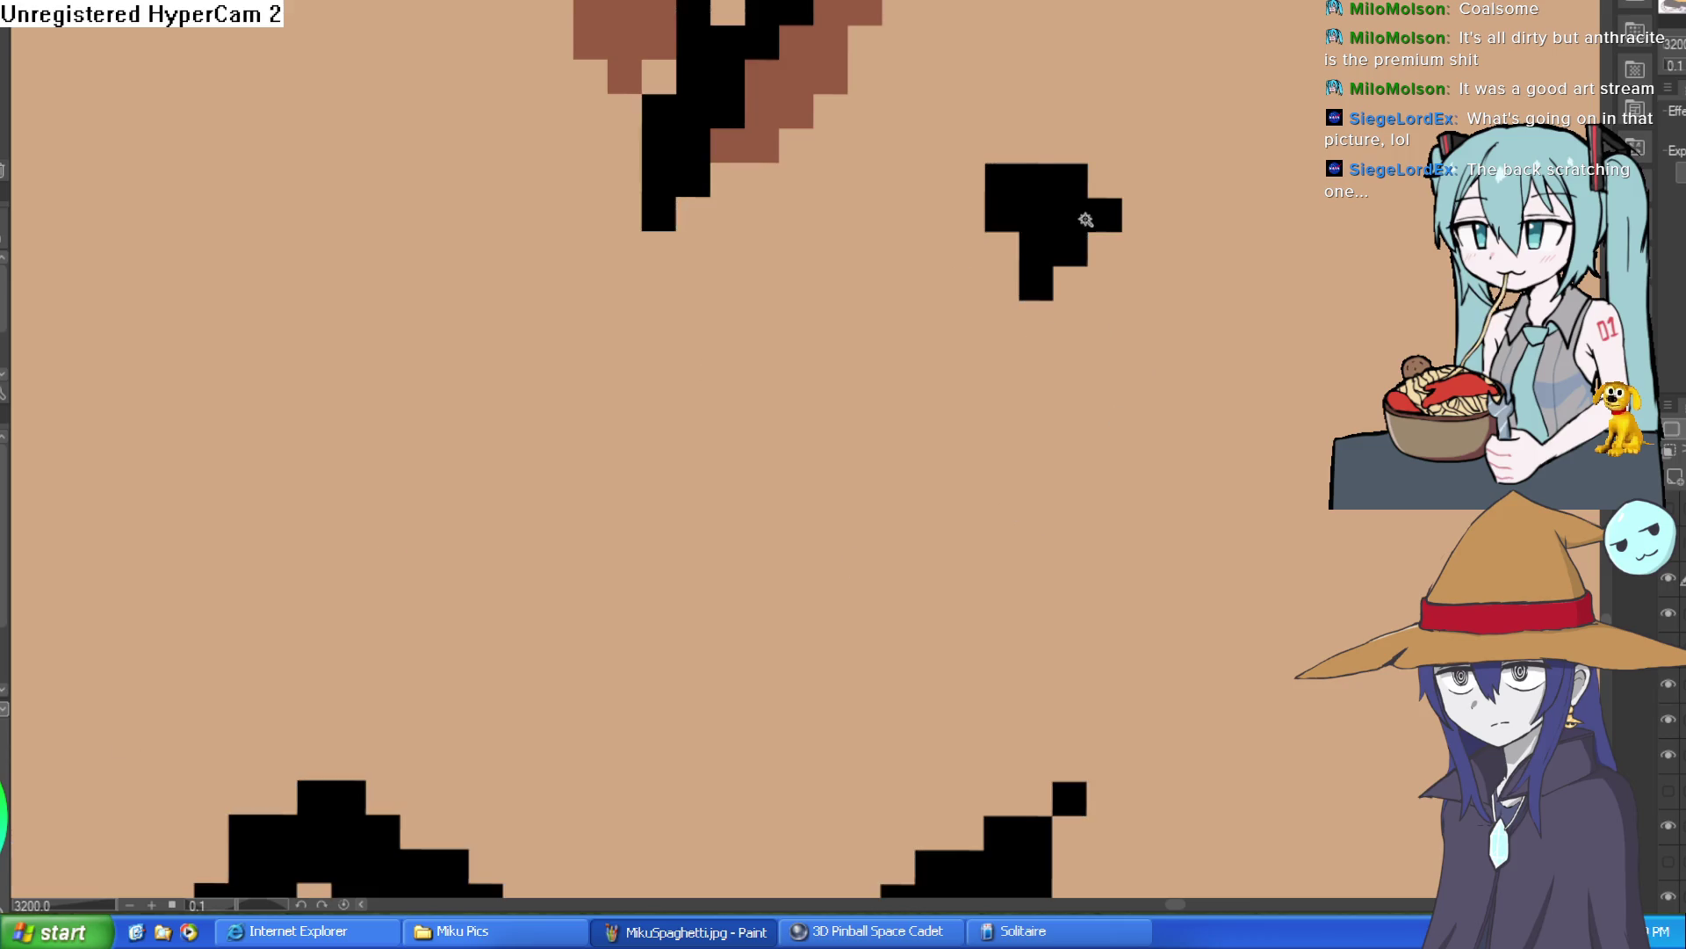
mouse_move(1033, 200)
mouse_down()
mouse_move(1050, 255)
mouse_move(1016, 150)
mouse_up()
scroll(1299, 249, down, 10)
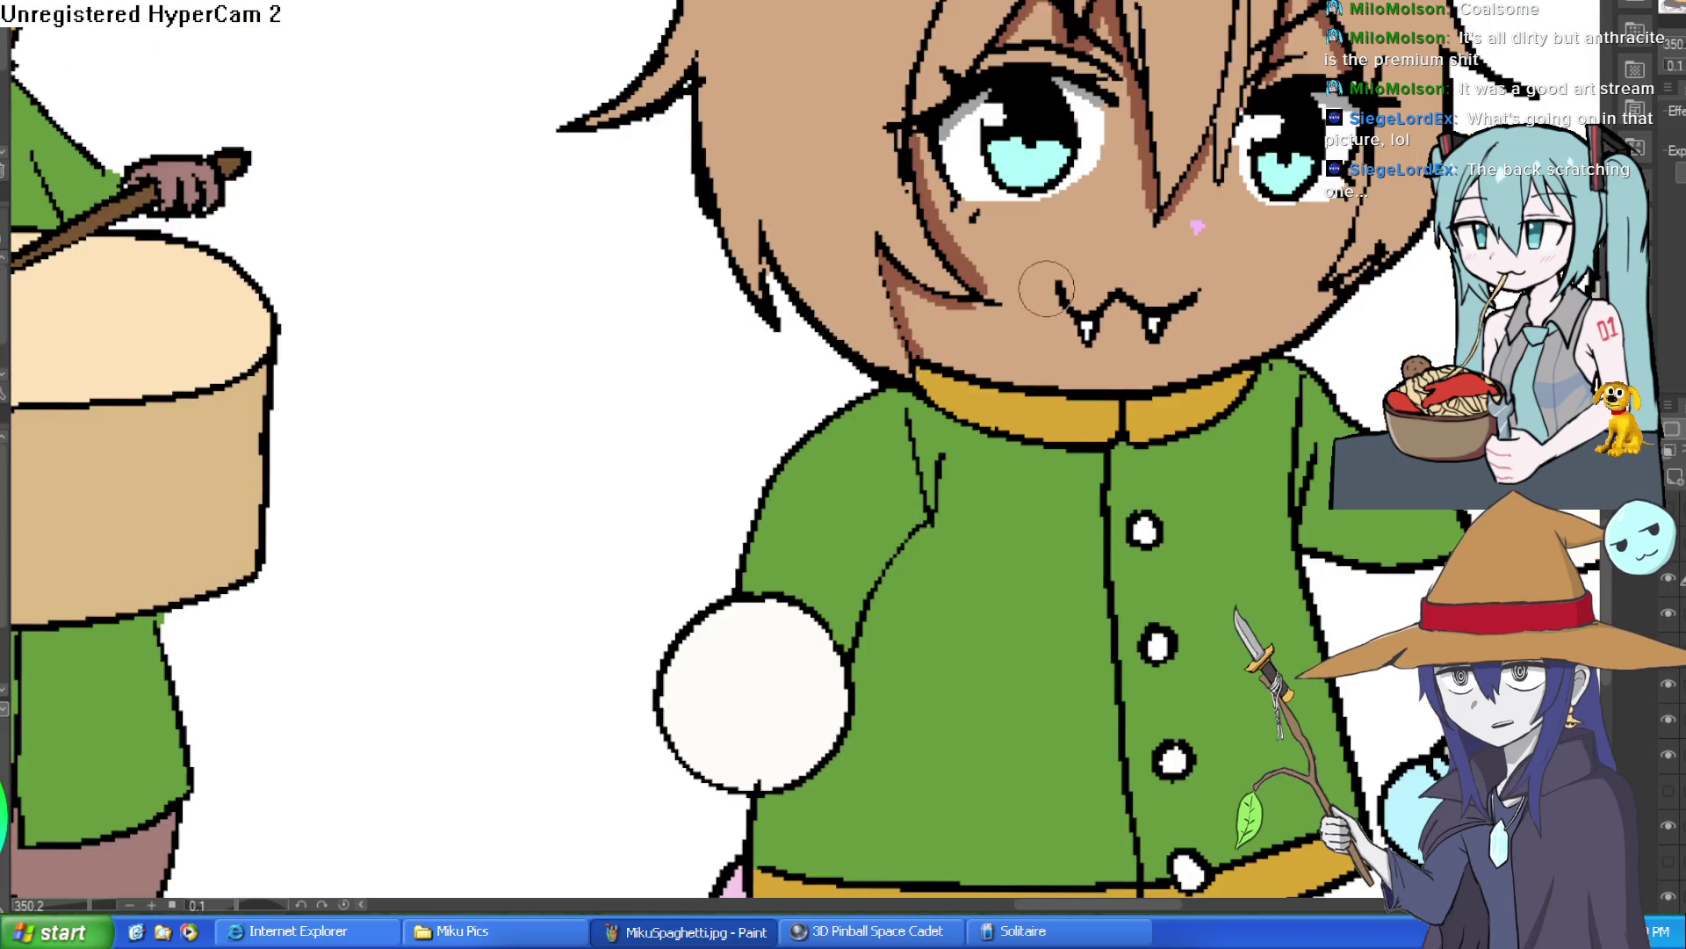
scroll(1225, 309, down, 3)
scroll(1226, 310, up, 9)
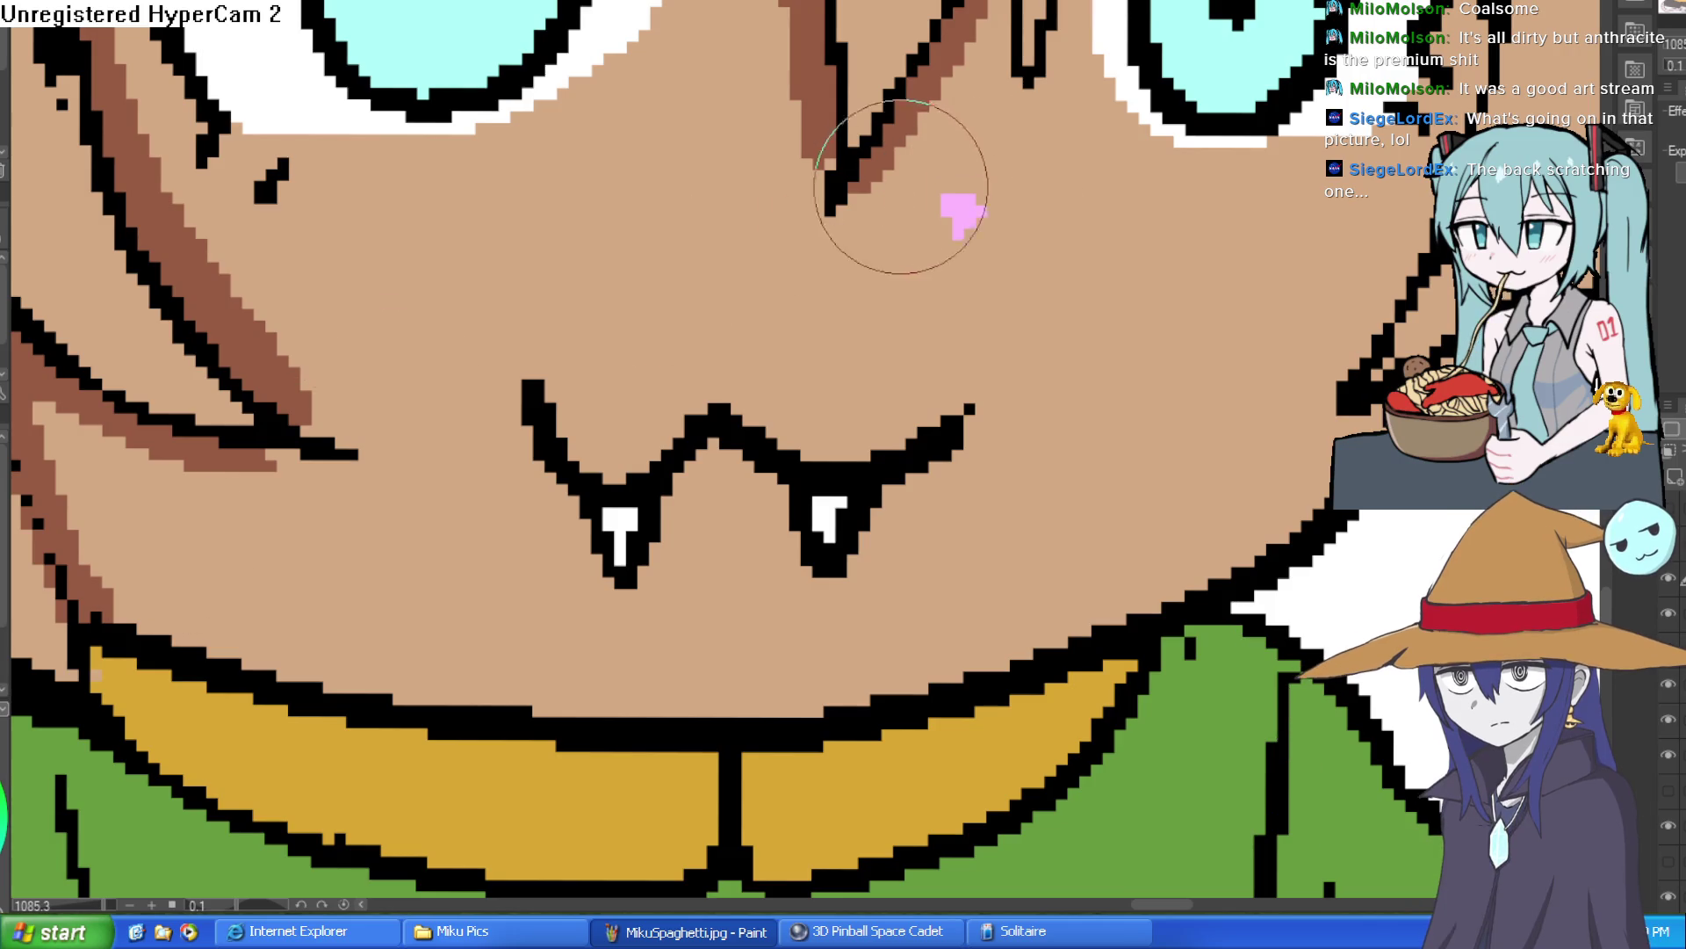
Reselect the pink mark and repaint it a deeper magenta.
click(970, 216)
drag(874, 181, 972, 226)
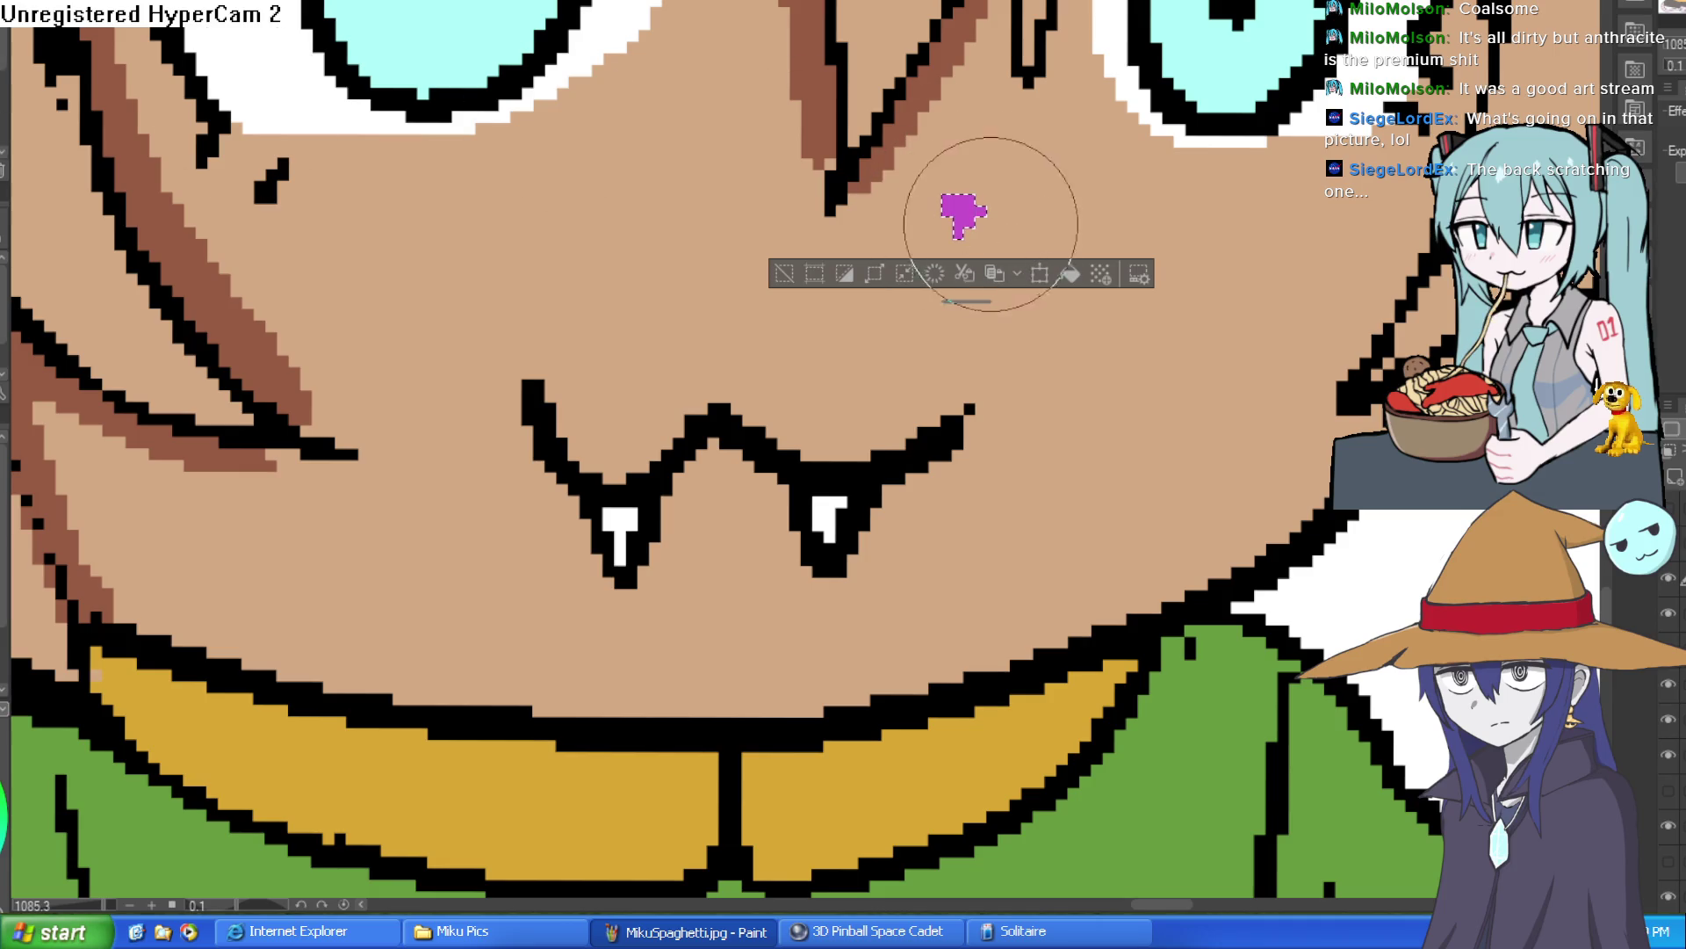
key(ctrl+z)
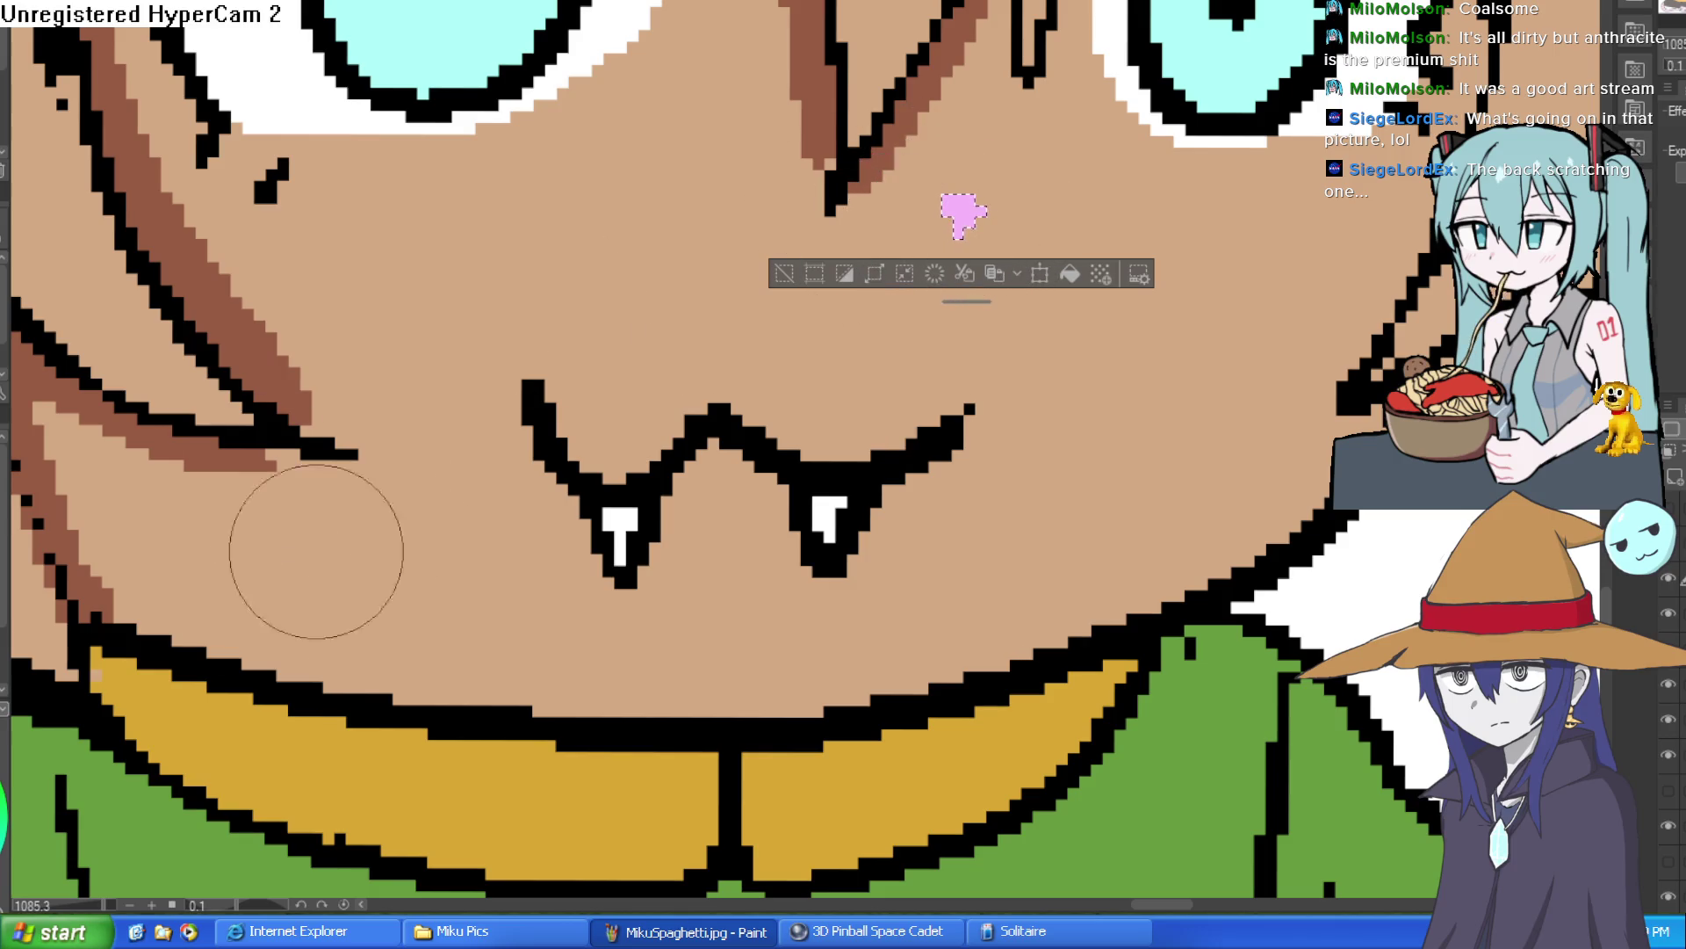
drag(926, 207, 972, 228)
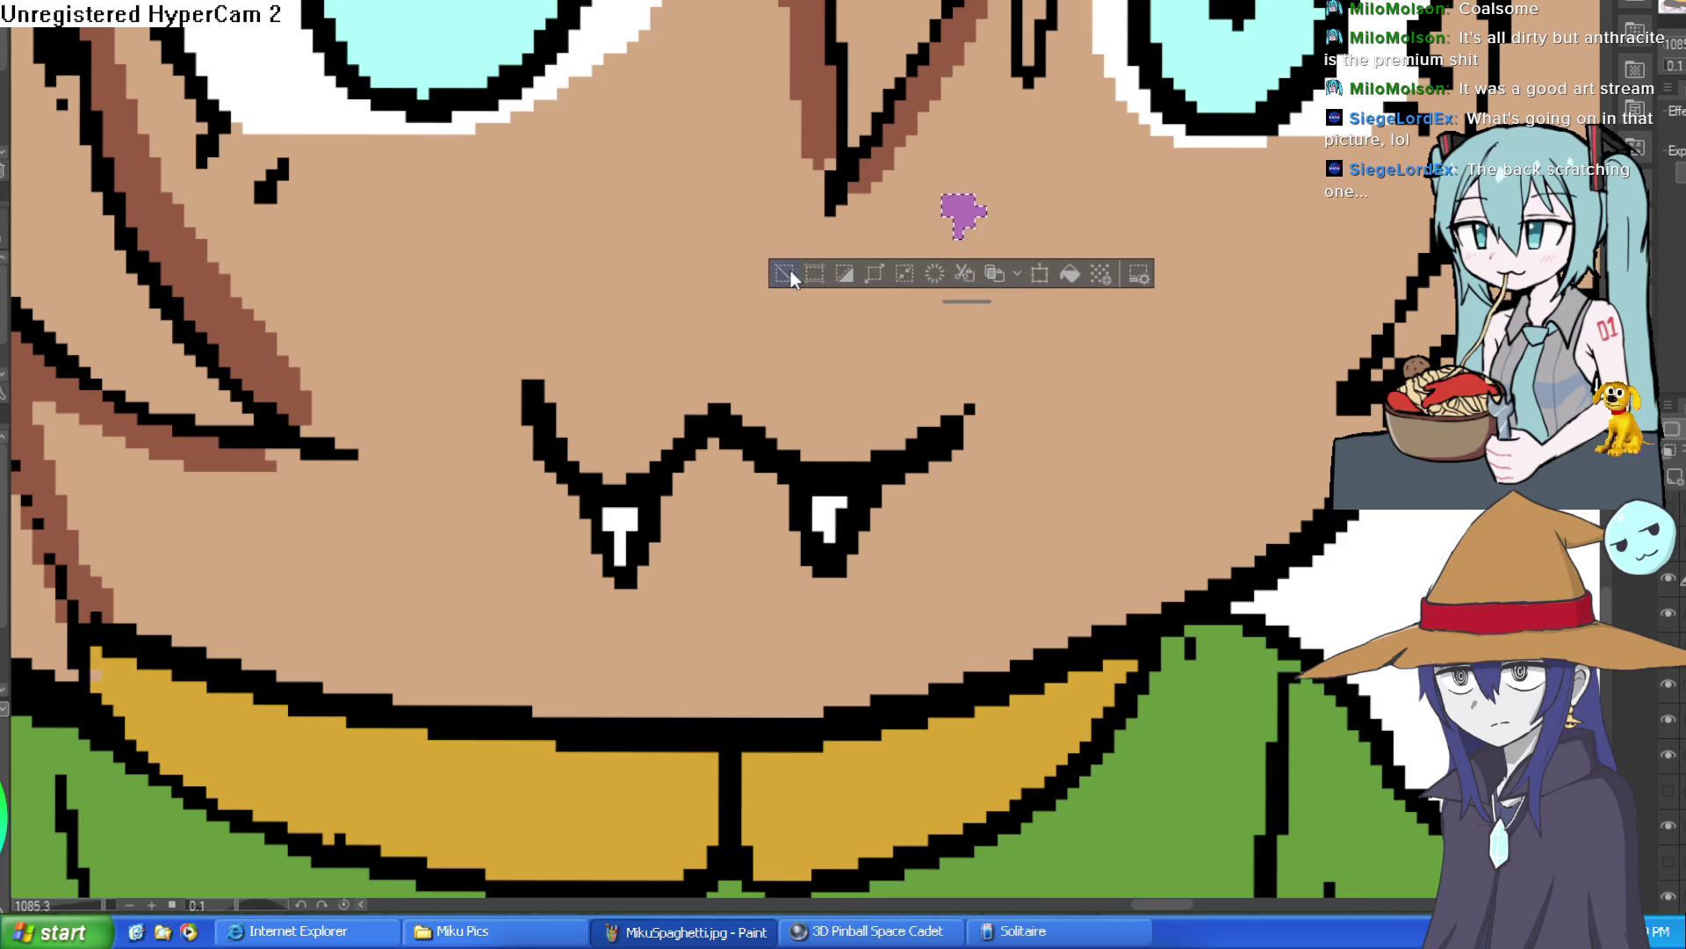
scroll(972, 228, down, 6)
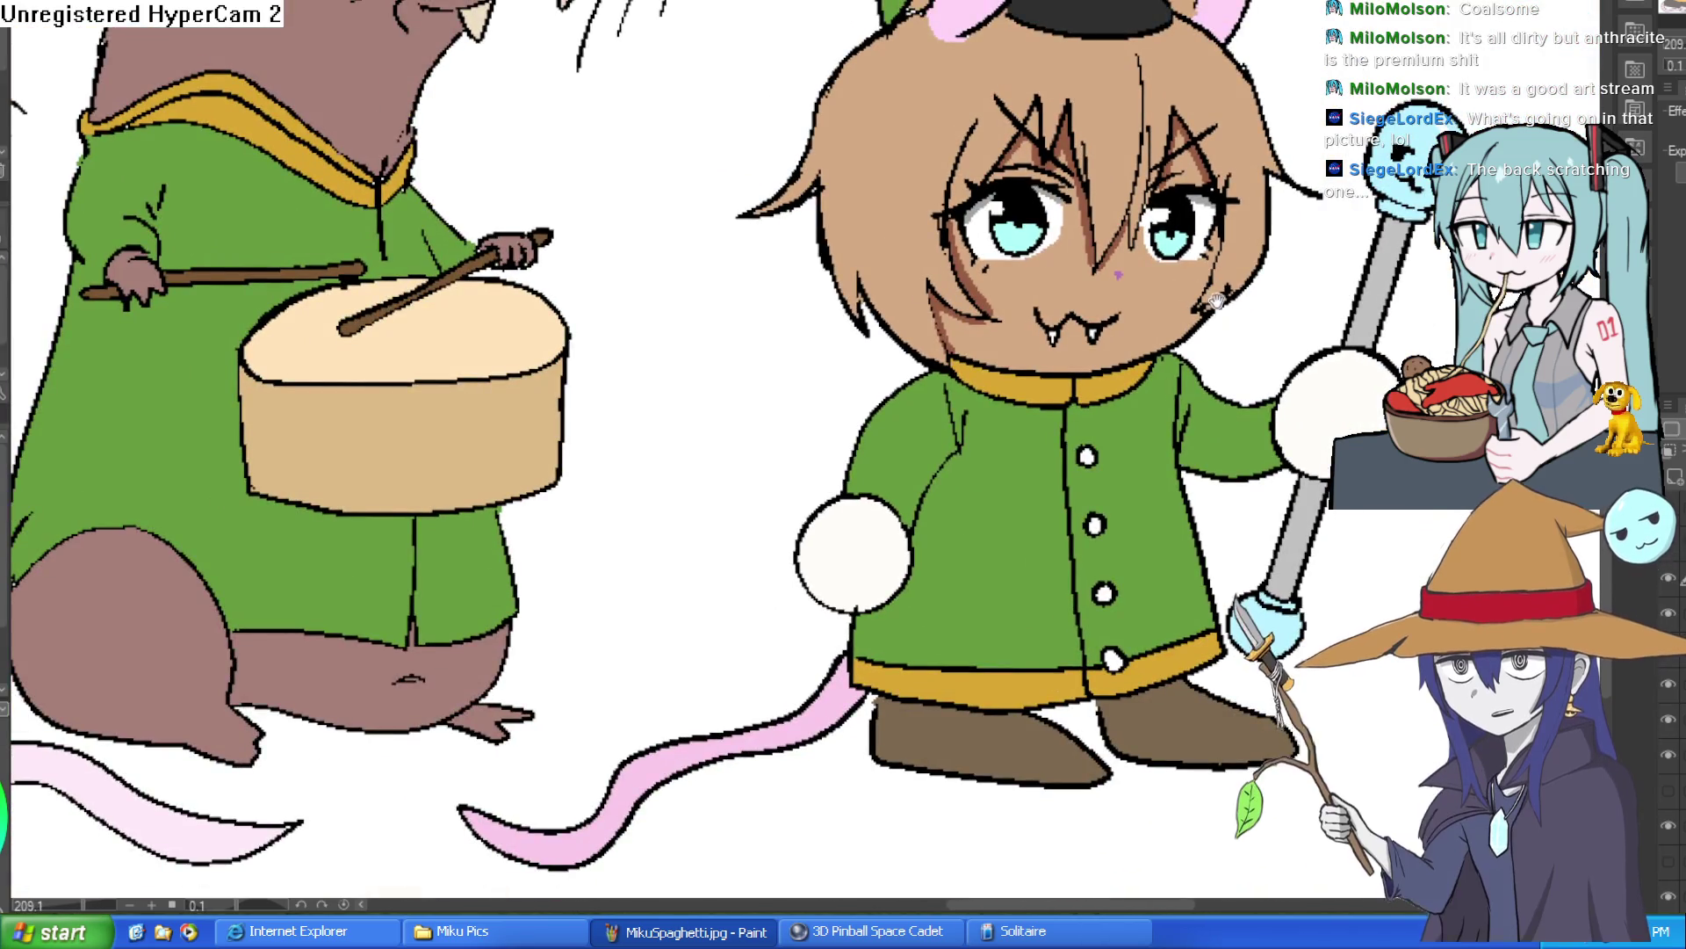
Undo the magenta recolour, restoring the face mark's original dark colour.
drag(1221, 286, 1166, 319)
key(ctrl+z)
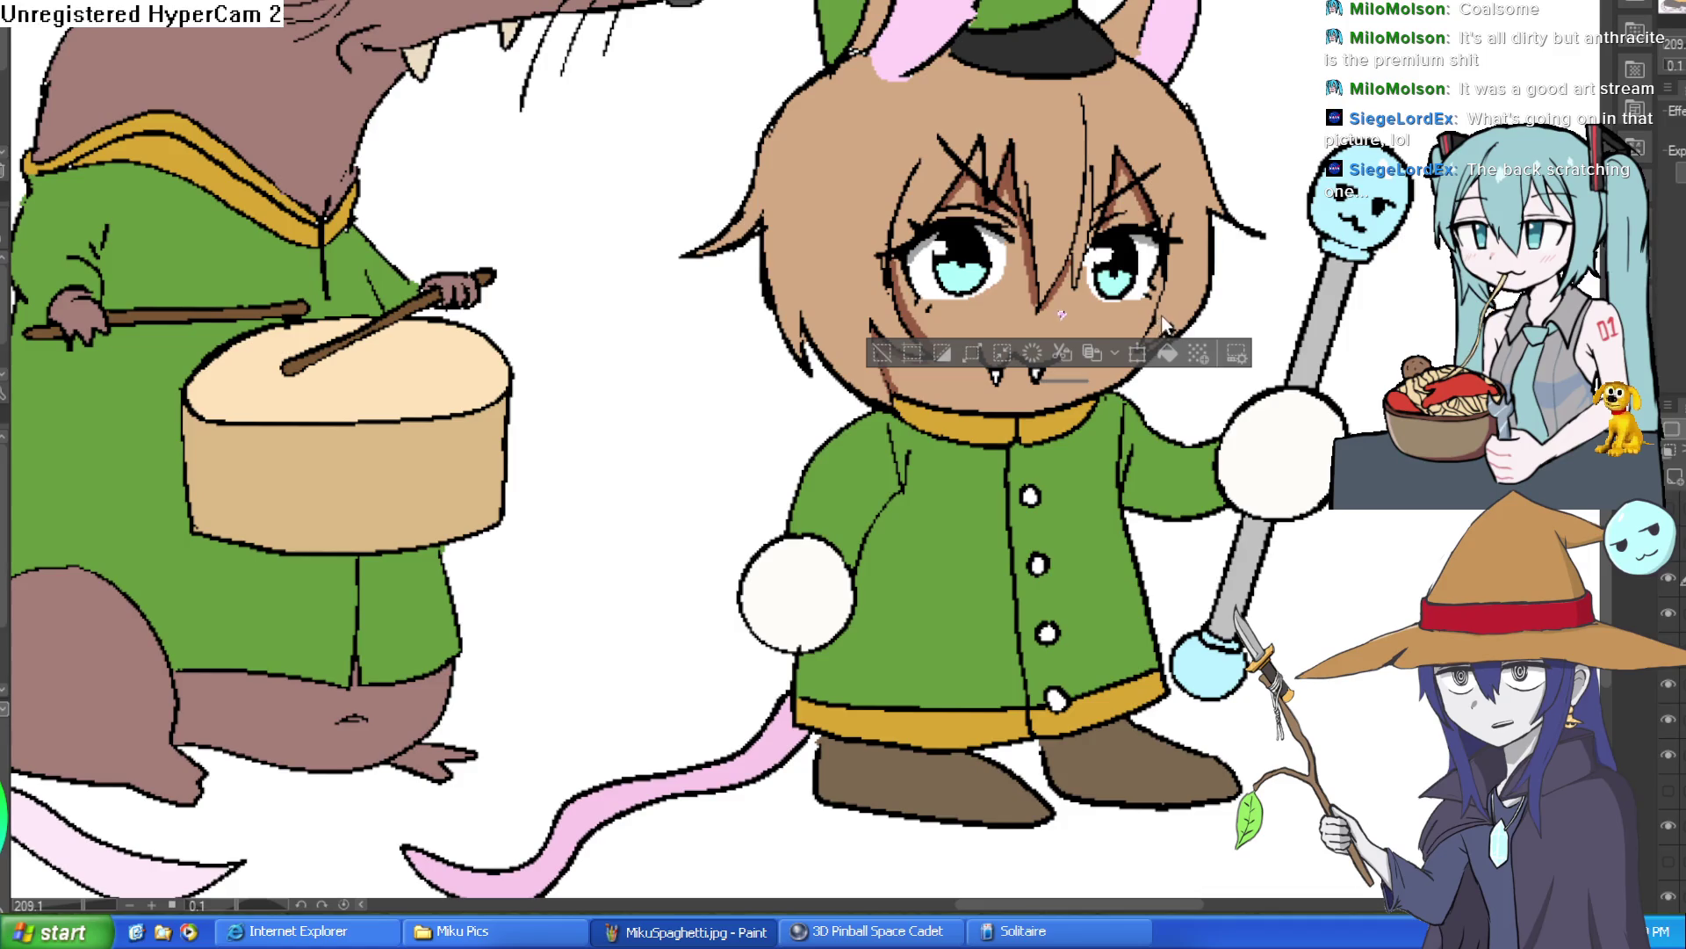
key(ctrl+d)
key(ctrl+z)
key(ctrl+z)
key(ctrl+z)
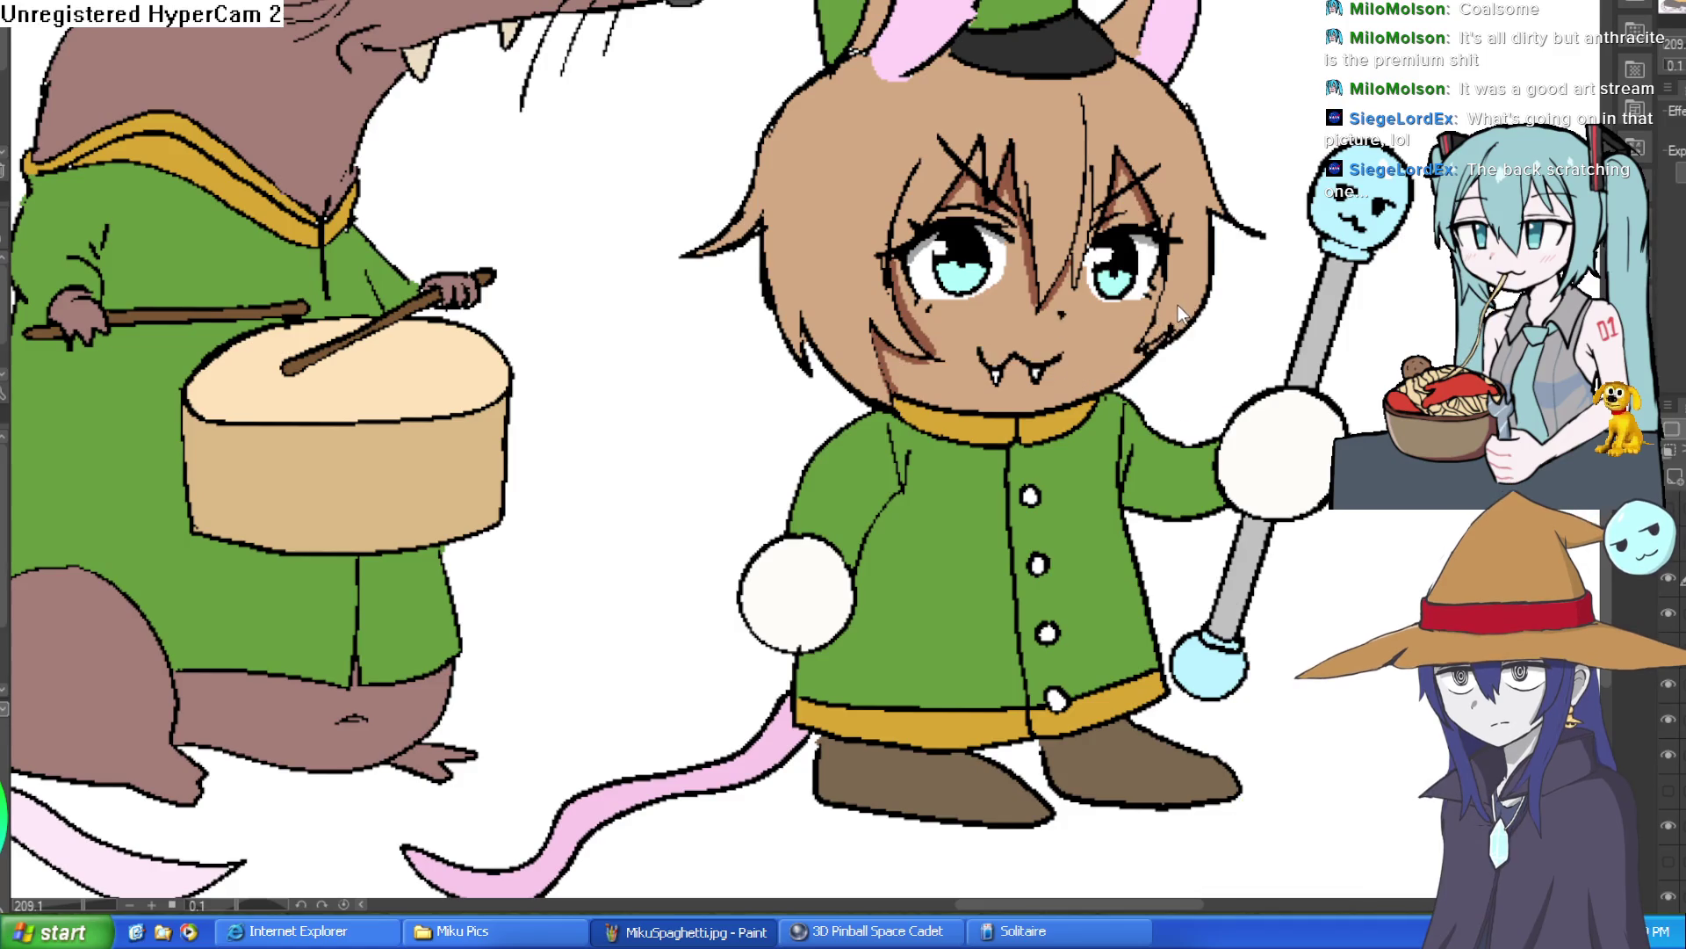
Reposition and tilt the canvas around Ziti, trying a faint pink cheek stroke that gets undone.
scroll(1207, 306, down, 3)
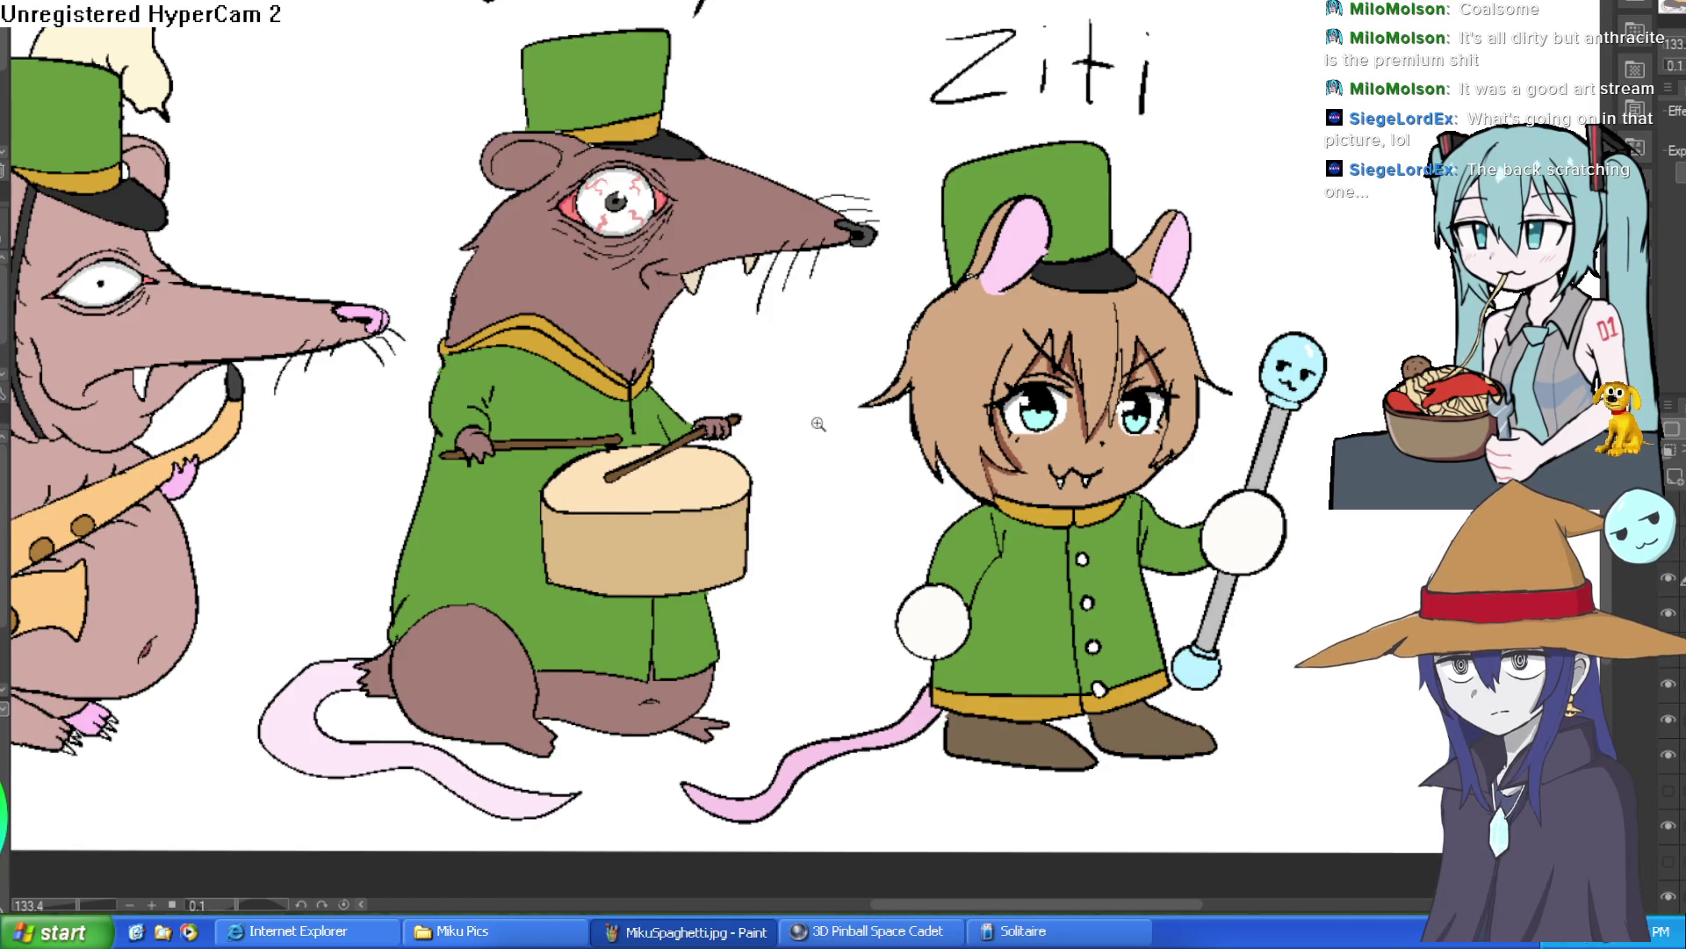
scroll(703, 430, down, 2)
mouse_move(691, 427)
mouse_down()
mouse_move(1069, 279)
mouse_move(1236, 344)
mouse_up()
scroll(1236, 344, down, 1)
scroll(1177, 413, up, 5)
scroll(1178, 413, down, 3)
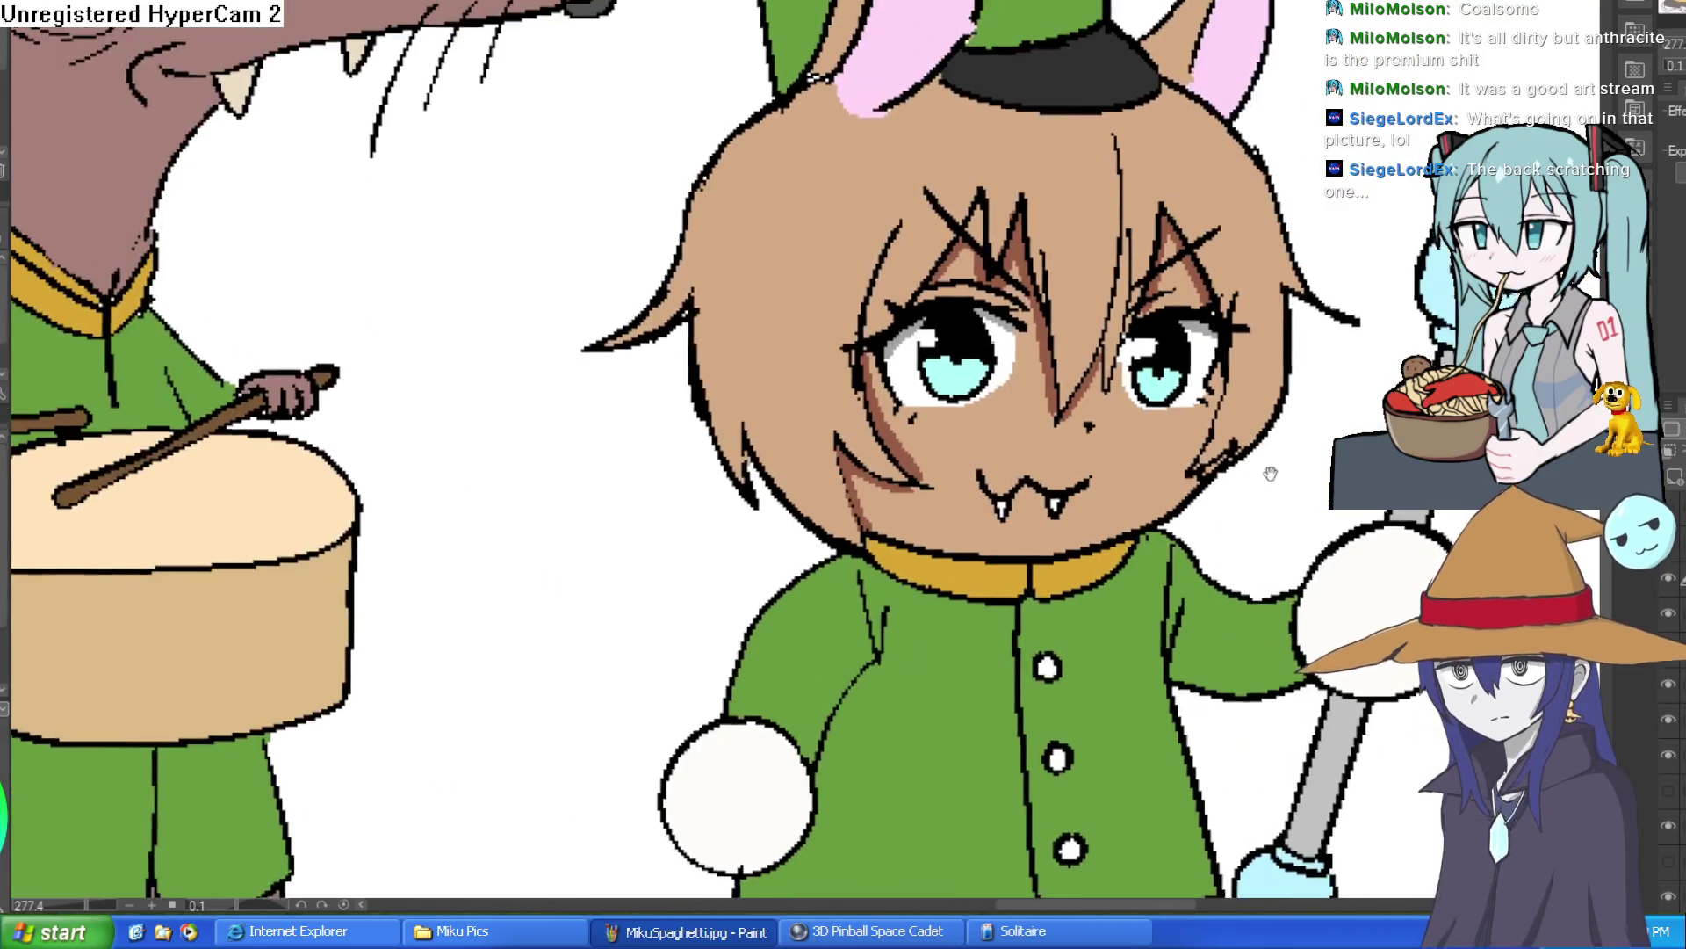
scroll(1273, 477, up, 2)
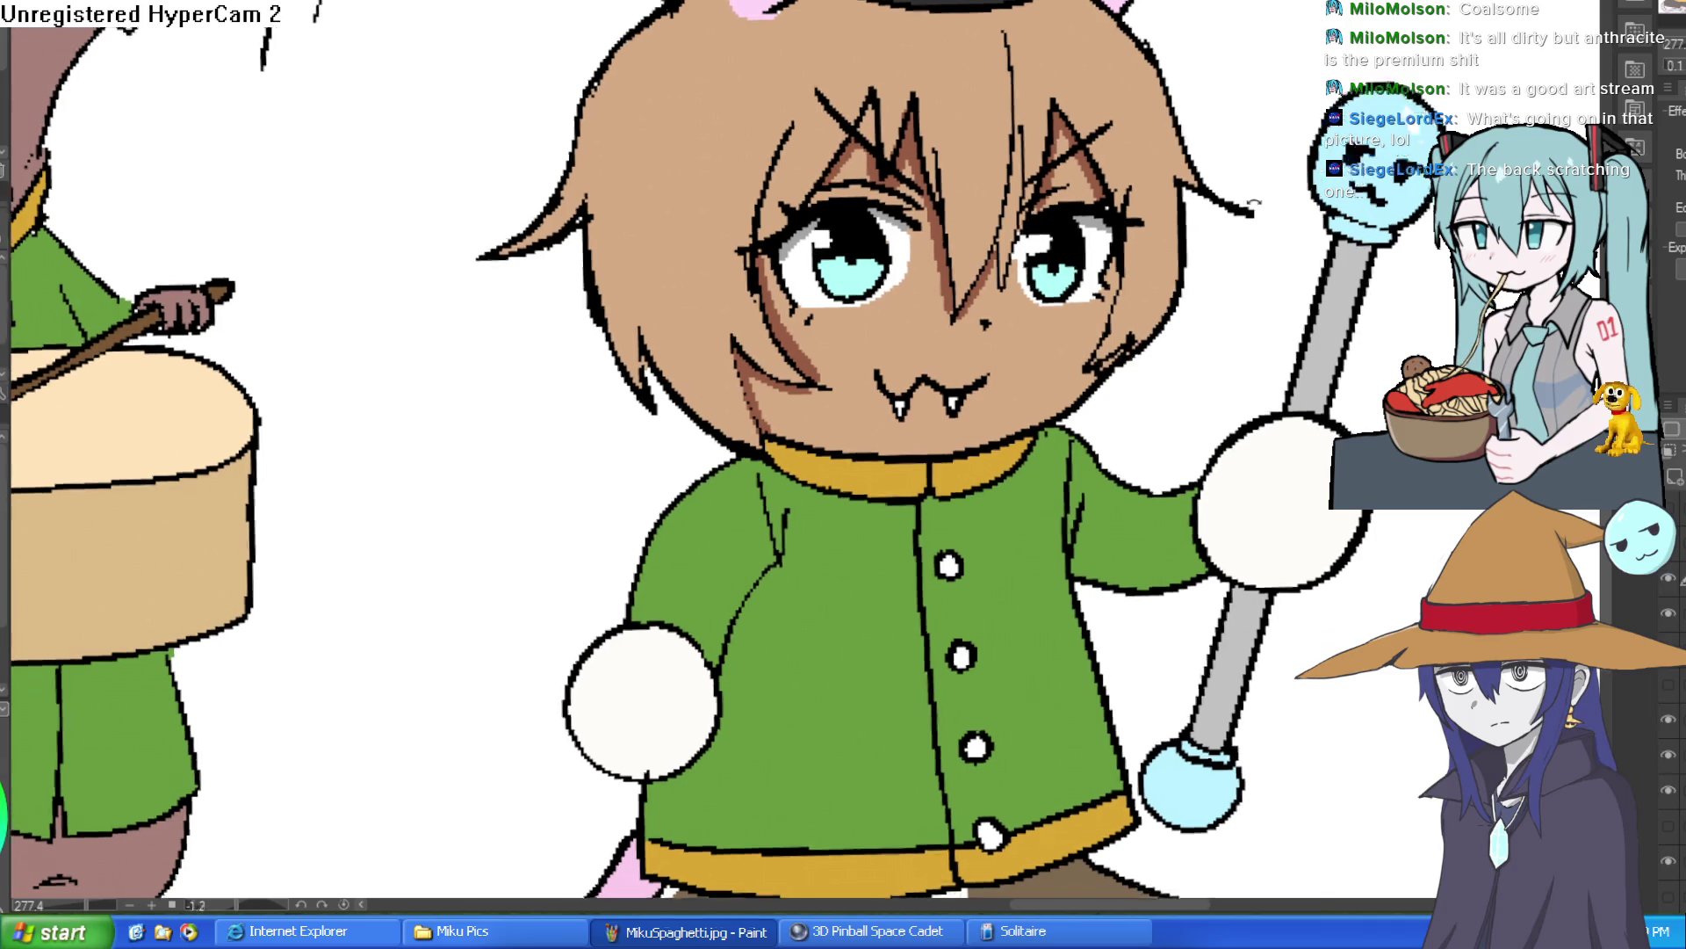
key(Delete)
drag(1062, 257, 1176, 194)
key(ctrl+z)
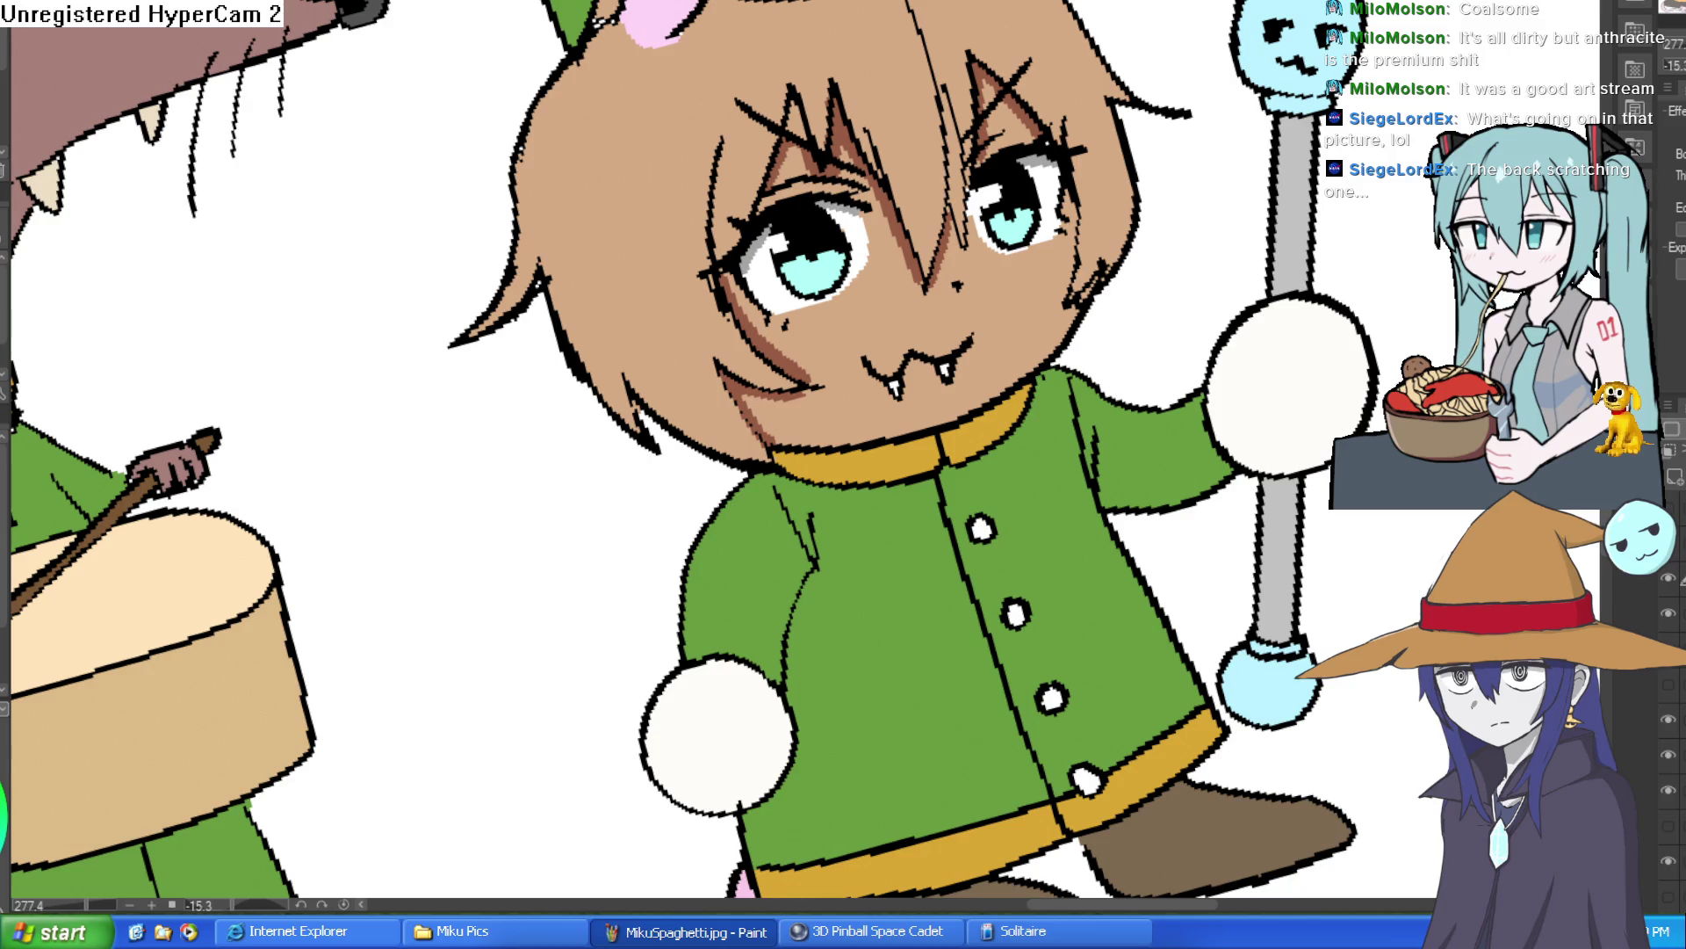
Draw light peach blush strokes beside the right side of Ziti's face.
key(Delete)
drag(1006, 197, 1118, 90)
key(ctrl+z)
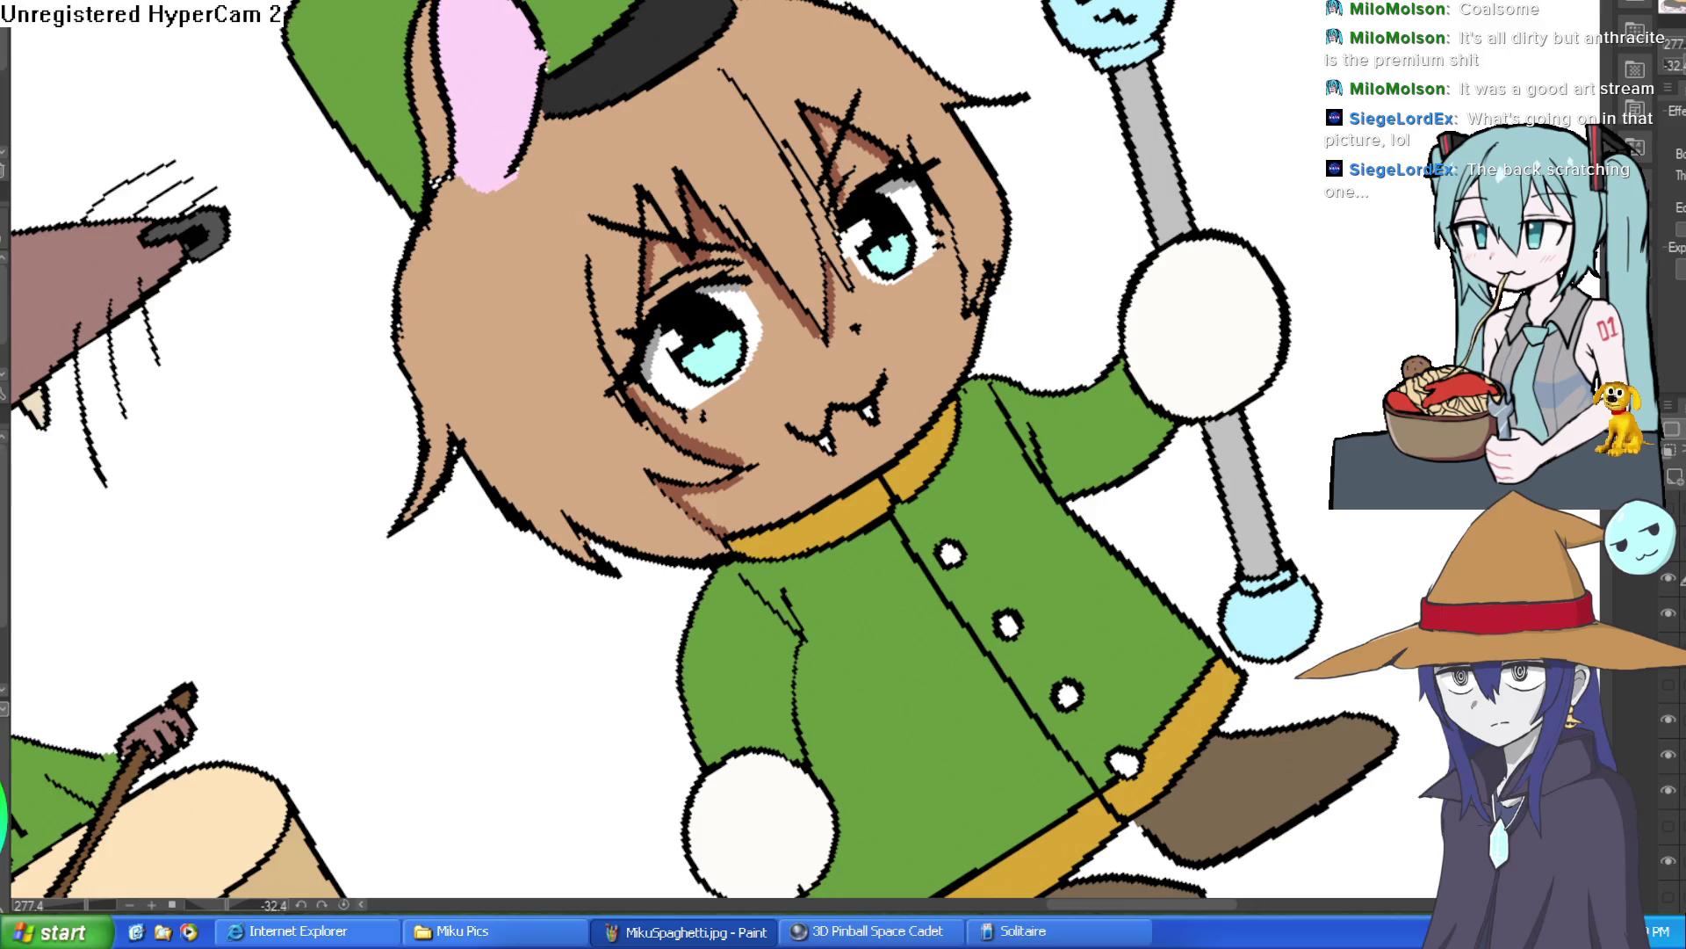
mouse_move(995, 219)
mouse_down()
mouse_move(1065, 146)
mouse_move(1060, 185)
mouse_up()
drag(1001, 263, 1065, 225)
scroll(728, 429, down, 3)
Add peach blush strokes to both cheeks, level the canvas, then undo them.
drag(694, 492, 747, 439)
drag(716, 532, 773, 444)
scroll(878, 413, down, 2)
drag(872, 384, 1118, 477)
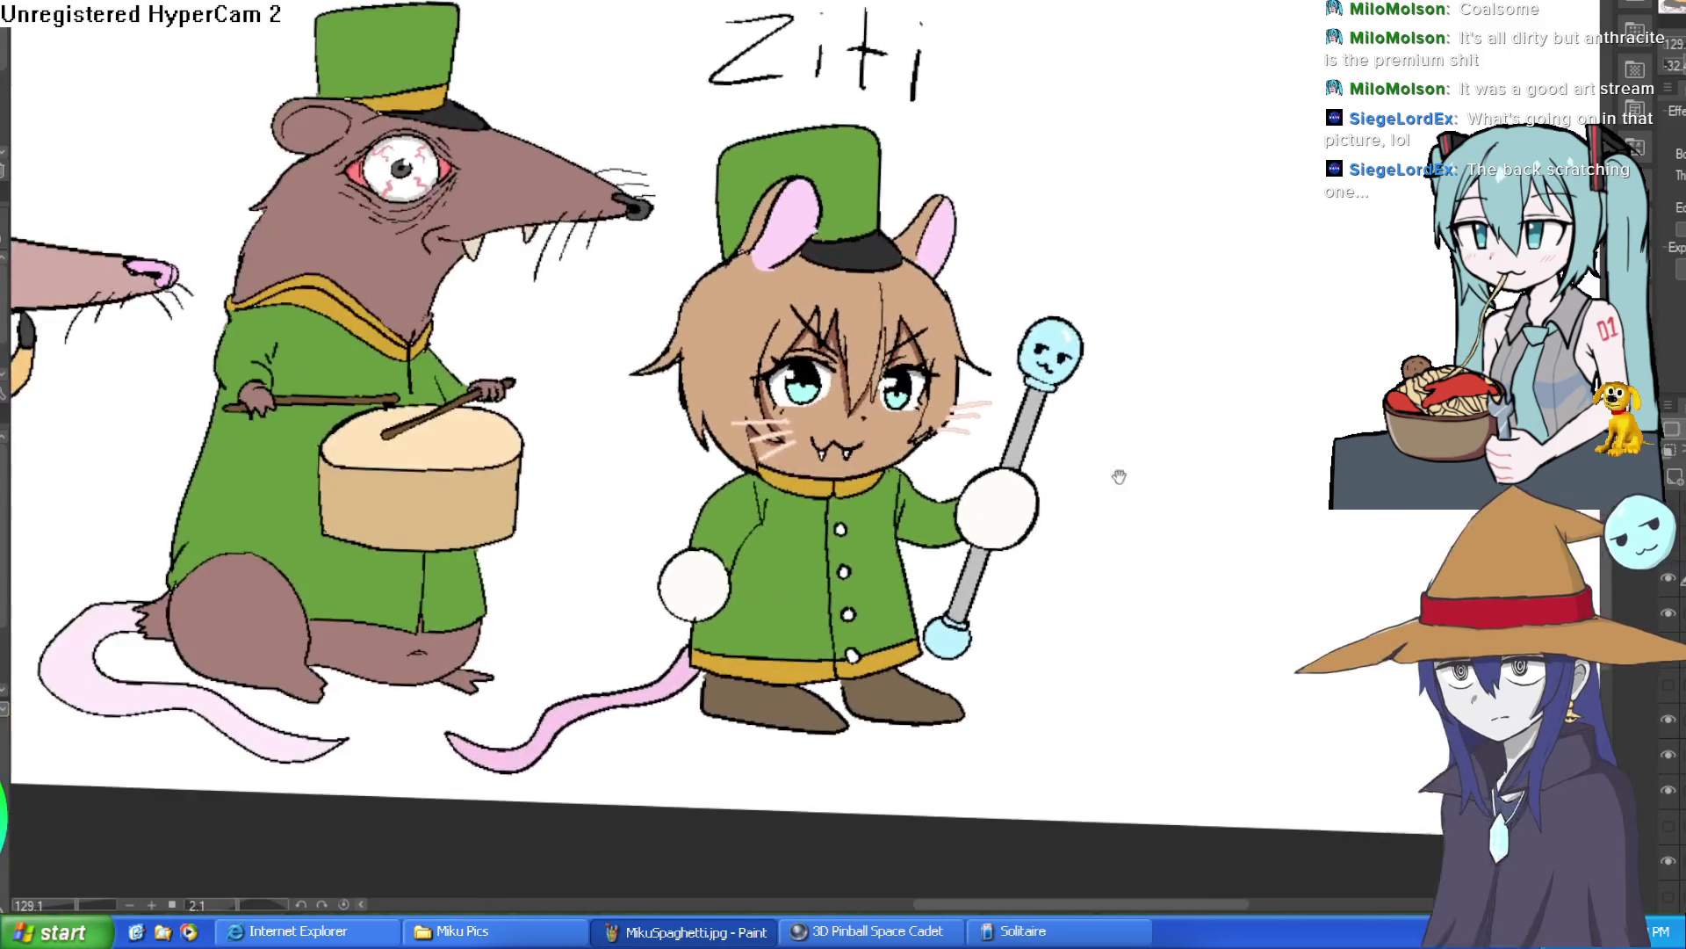
key(ctrl+z)
key(ctrl+z)
key(ctrl+z)
key(ctrl+z)
key(ctrl+z)
key(ctrl+z)
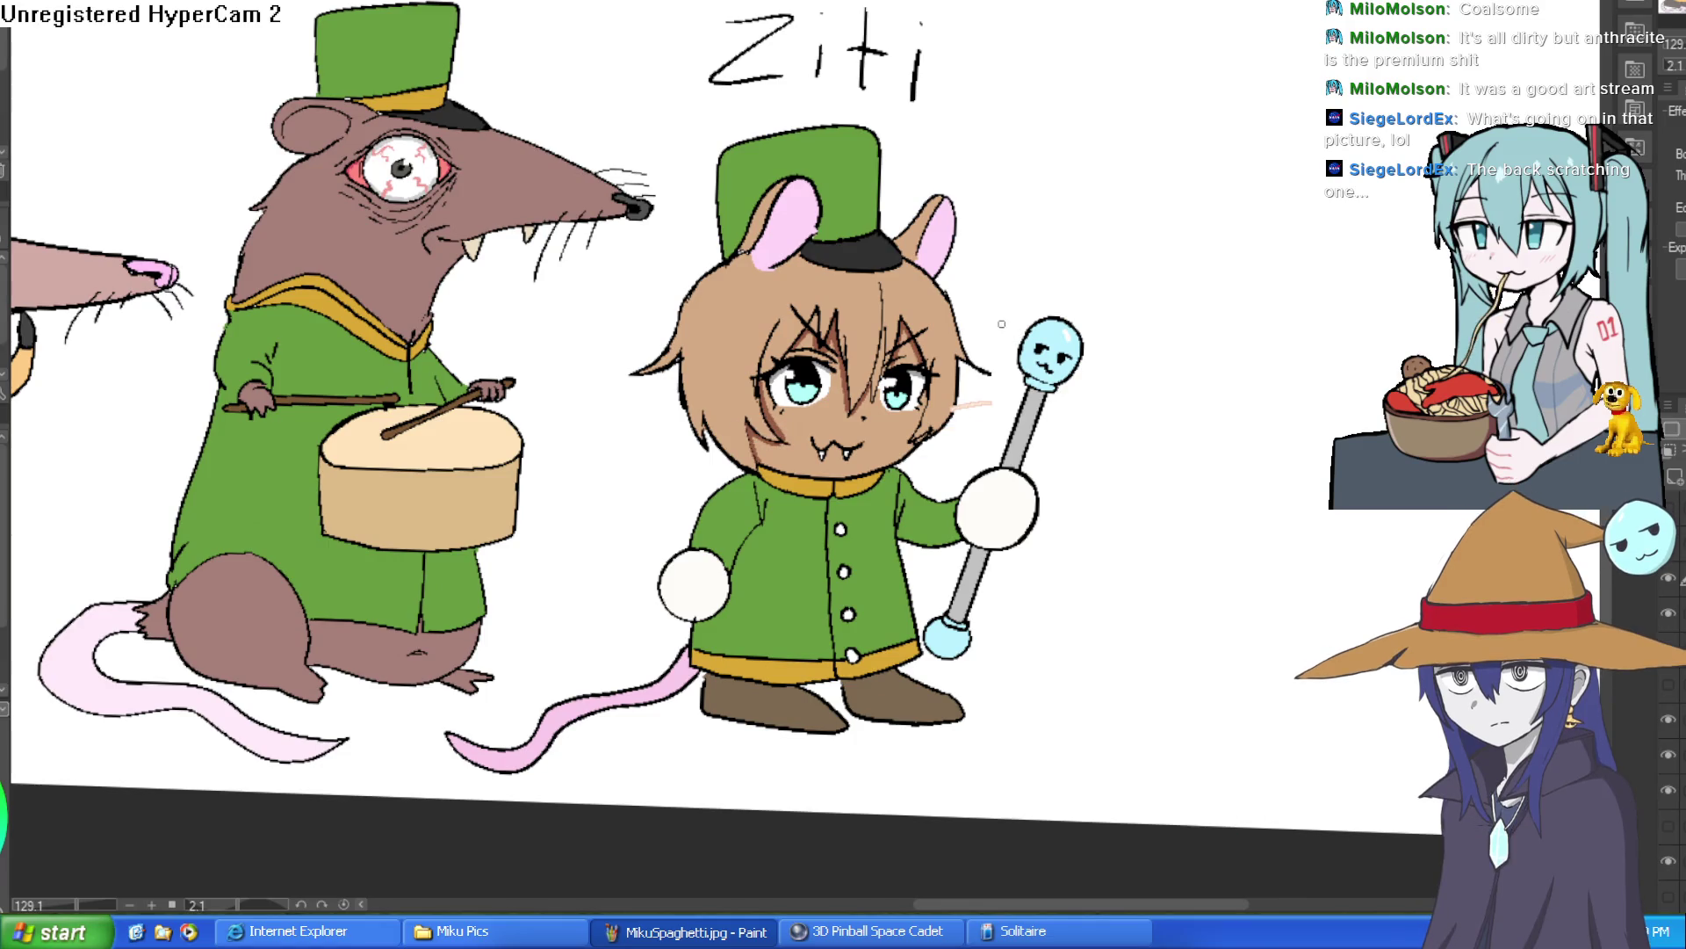
Try three dark whisker strokes across Ziti's cheek, then undo them.
scroll(1010, 351, up, 5)
mouse_move(984, 632)
mouse_down()
mouse_move(1149, 80)
mouse_move(1254, 267)
mouse_up()
scroll(1040, 431, down, 3)
scroll(1149, 81, up, 2)
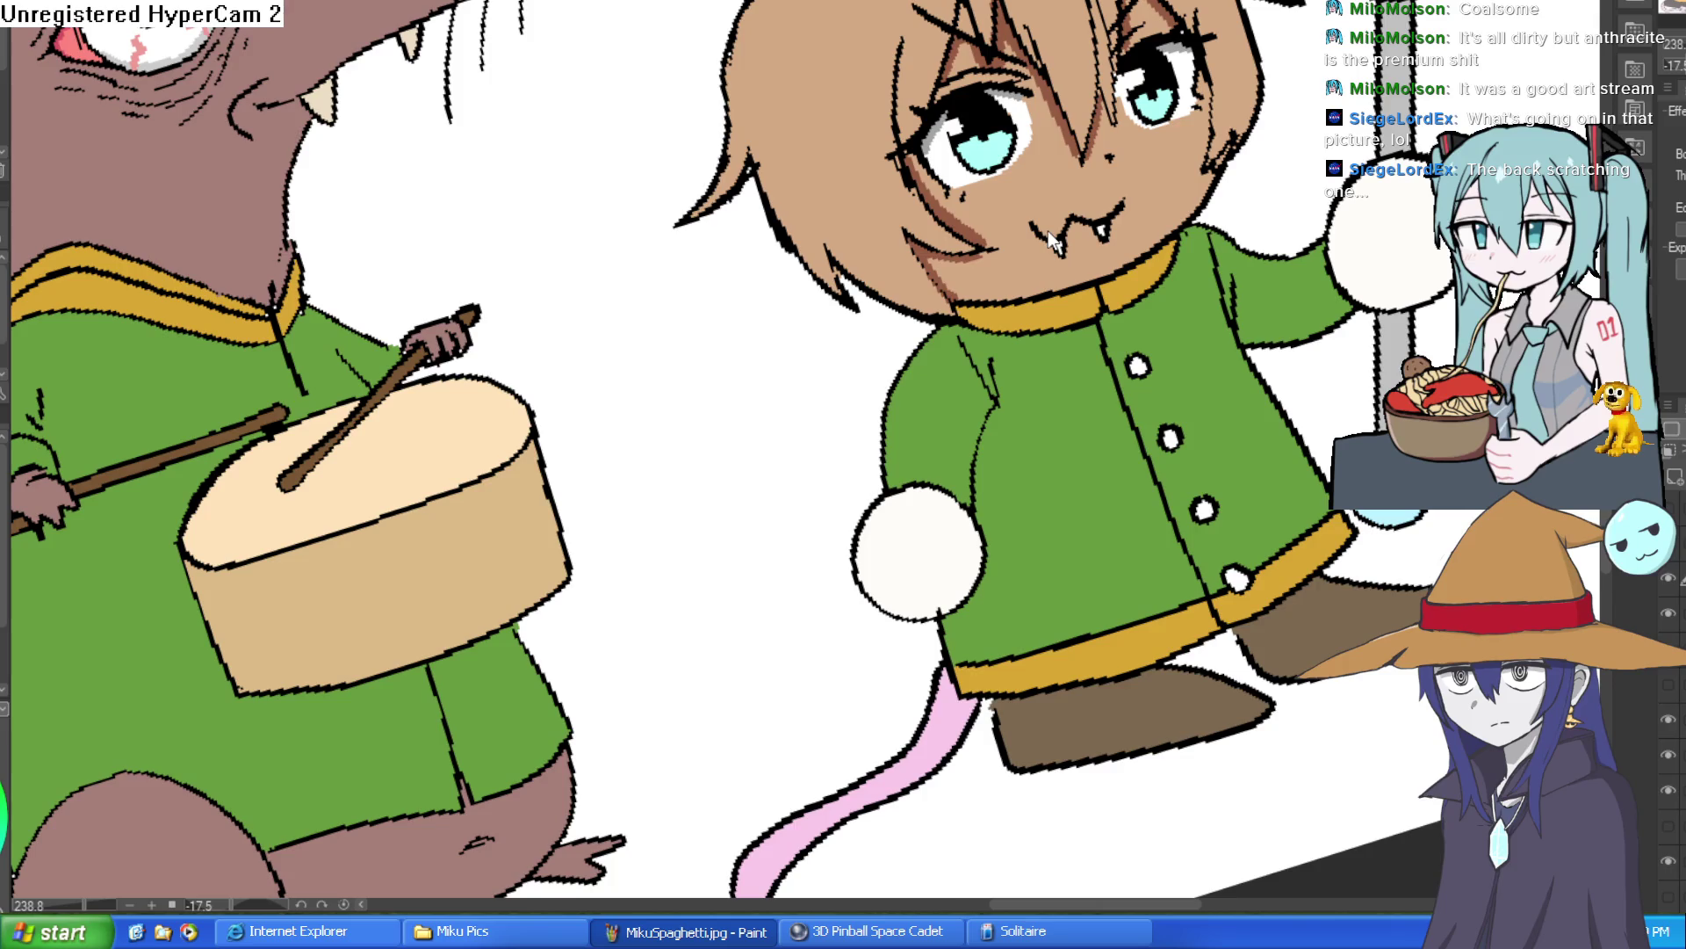
drag(965, 270, 866, 356)
mouse_move(948, 256)
mouse_down()
mouse_move(852, 339)
mouse_move(866, 287)
mouse_up()
drag(1237, 196, 1077, 338)
key(ctrl+z)
key(ctrl+z)
key(ctrl+z)
Draw short dark whisker strokes on Ziti's left and right cheeks.
mouse_move(911, 324)
mouse_down()
mouse_move(802, 351)
mouse_move(834, 382)
mouse_move(821, 391)
mouse_up()
key(ctrl+z)
key(ctrl+z)
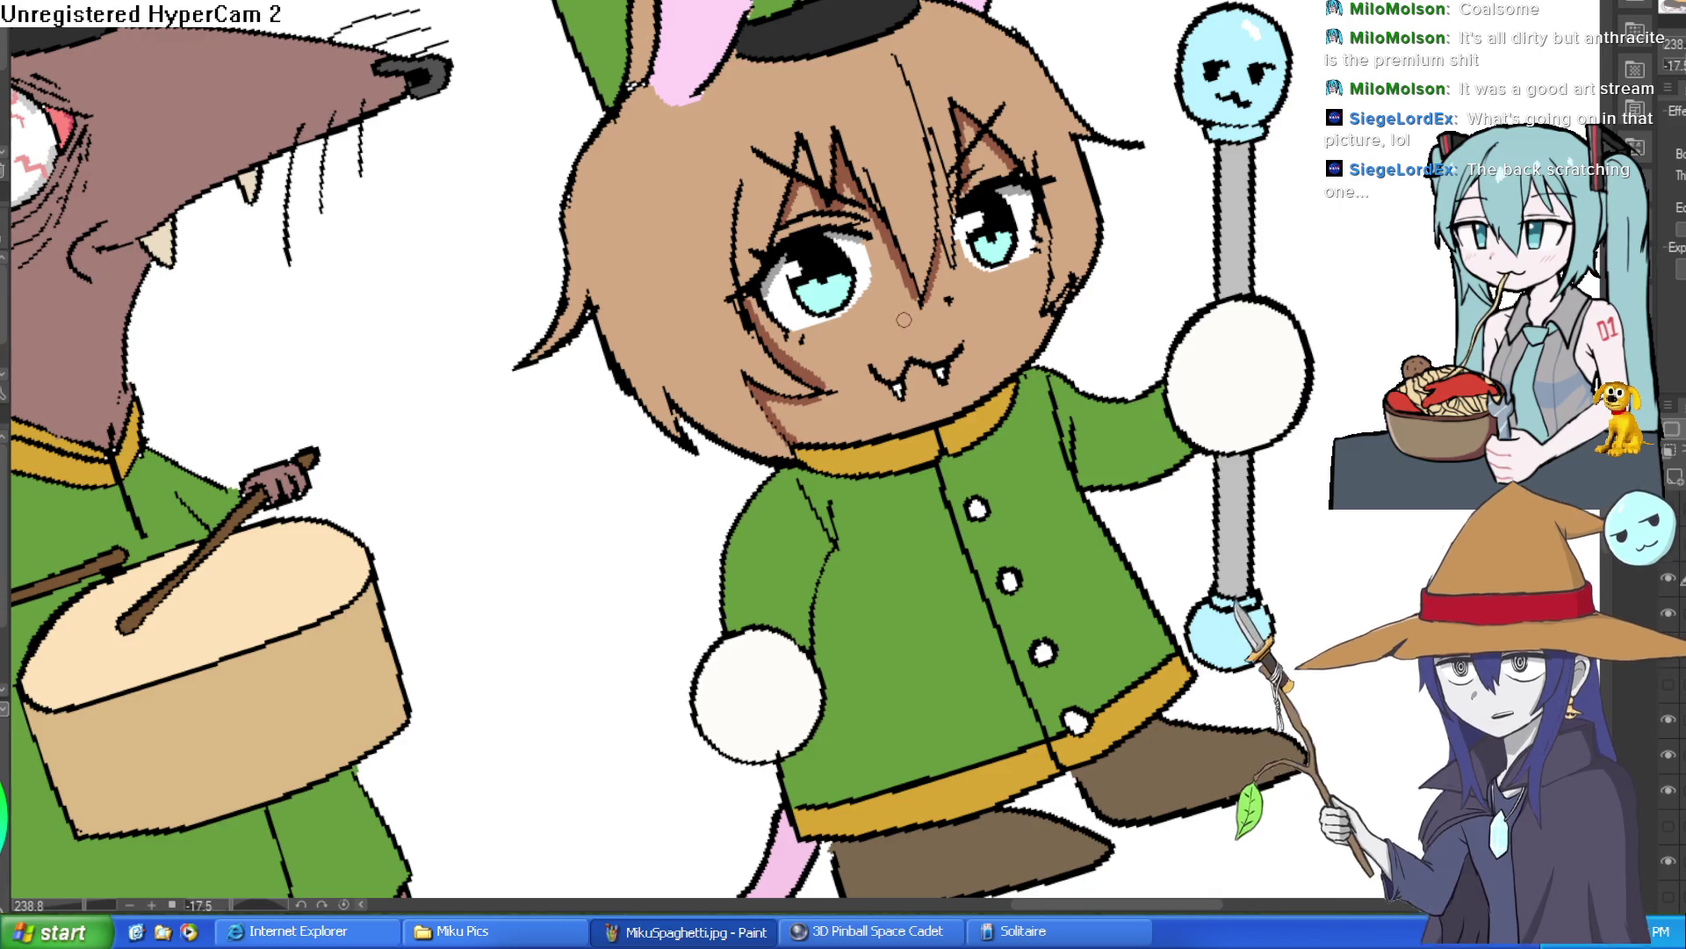
drag(905, 323, 830, 339)
mouse_move(905, 335)
mouse_down()
mouse_move(834, 353)
mouse_move(843, 375)
mouse_up()
mouse_move(1021, 270)
mouse_down()
mouse_move(971, 287)
mouse_move(984, 303)
mouse_up()
scroll(1098, 325, down, 5)
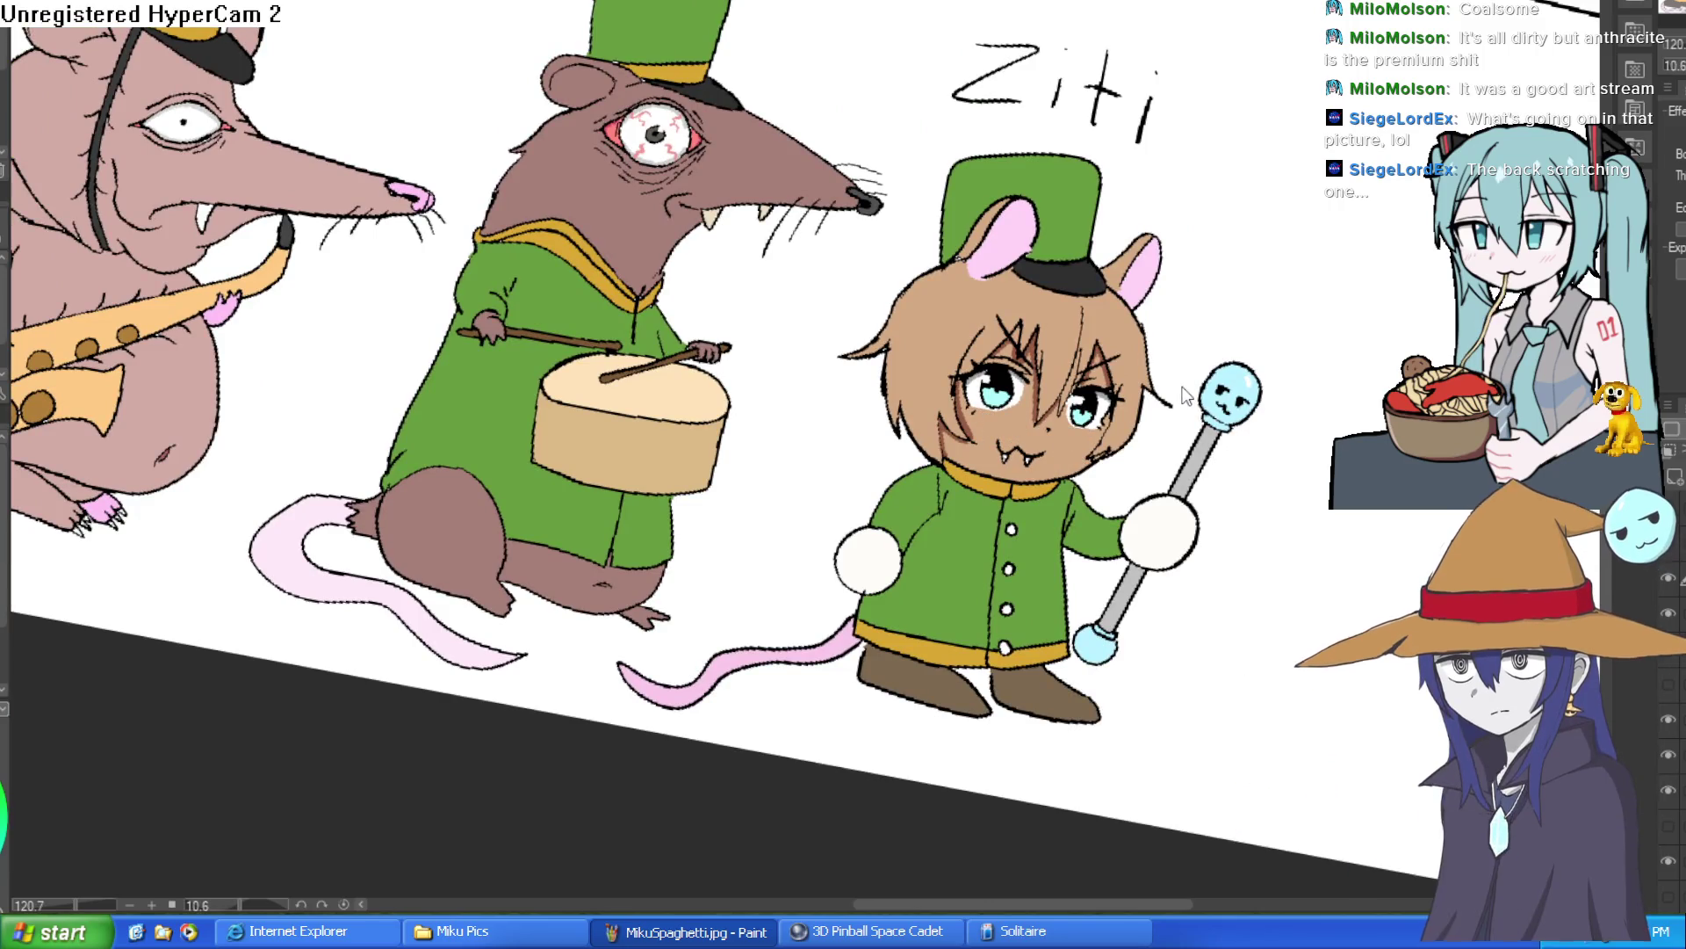
scroll(1179, 383, up, 5)
Draw strap loops on Ziti's right and left shoes.
scroll(1184, 316, down, 5)
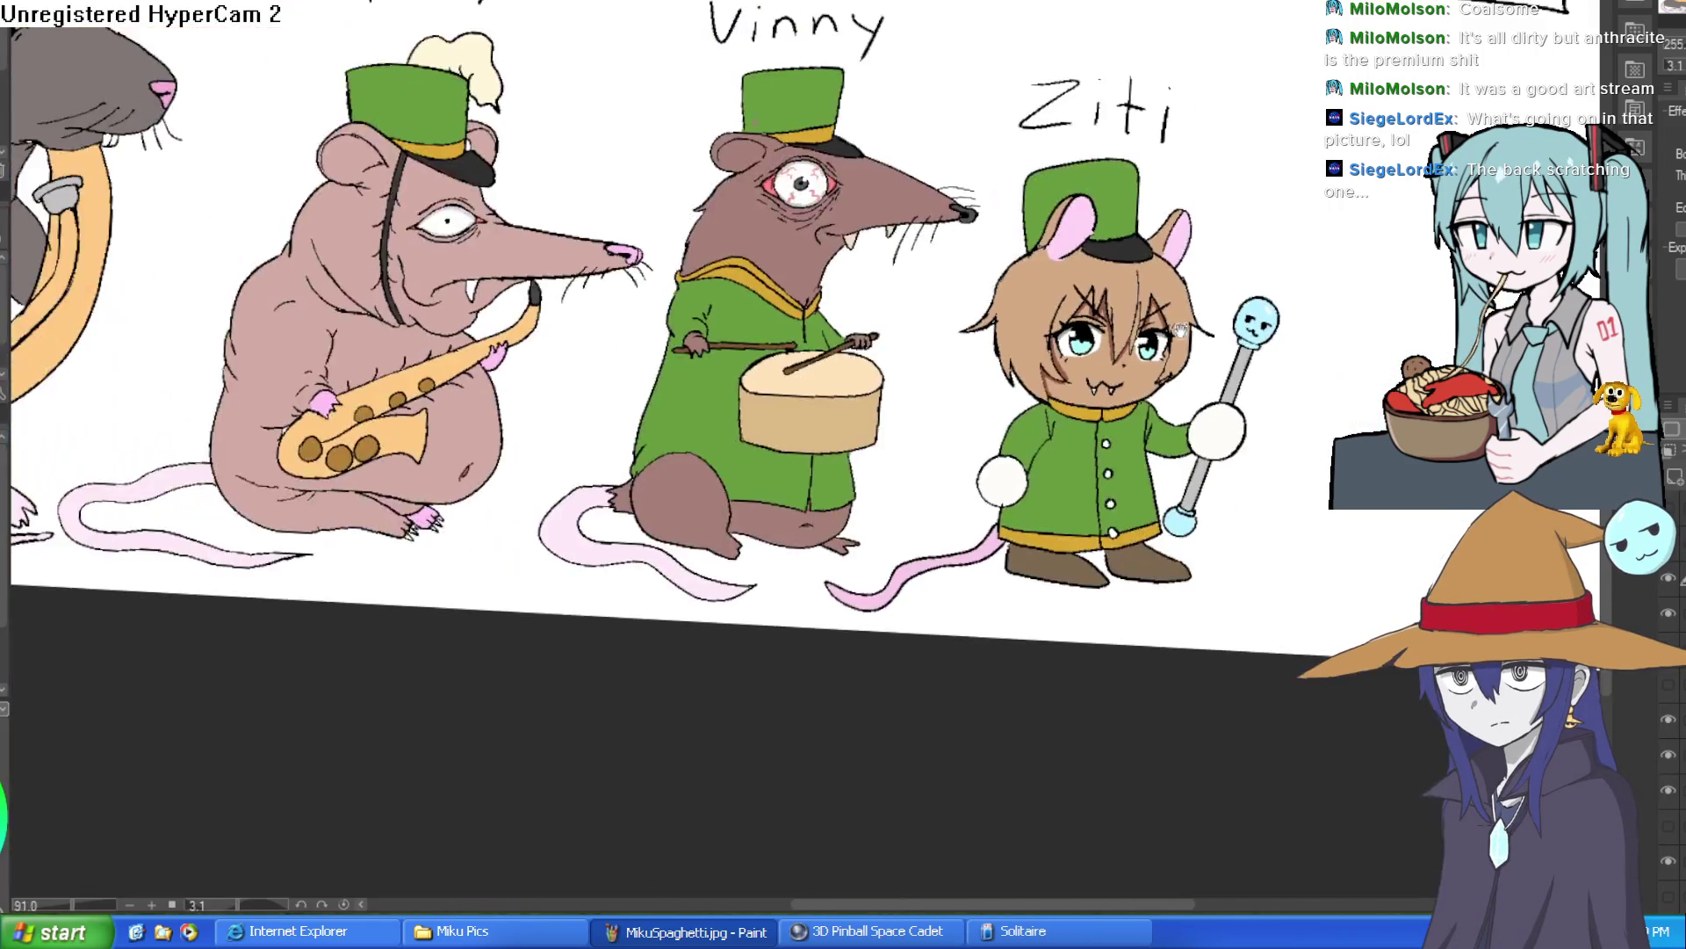
drag(615, 308, 615, 289)
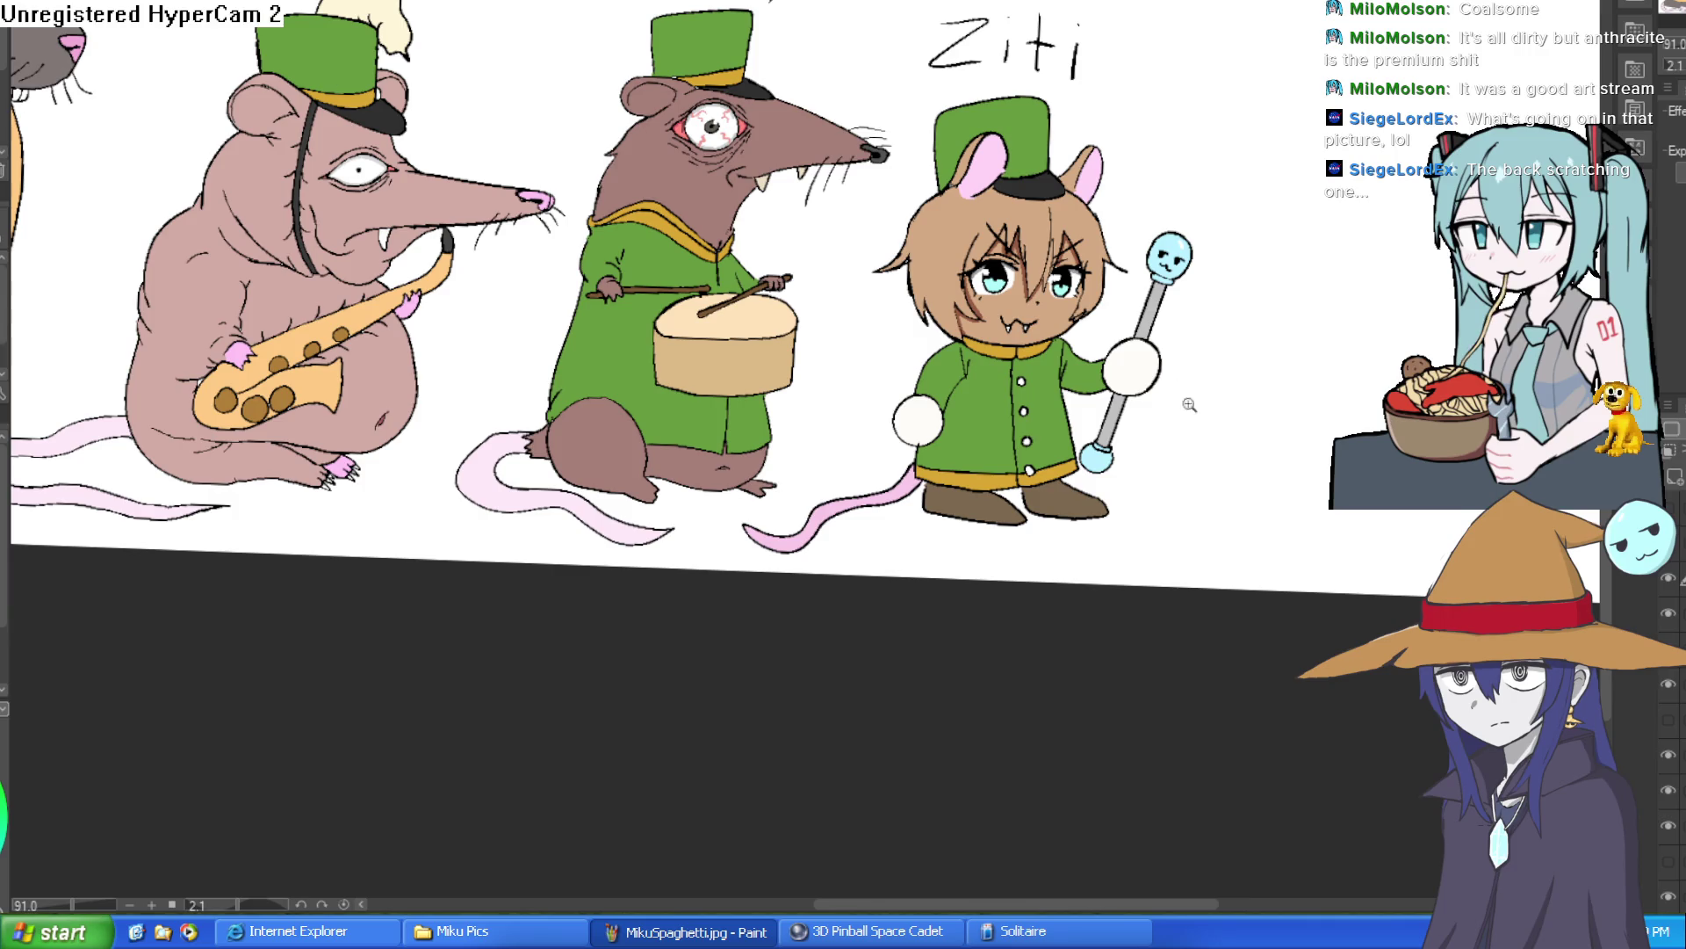
scroll(1057, 512, up, 10)
mouse_move(1181, 422)
mouse_down()
mouse_move(1157, 523)
mouse_move(1234, 444)
mouse_move(1253, 489)
mouse_move(1230, 549)
mouse_move(1274, 474)
mouse_up()
mouse_move(628, 461)
mouse_down()
mouse_move(562, 520)
mouse_move(668, 494)
mouse_move(697, 602)
mouse_move(742, 552)
mouse_up()
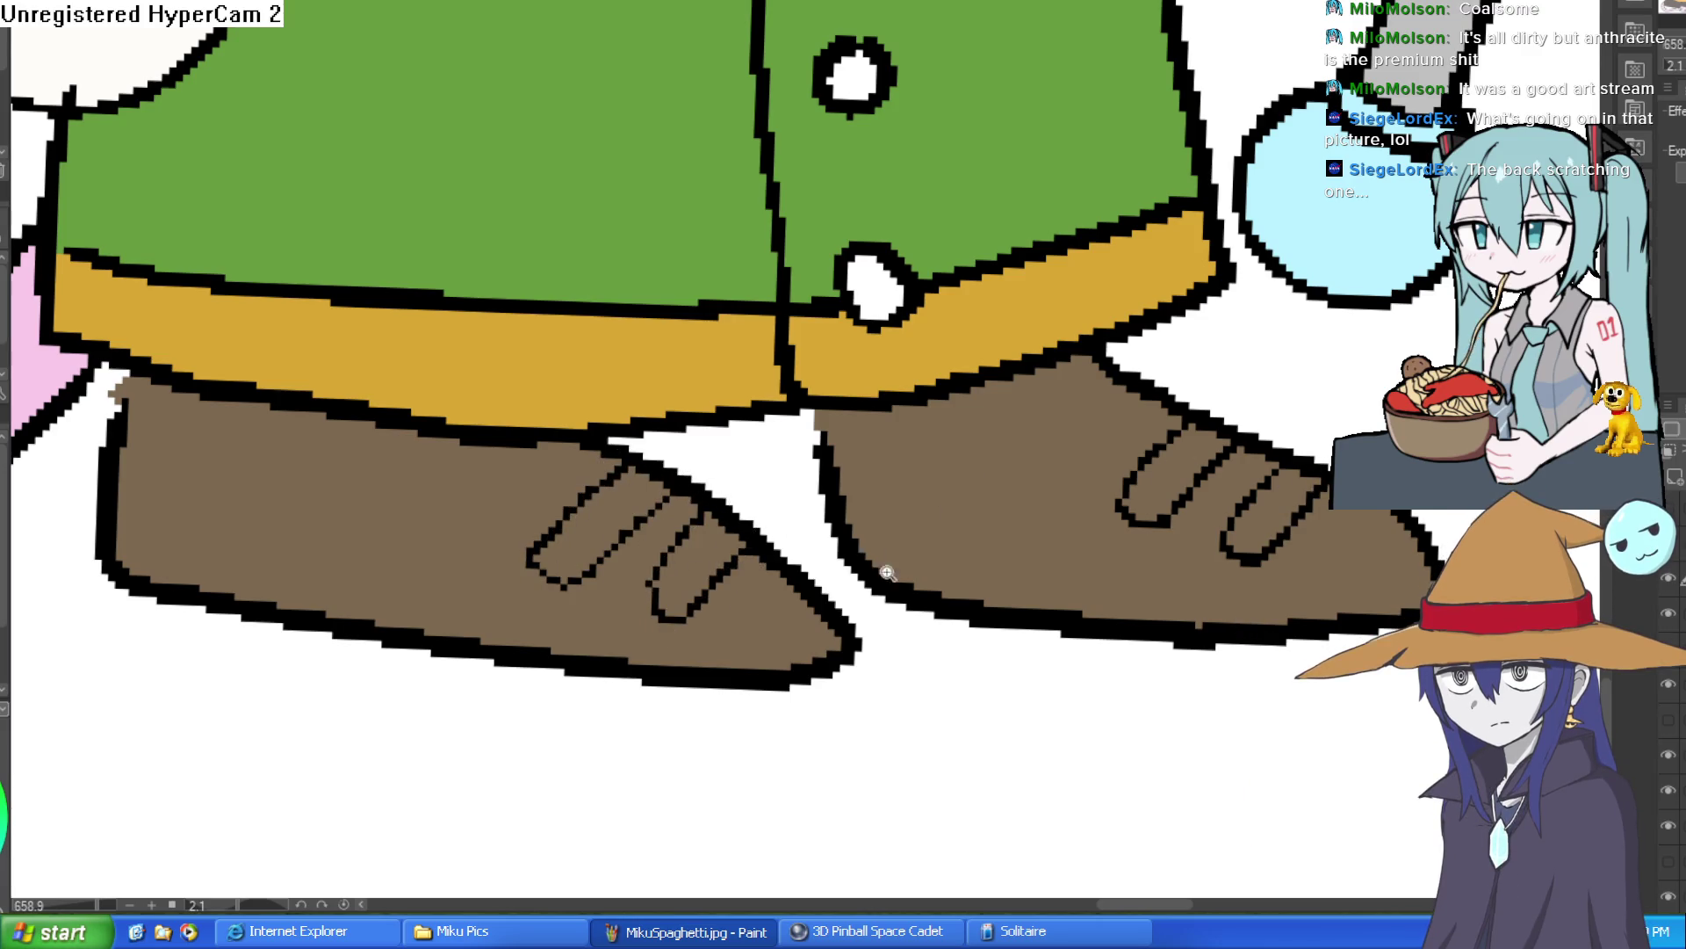
Close the left sole outline and test dark fills on both soles, then undo them.
scroll(886, 566, down, 5)
mouse_move(1235, 572)
mouse_down()
mouse_move(1174, 376)
mouse_move(1193, 391)
mouse_move(1019, 474)
mouse_move(936, 480)
mouse_move(932, 448)
mouse_move(941, 518)
mouse_move(785, 572)
mouse_move(677, 595)
mouse_move(615, 562)
mouse_up()
scroll(1159, 507, down, 5)
drag(1141, 369, 1159, 507)
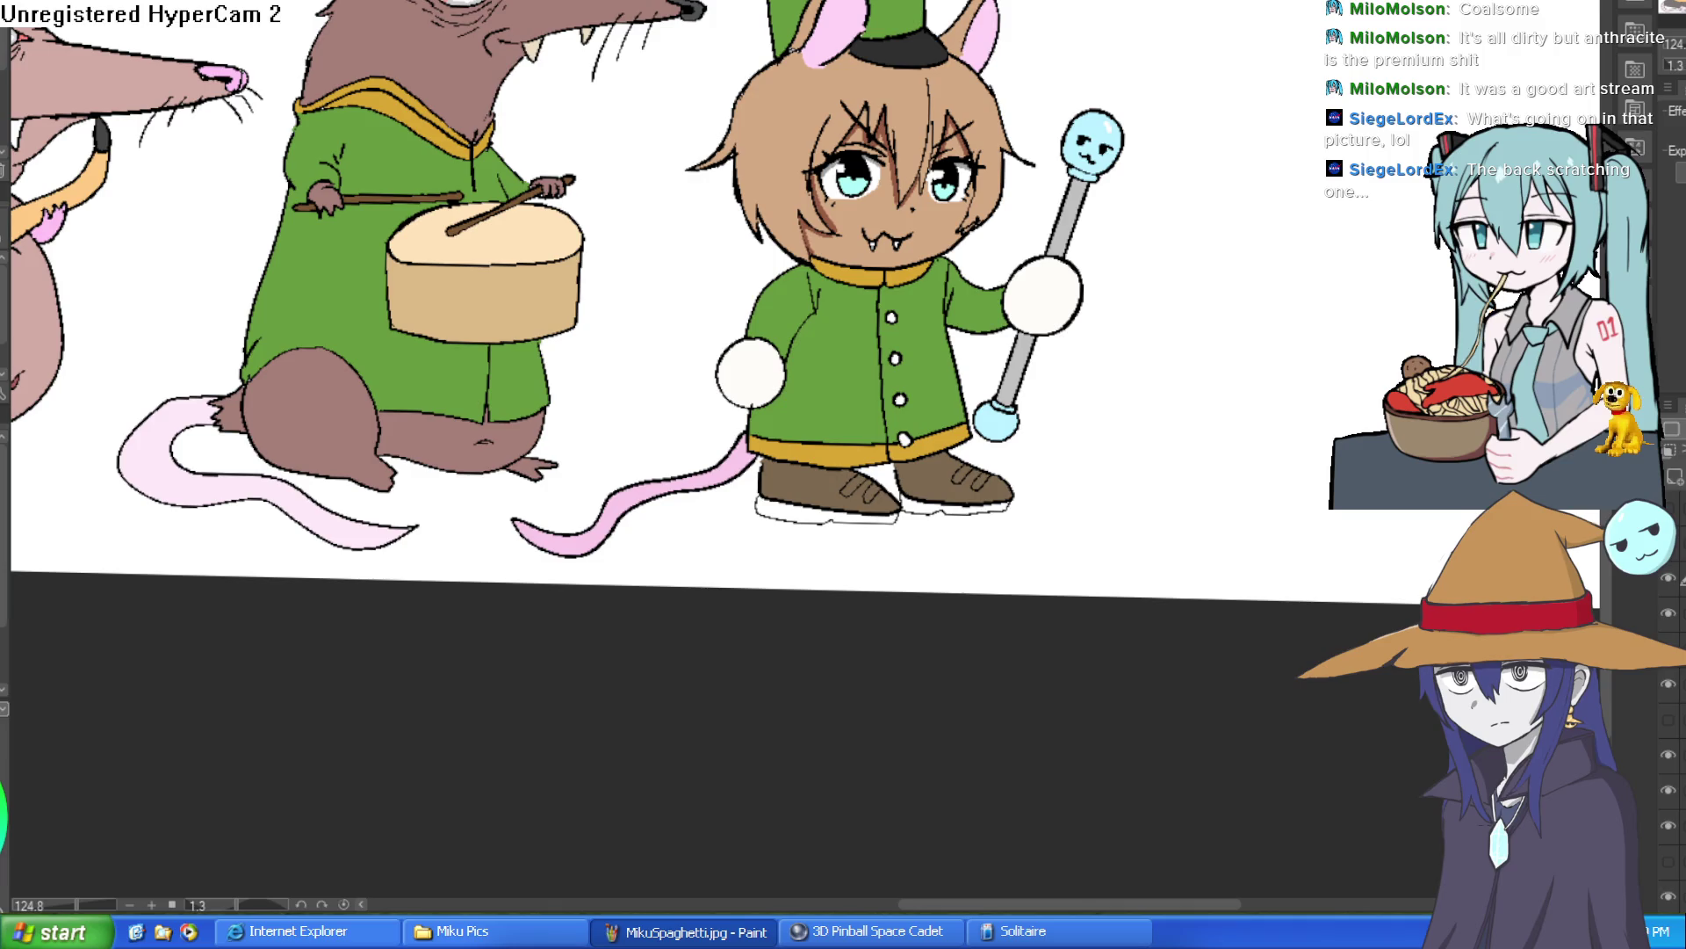
click(938, 506)
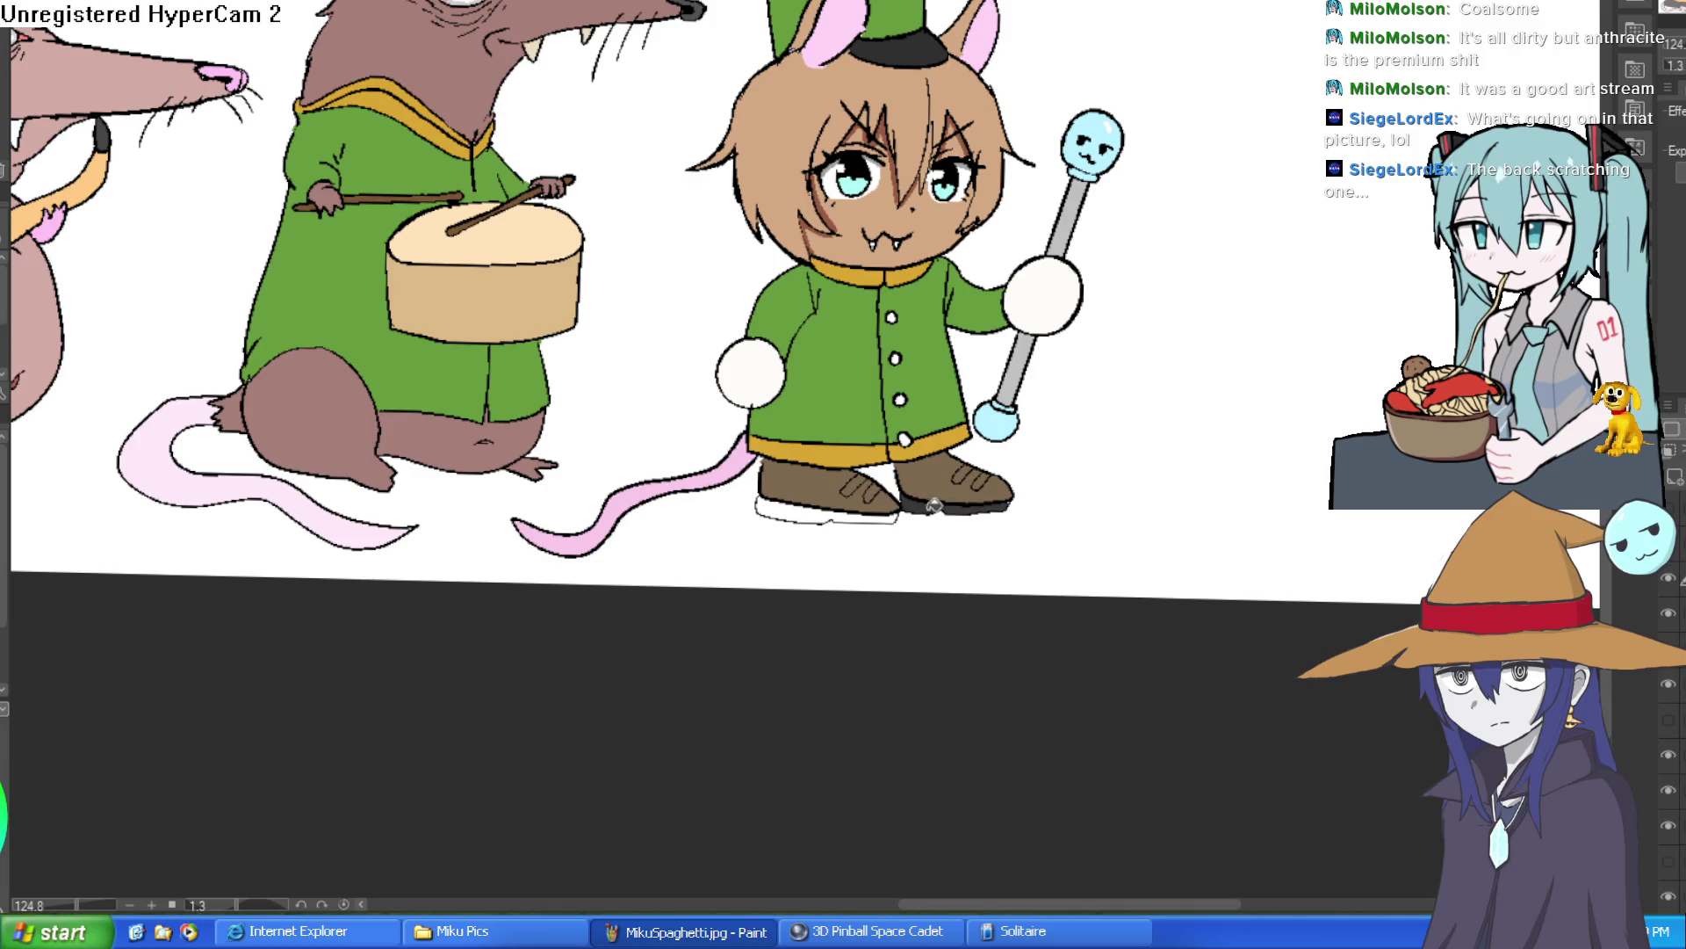
click(842, 514)
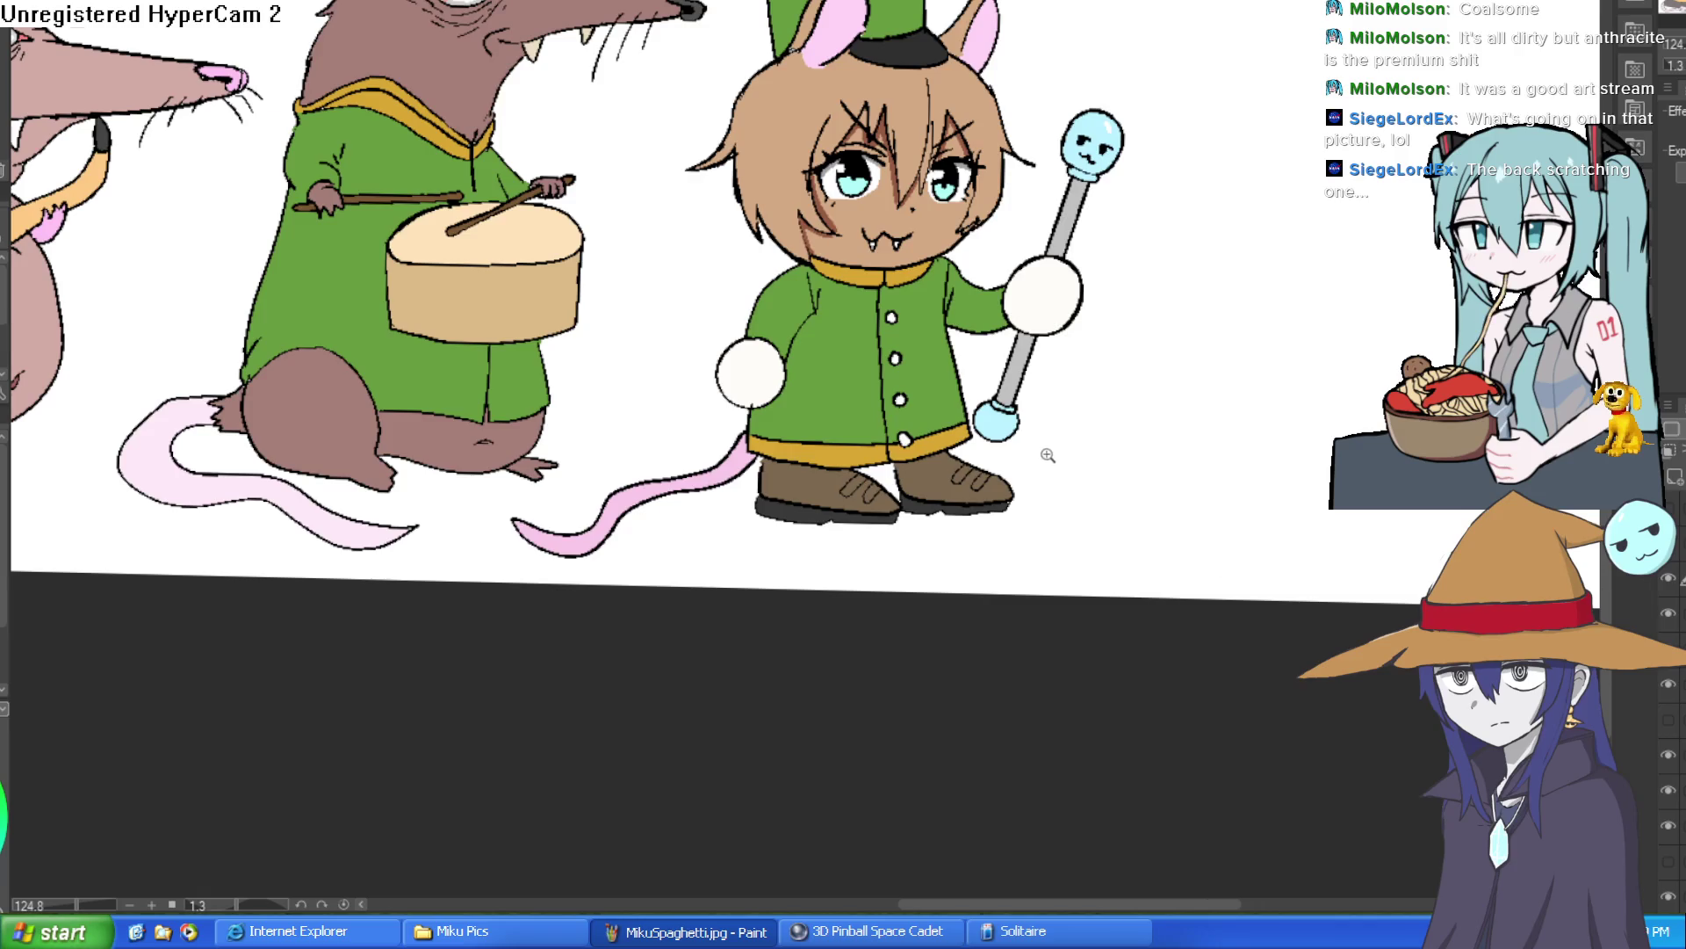
scroll(1053, 458, down, 5)
scroll(1038, 457, up, 8)
key(ctrl+z)
key(ctrl+z)
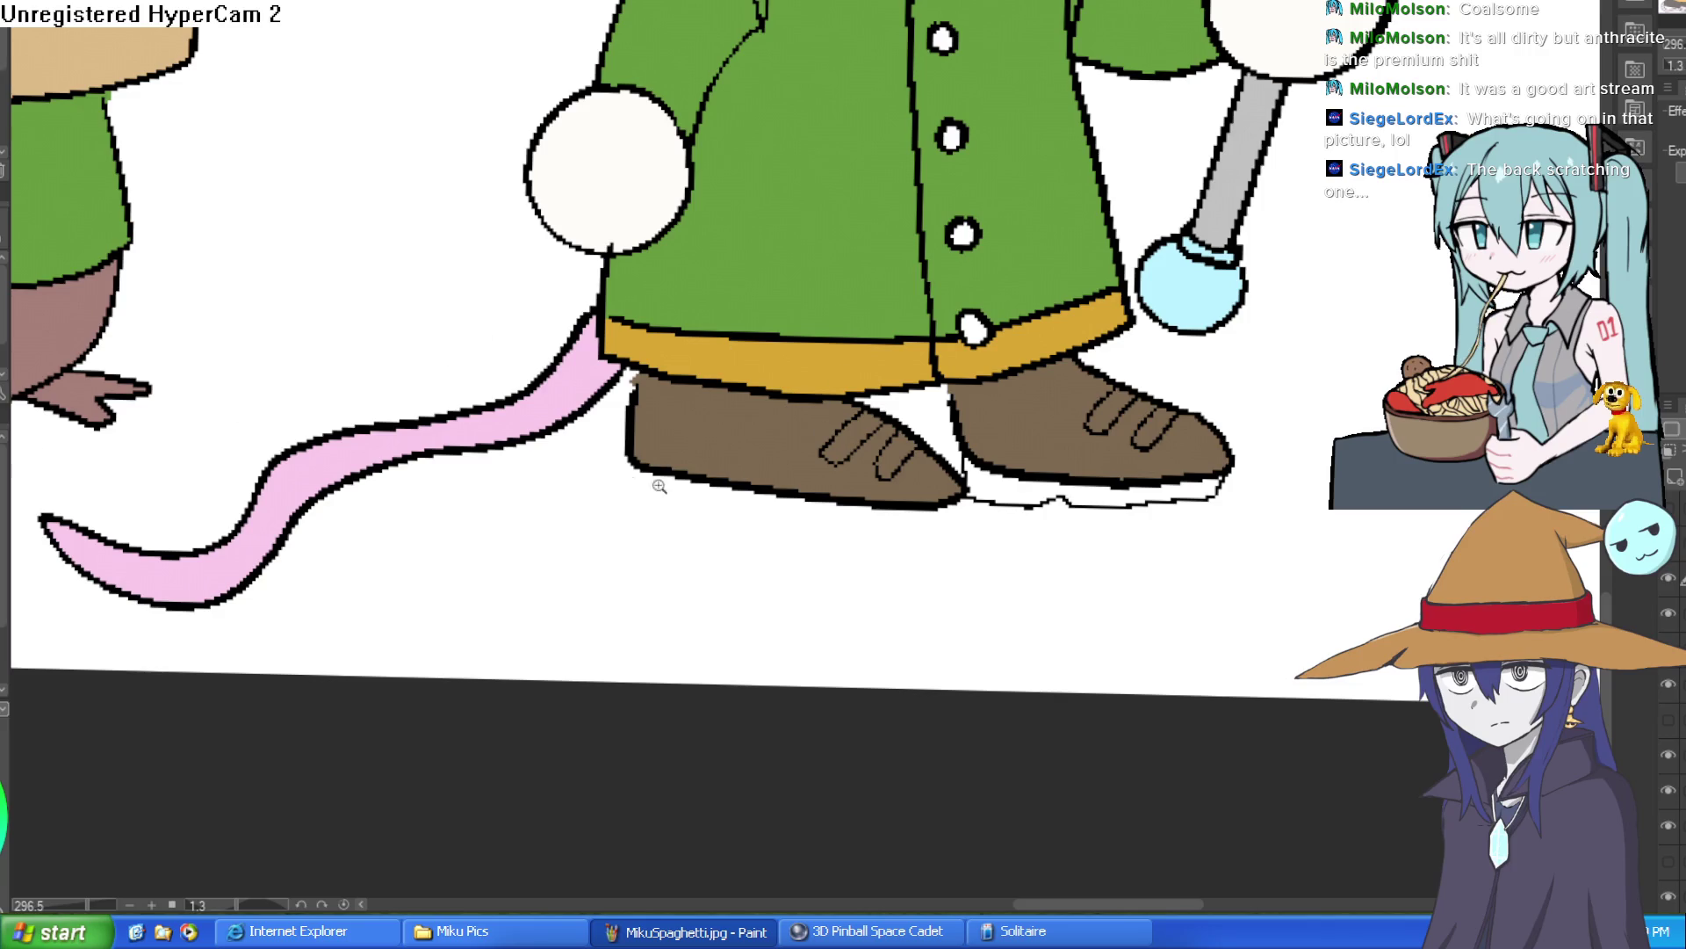
scroll(672, 479, up, 3)
Outline the soles of both shoes and fill them dark grey.
drag(638, 431, 647, 525)
key(ctrl+z)
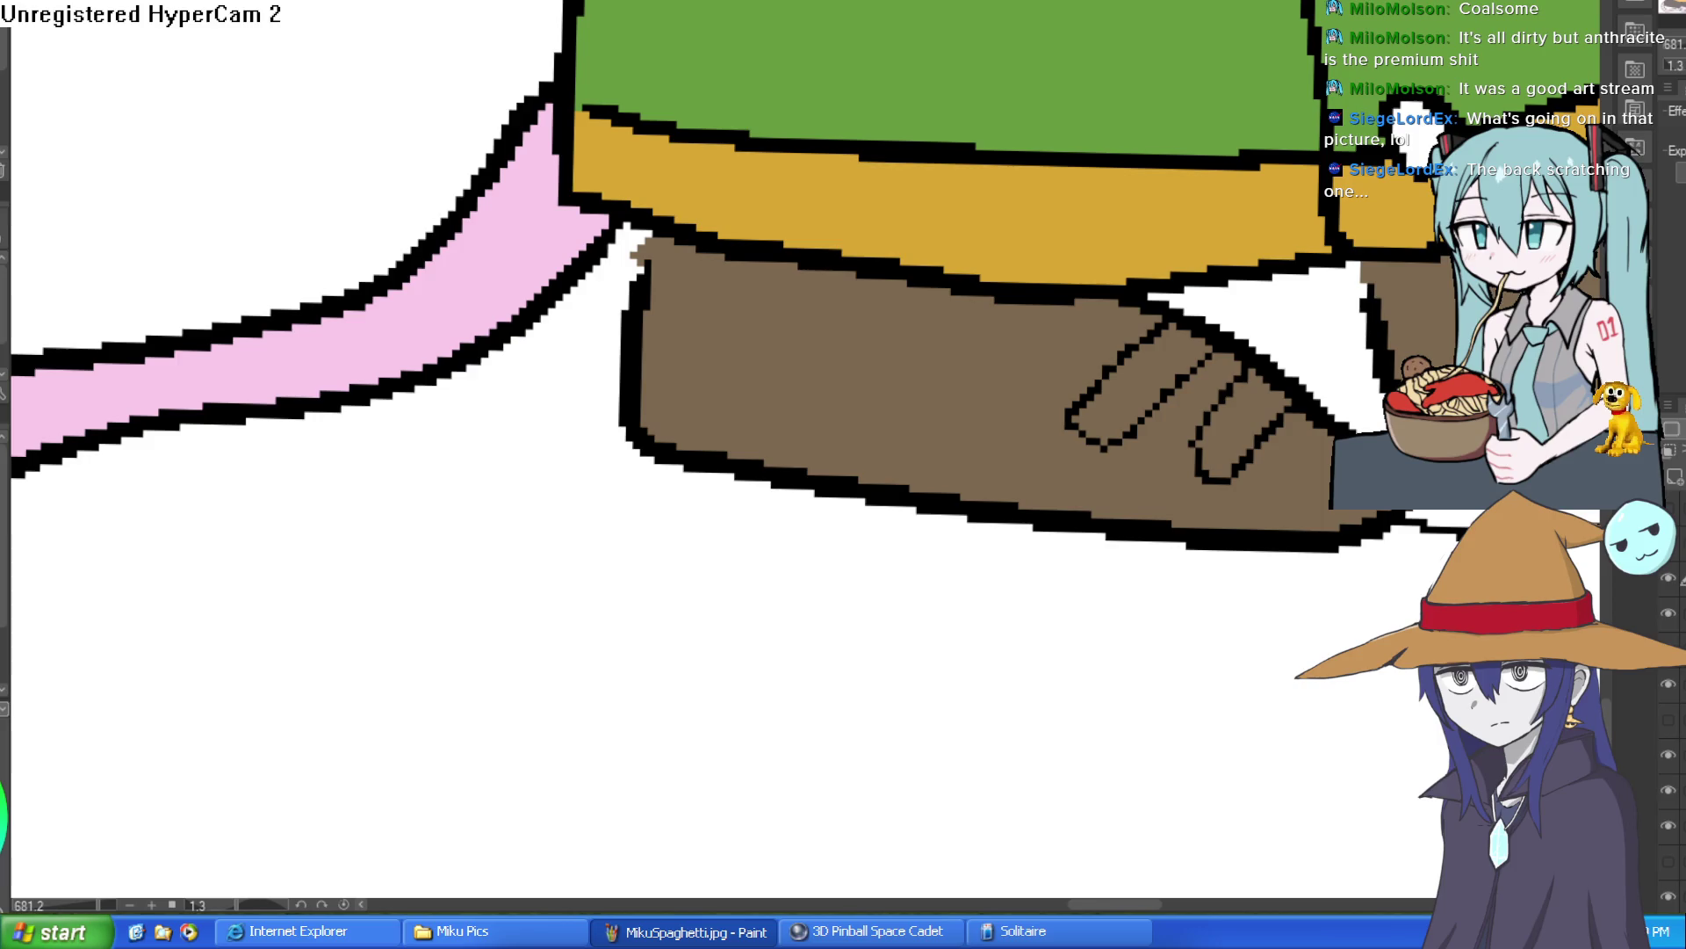
drag(965, 589, 914, 557)
mouse_move(583, 407)
mouse_down()
mouse_move(659, 492)
mouse_move(821, 501)
mouse_move(866, 531)
mouse_move(1322, 523)
mouse_move(919, 551)
mouse_up()
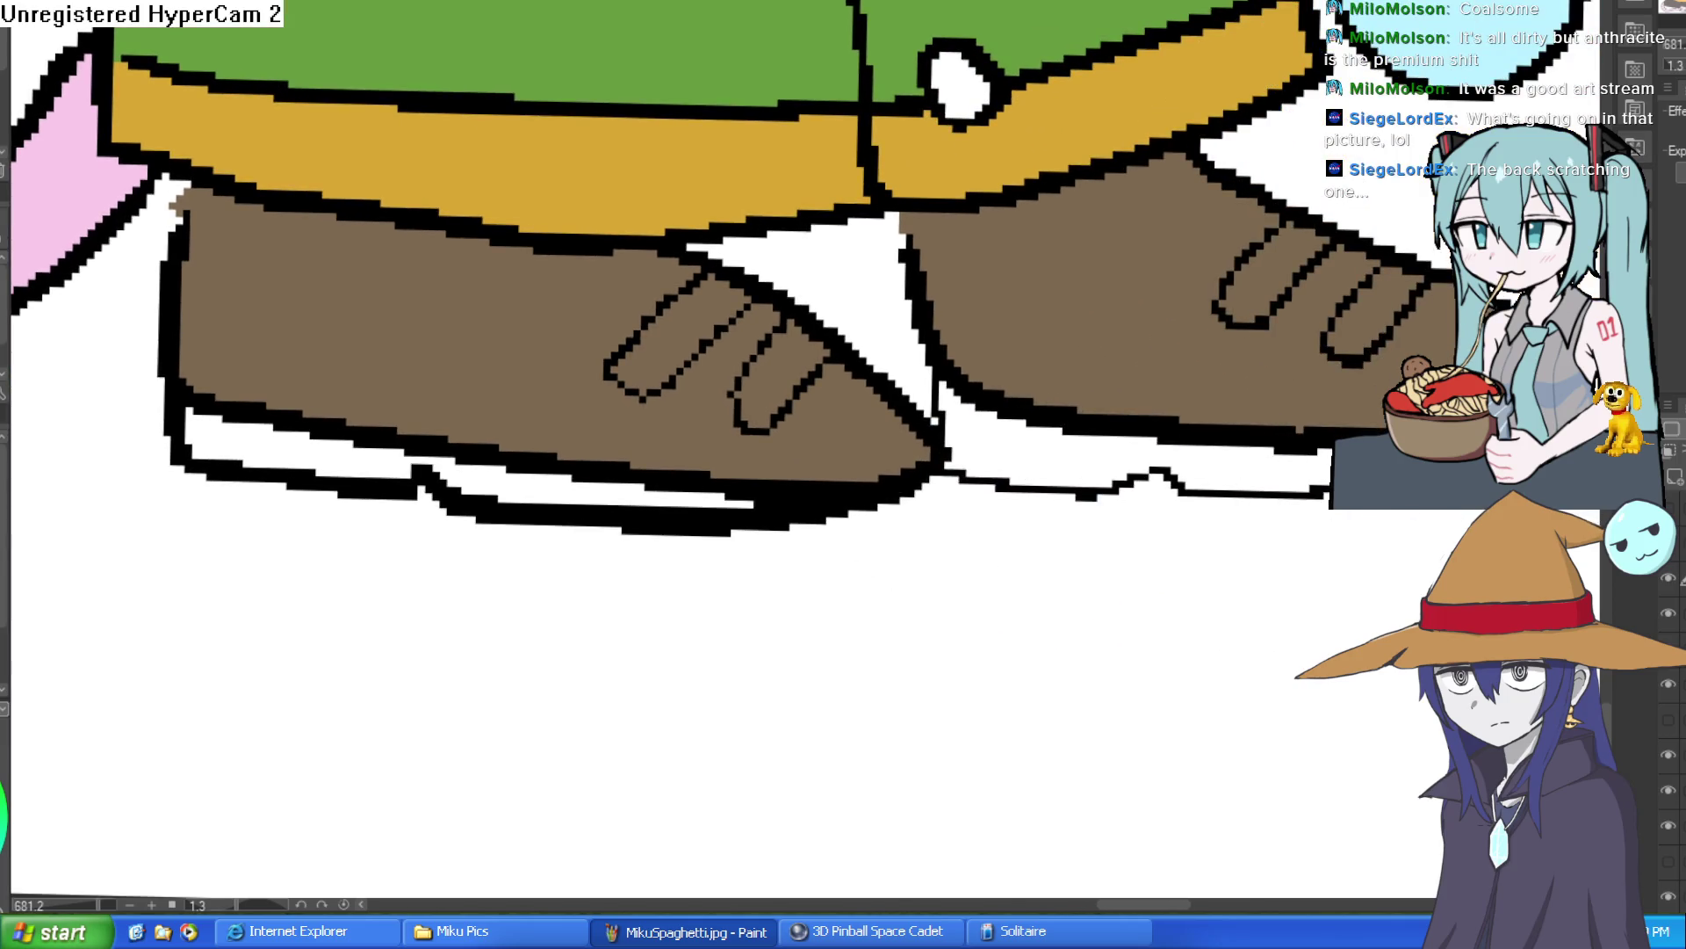
mouse_move(1330, 474)
mouse_down()
mouse_move(1080, 489)
mouse_move(957, 452)
mouse_move(927, 345)
mouse_move(933, 400)
mouse_up()
drag(158, 320, 189, 452)
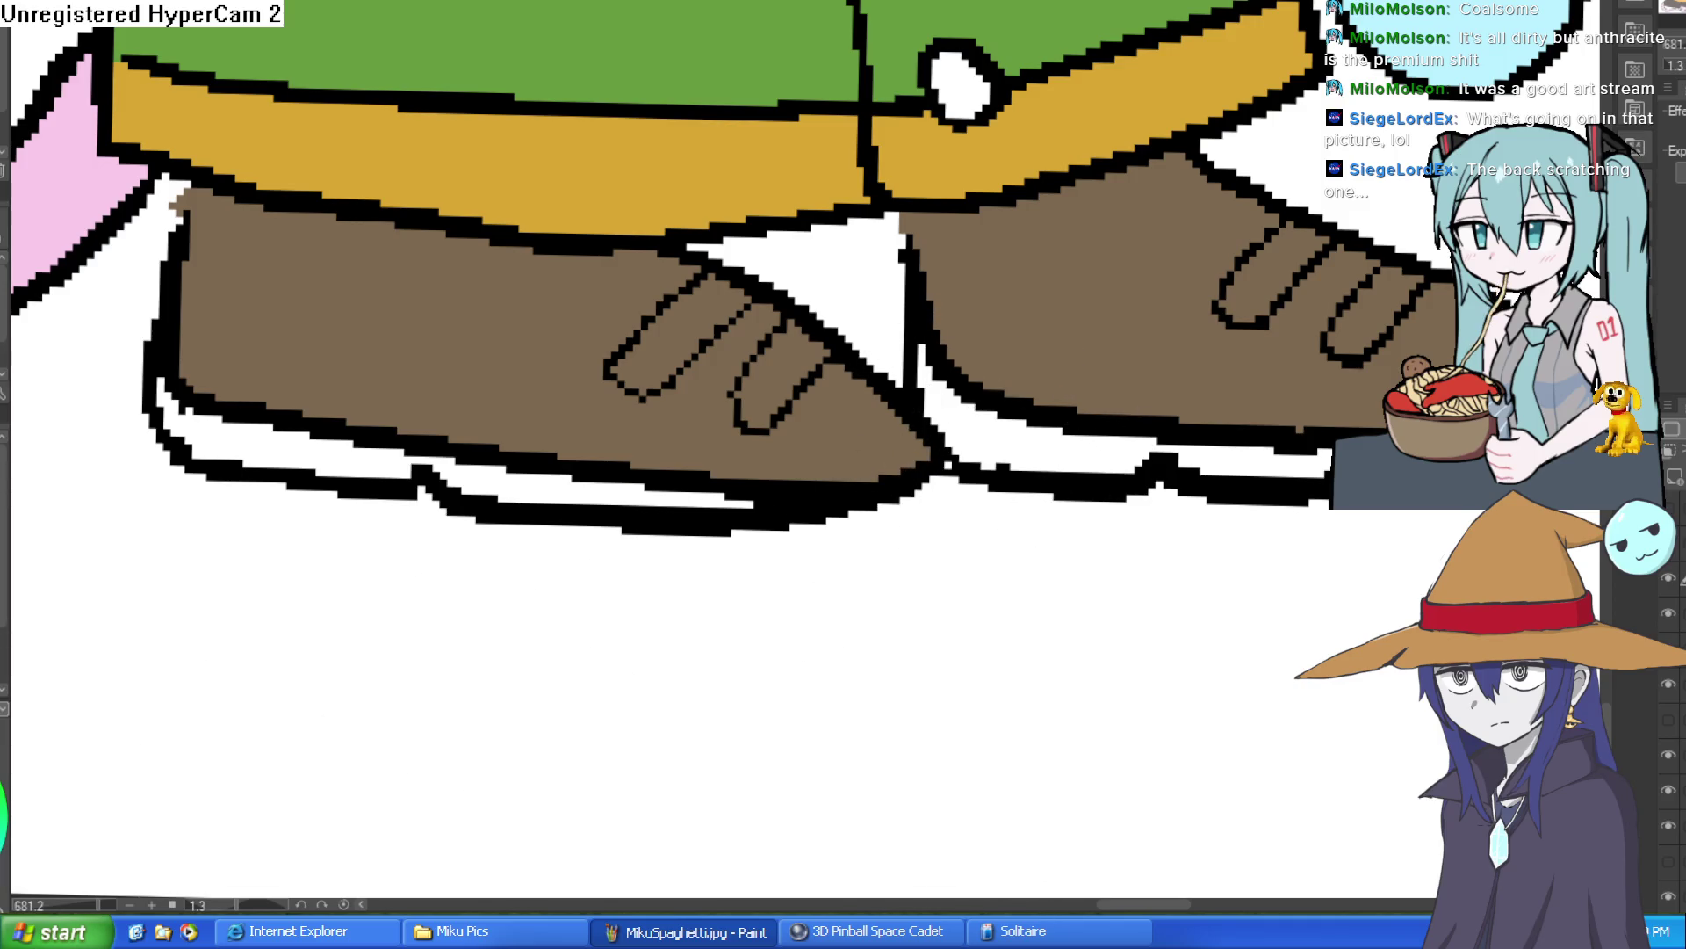
click(526, 479)
click(1146, 452)
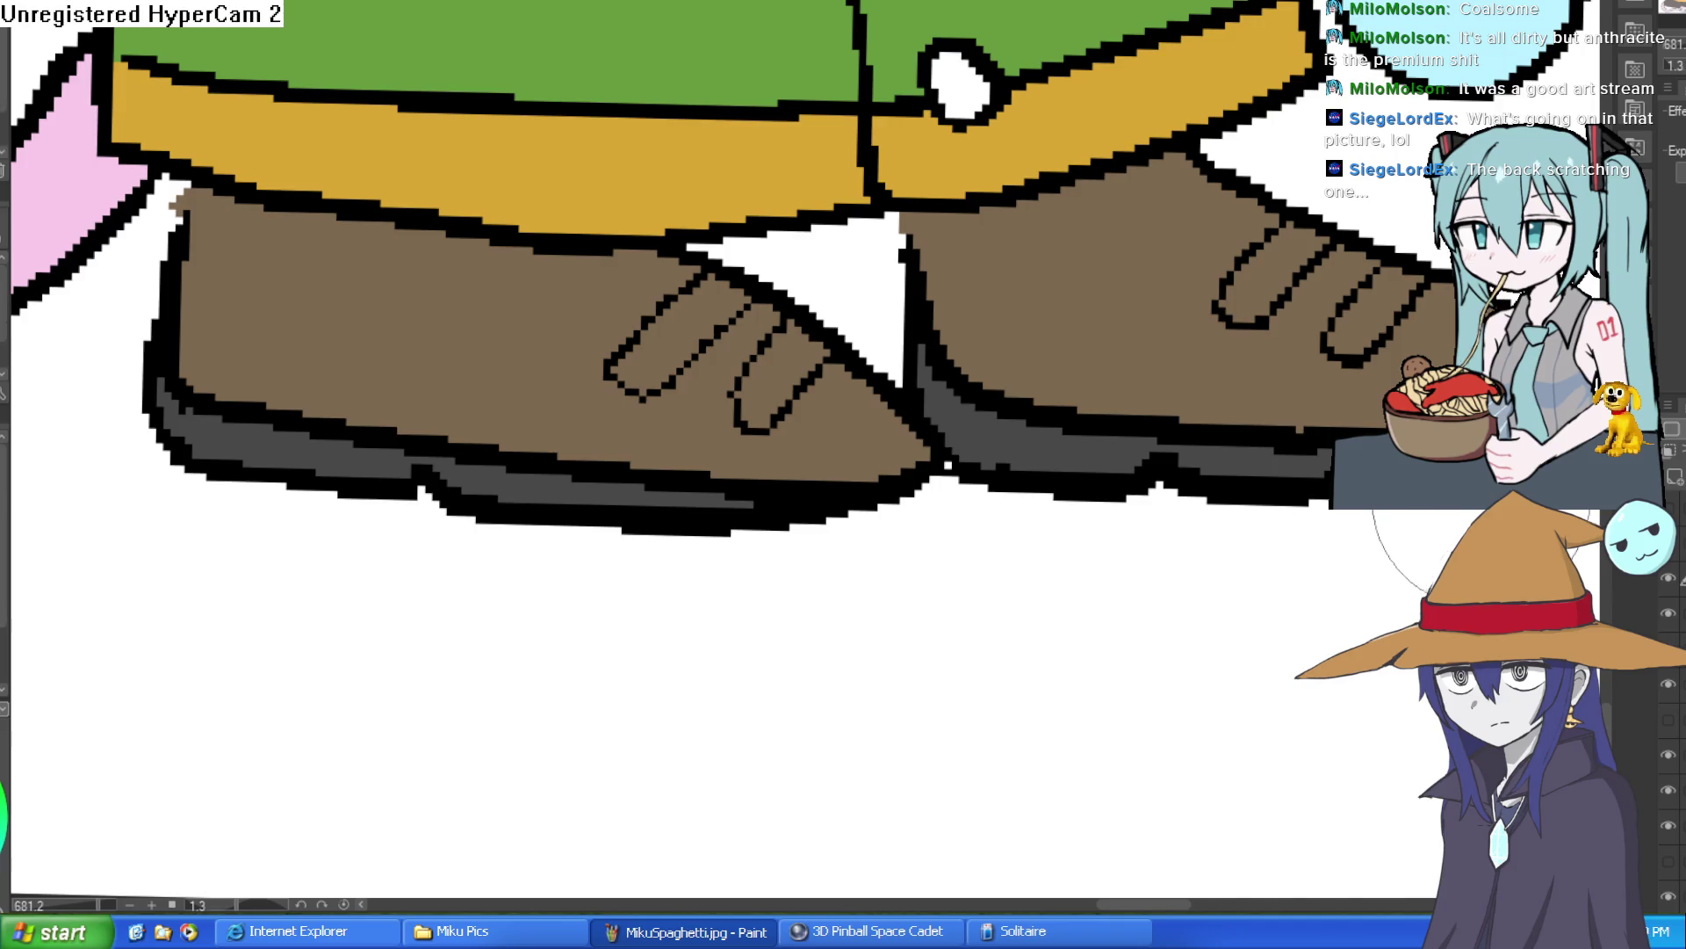
scroll(1290, 498, down, 10)
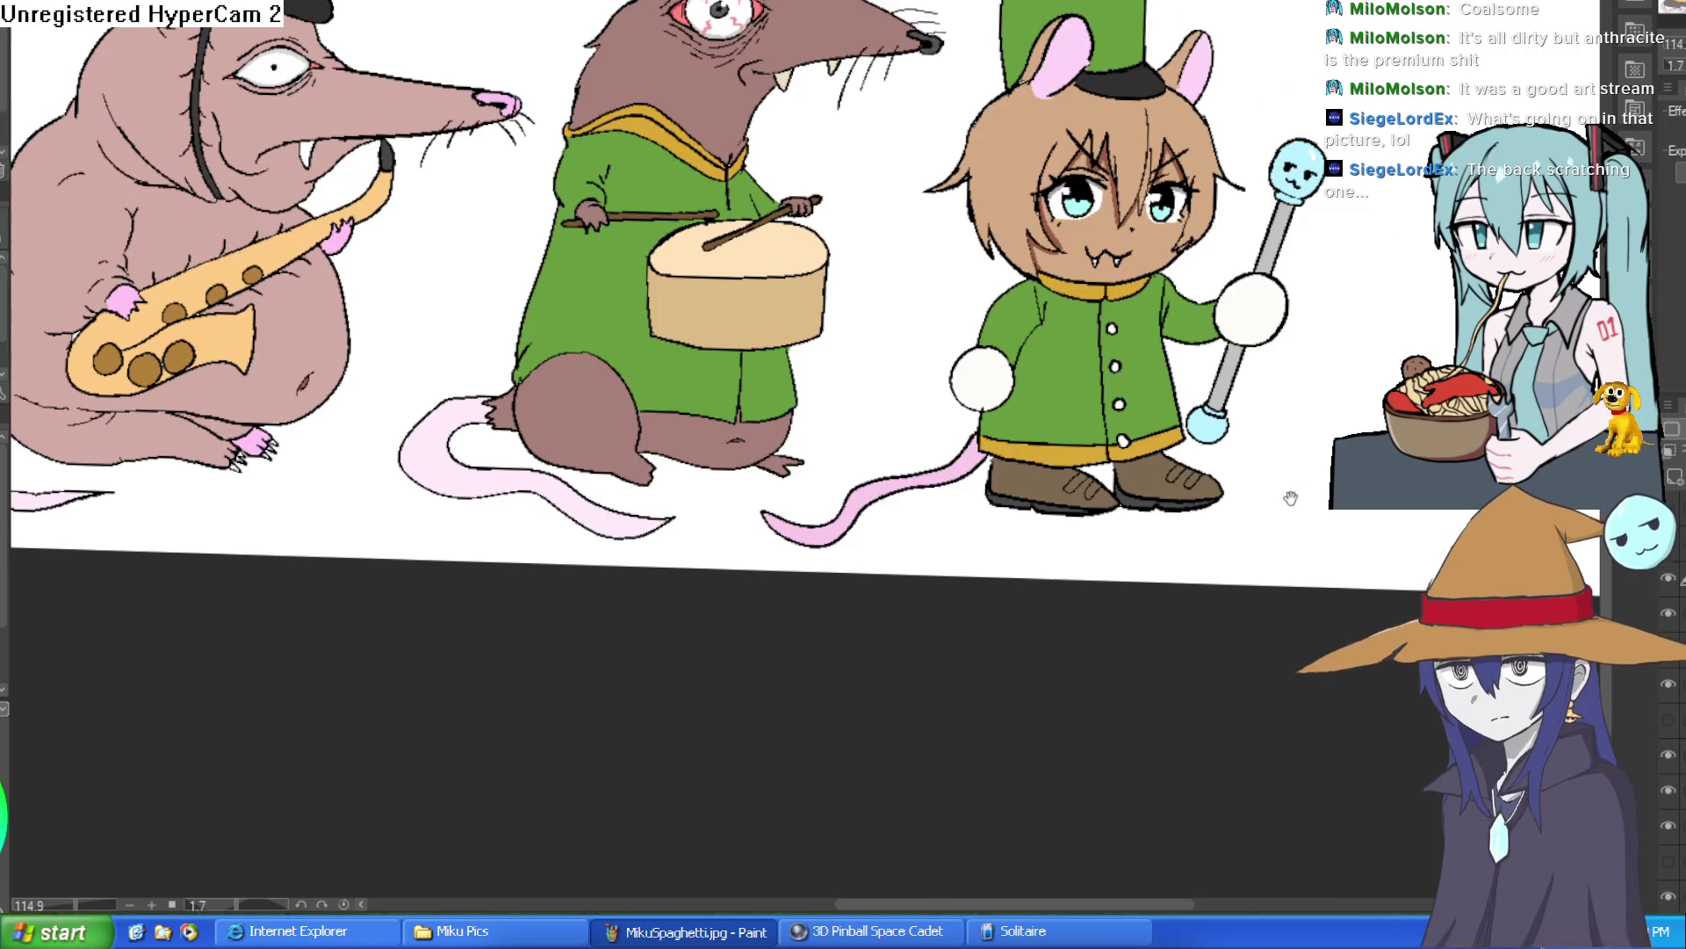
drag(1291, 498, 1261, 539)
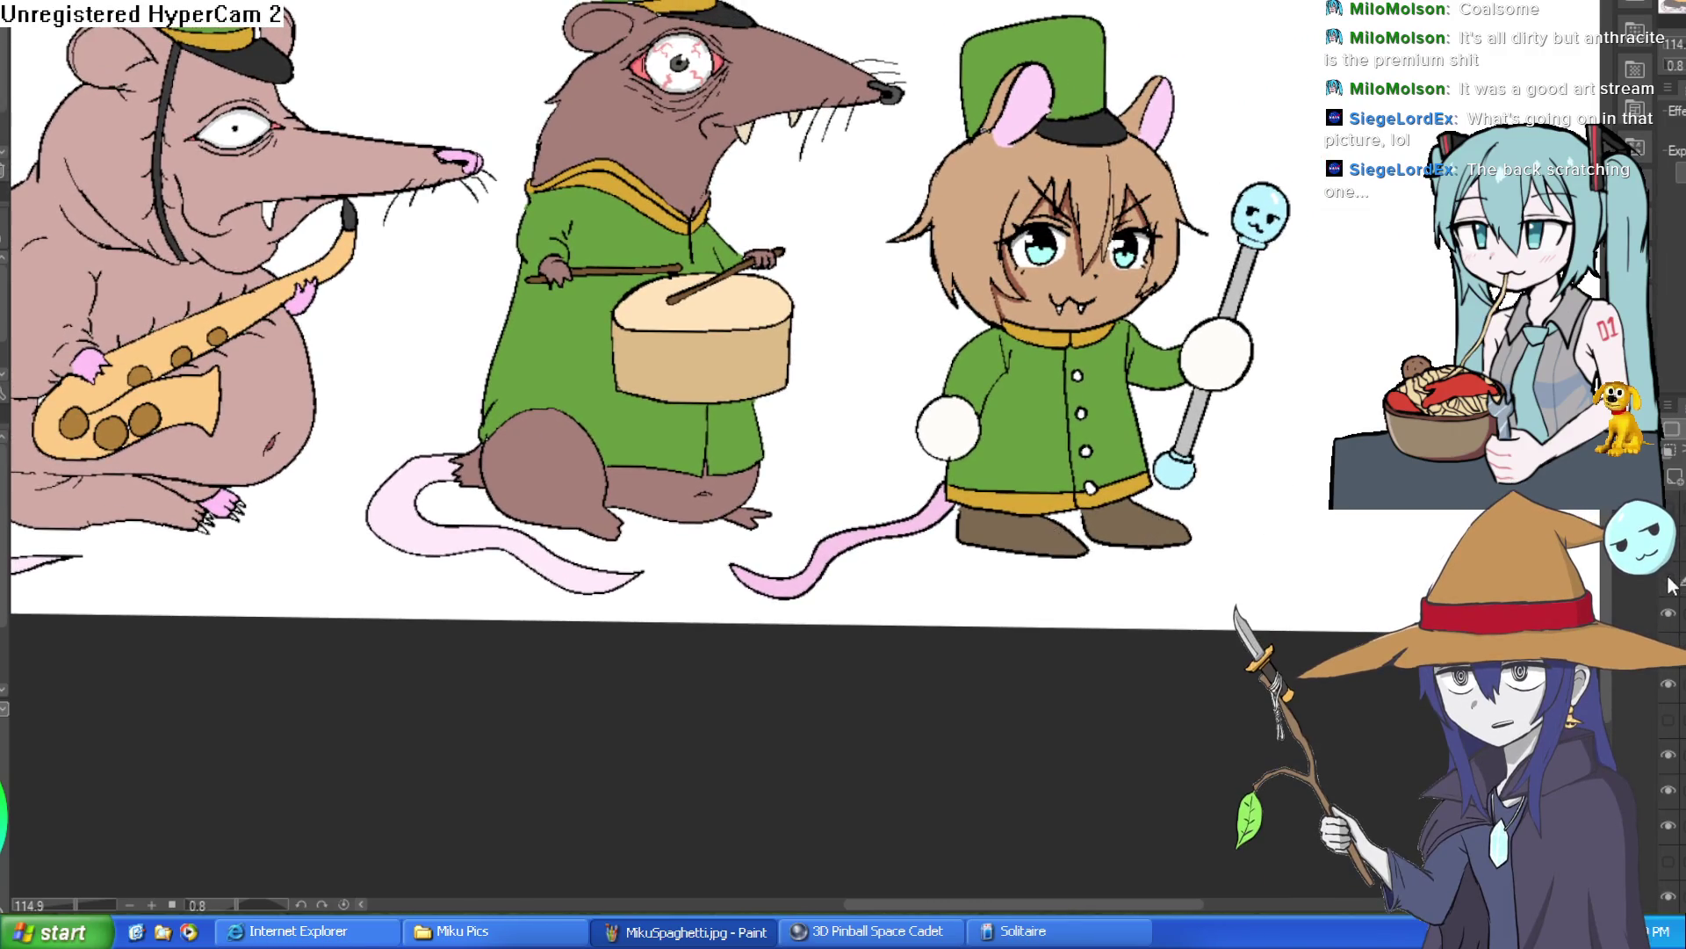
click(1676, 615)
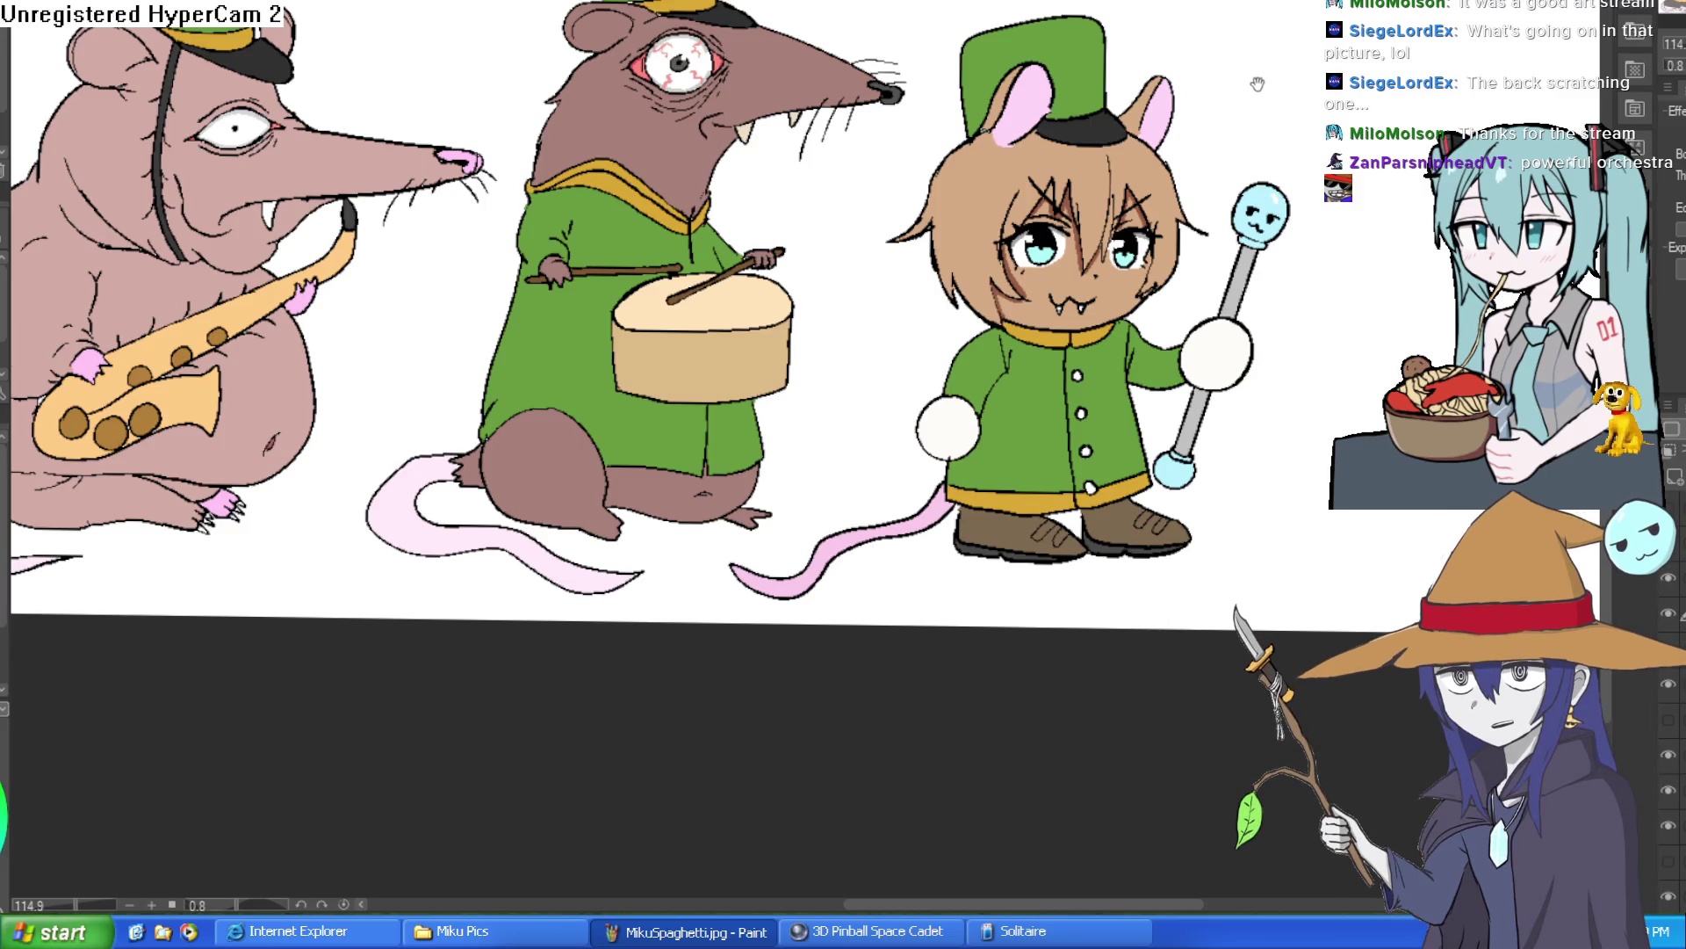
Zoom out and pan to centre the full rat band line-up in view.
scroll(1251, 75, down, 5)
drag(1212, 103, 1093, 359)
scroll(928, 426, up, 2)
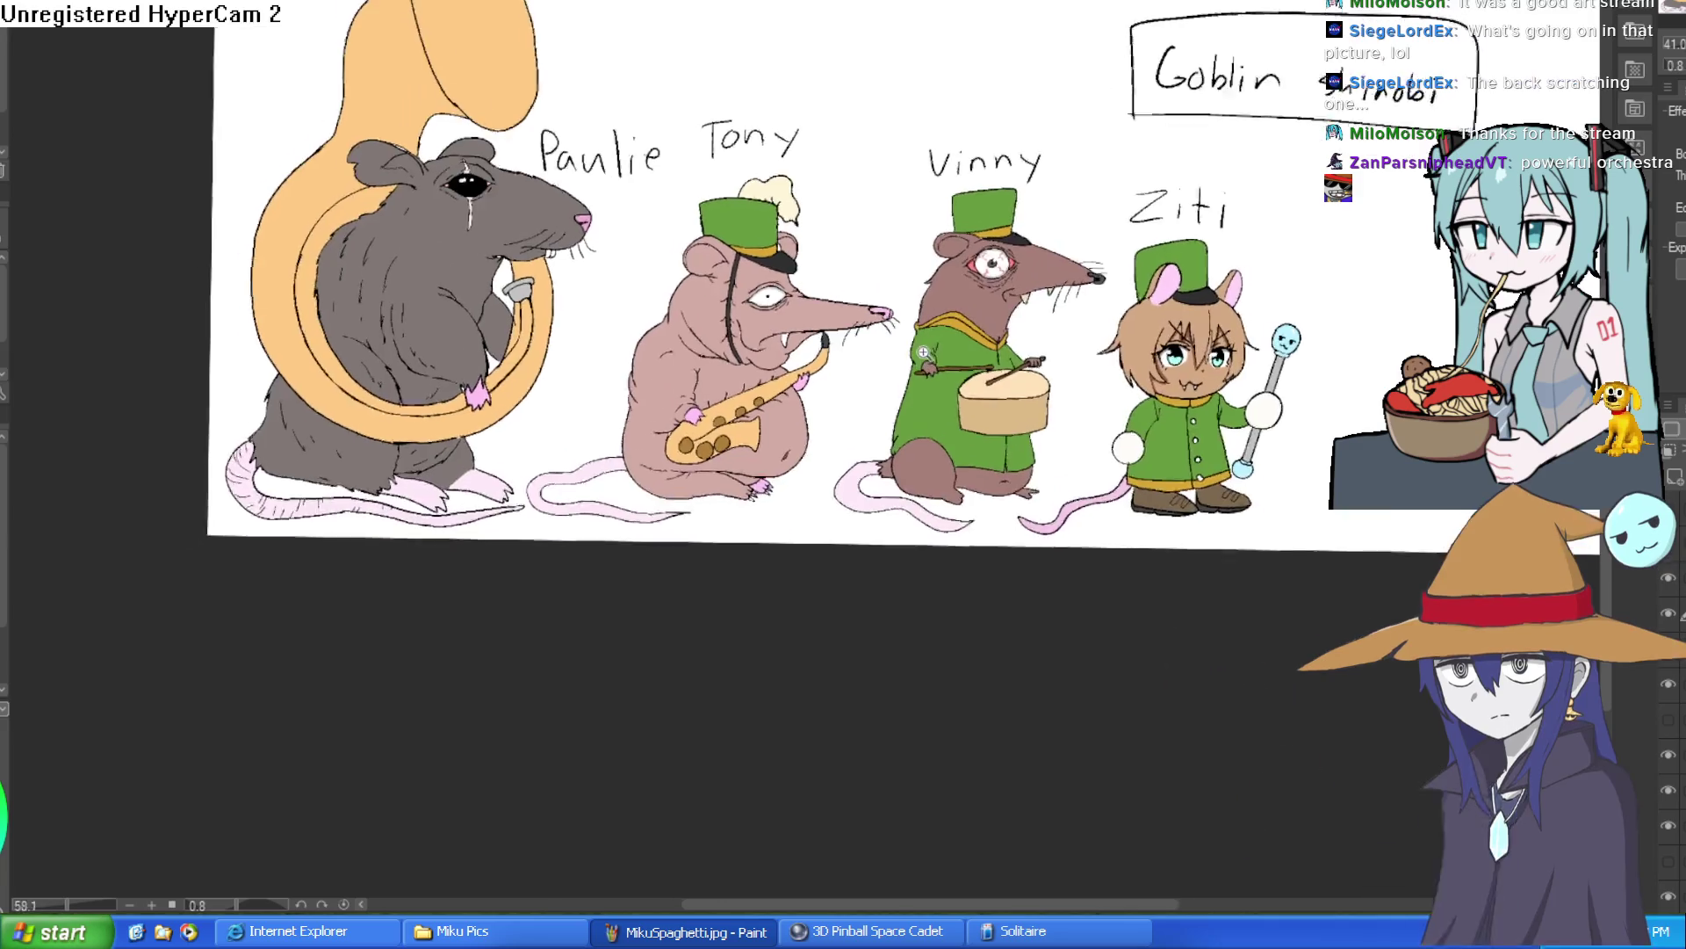
drag(929, 426, 907, 496)
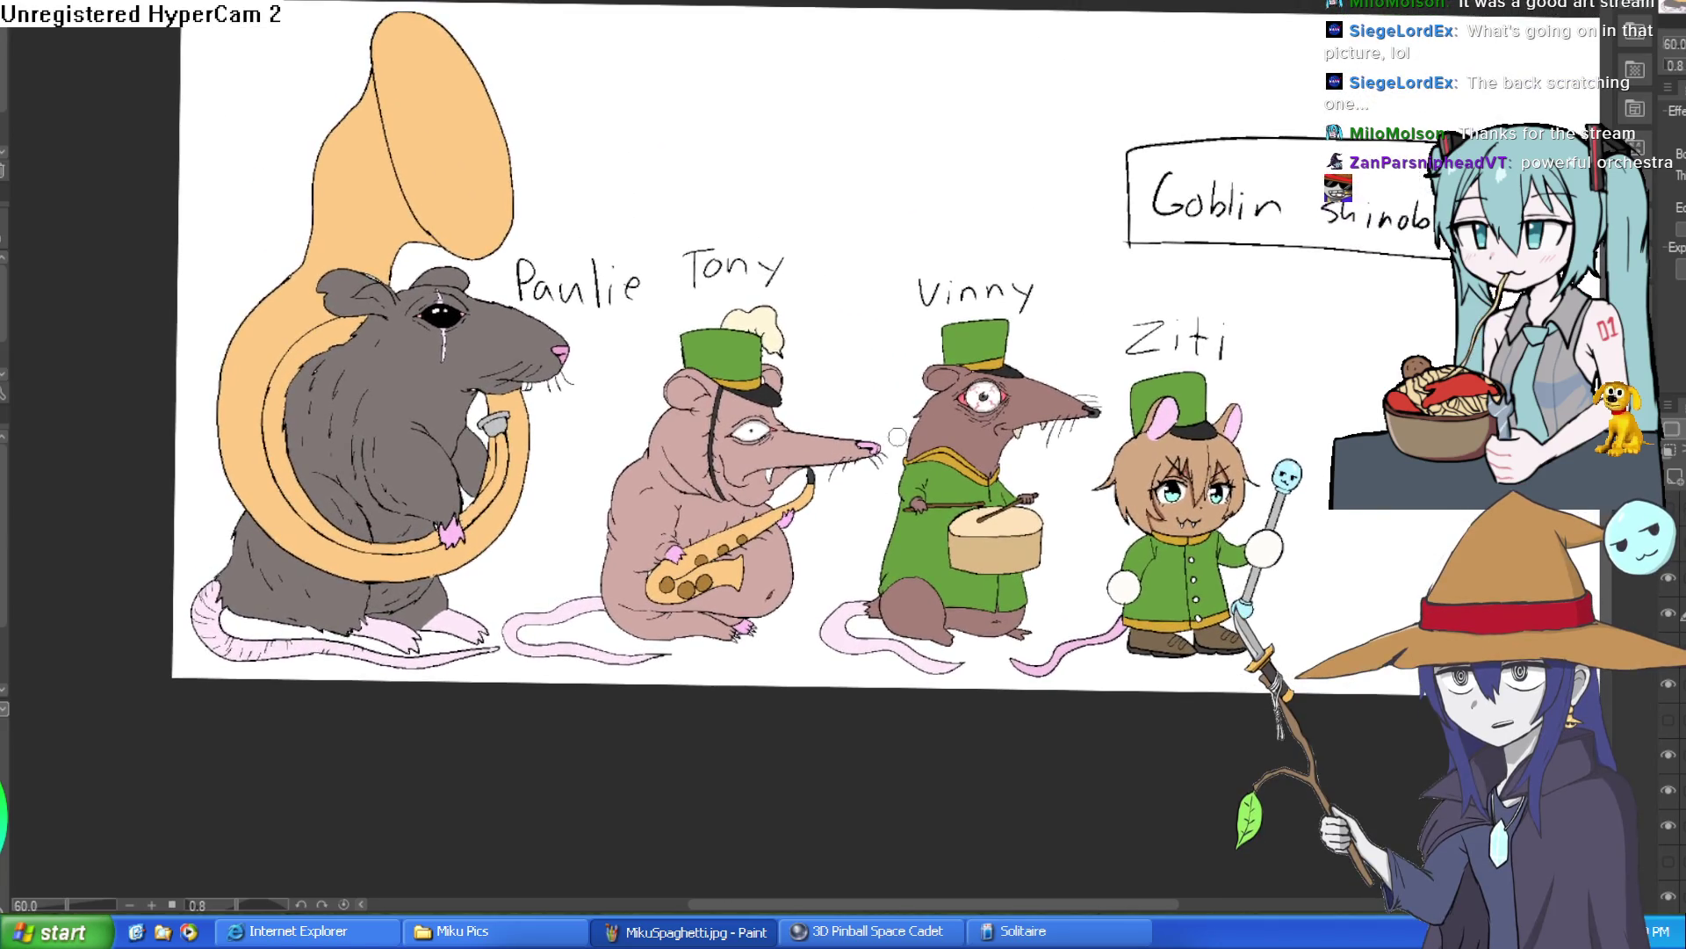